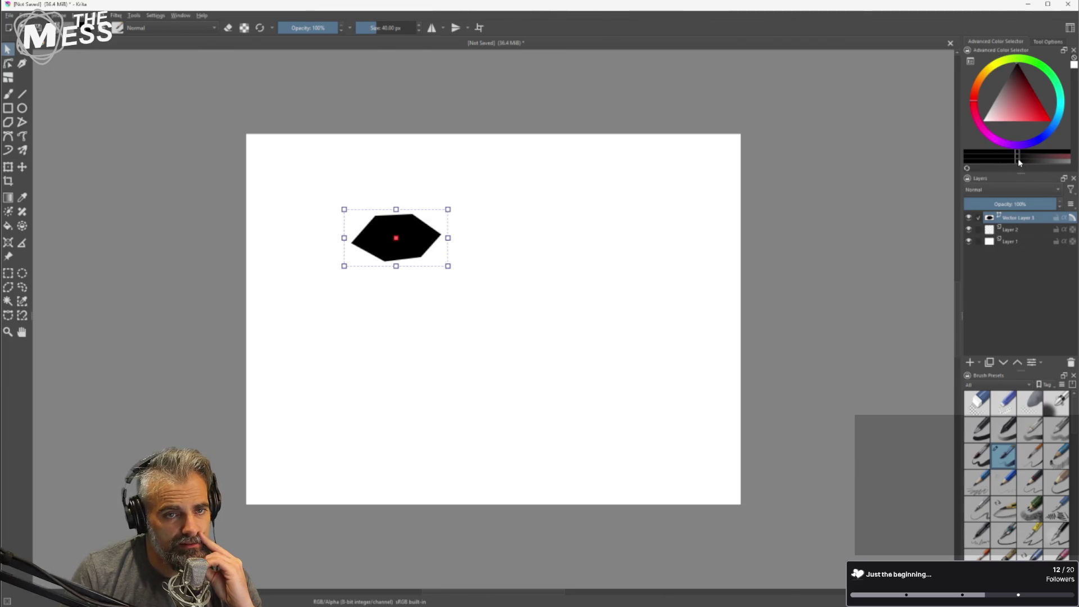
# In the hexagon's Tool Options stroke settings, pick a dark grey outline colour.
pyautogui.click(1048, 41)
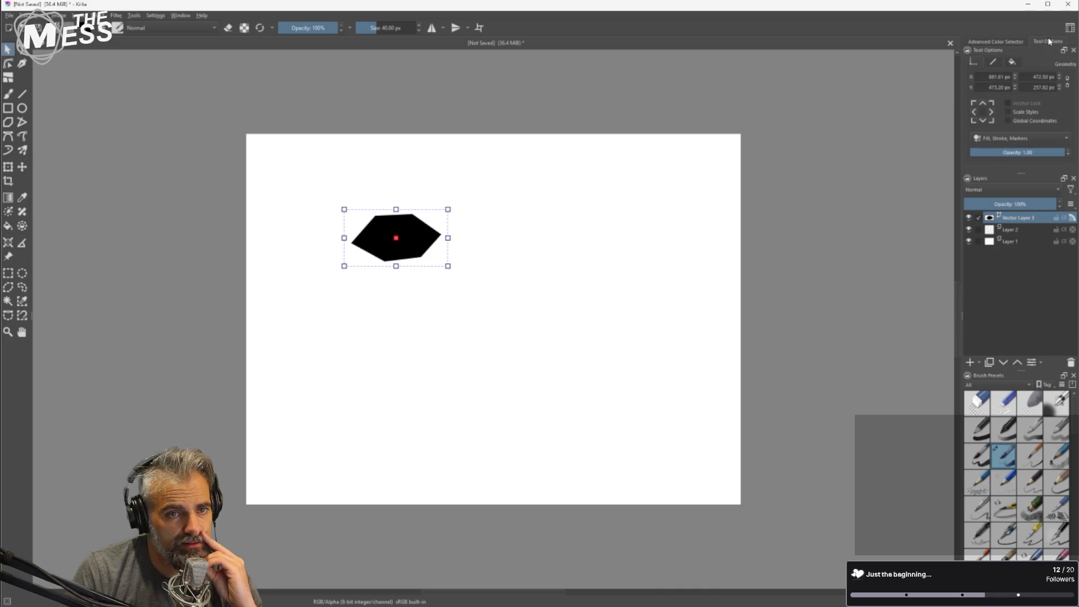
pyautogui.click(996, 61)
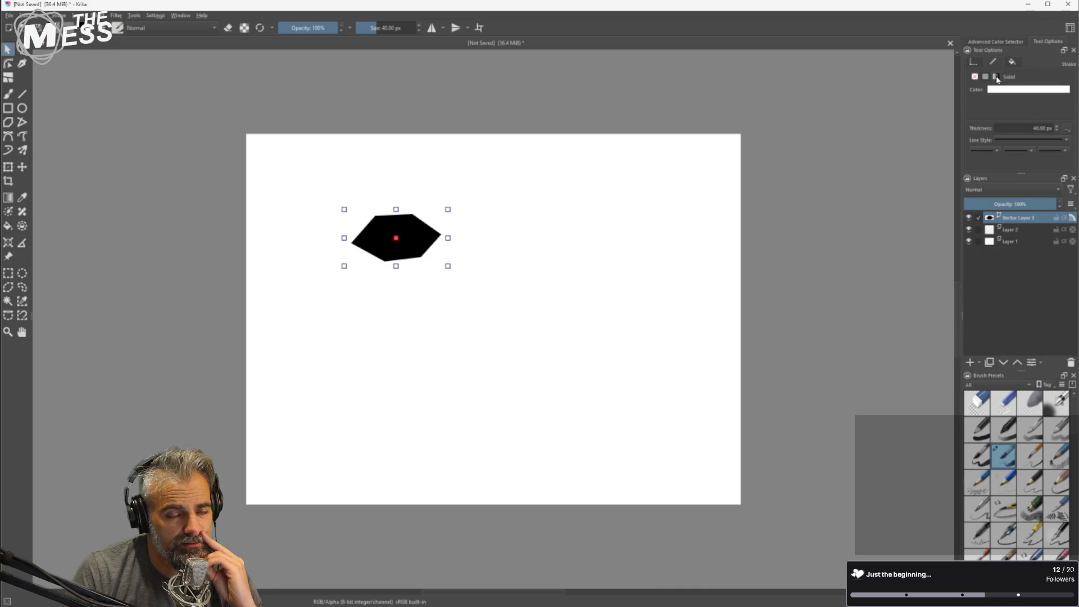
pyautogui.click(996, 91)
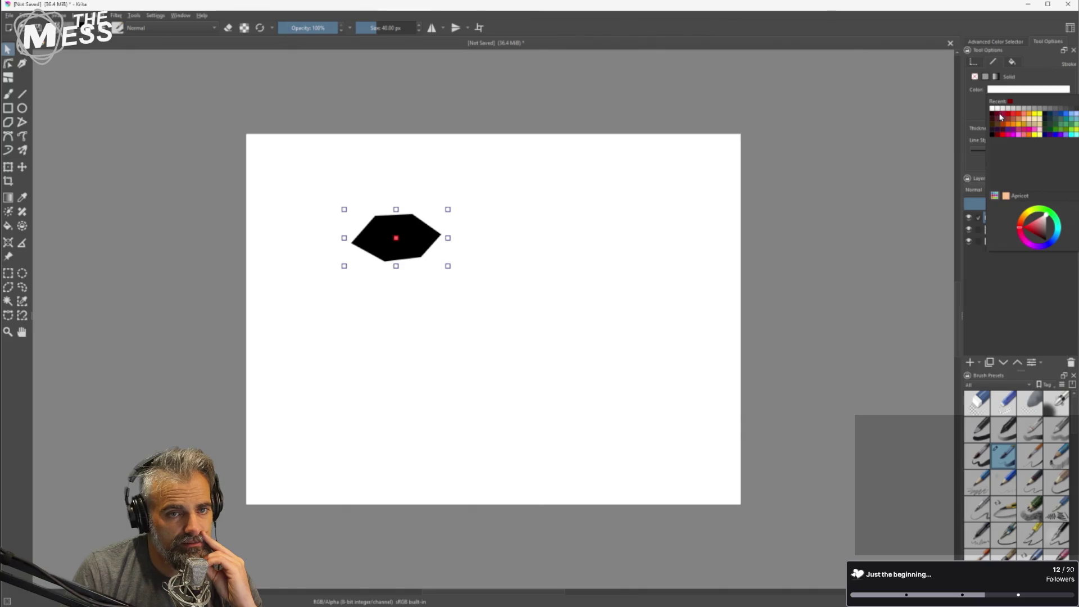
pyautogui.click(1055, 108)
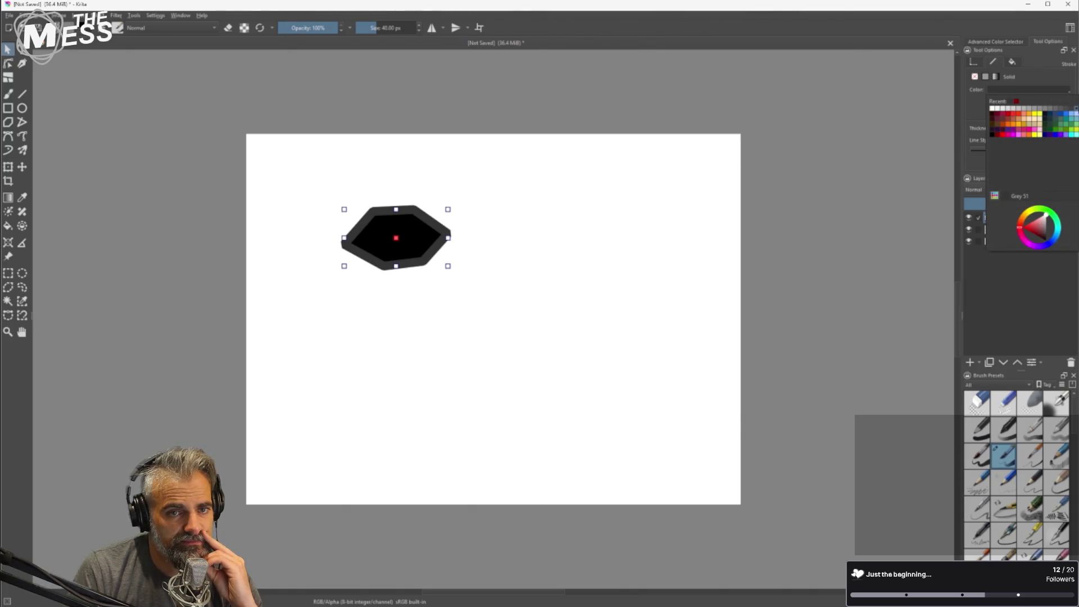
pyautogui.click(1049, 91)
pyautogui.click(992, 94)
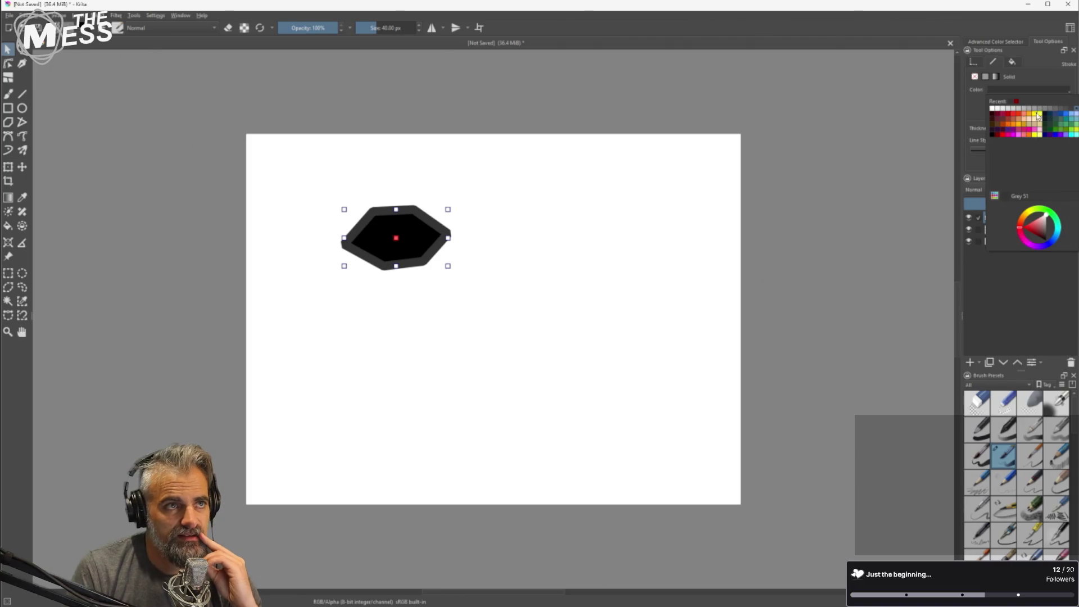
# After checking the tablet's screen mapping, set the hexagon's outline colour to black.
pyautogui.click(807, 525)
pyautogui.scroll(-1, 967, 547)
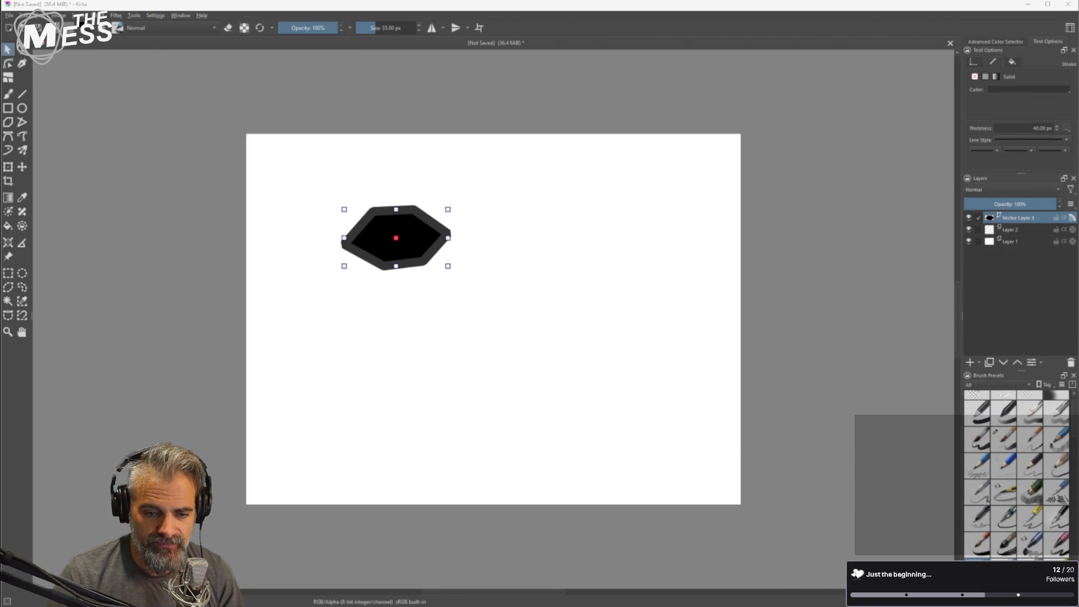
pyautogui.click(604, 202)
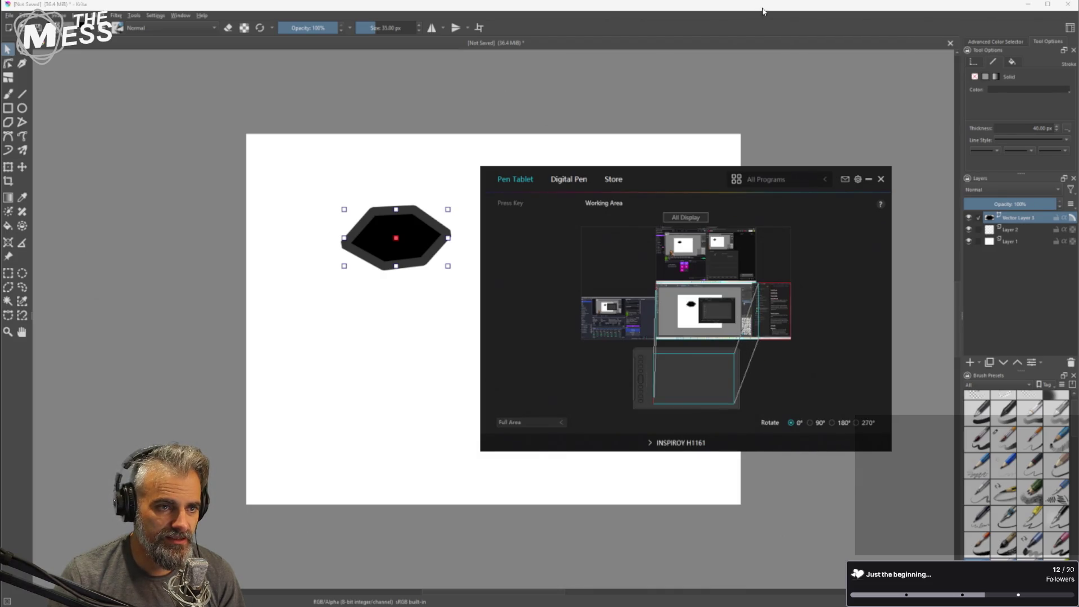
pyautogui.click(794, 64)
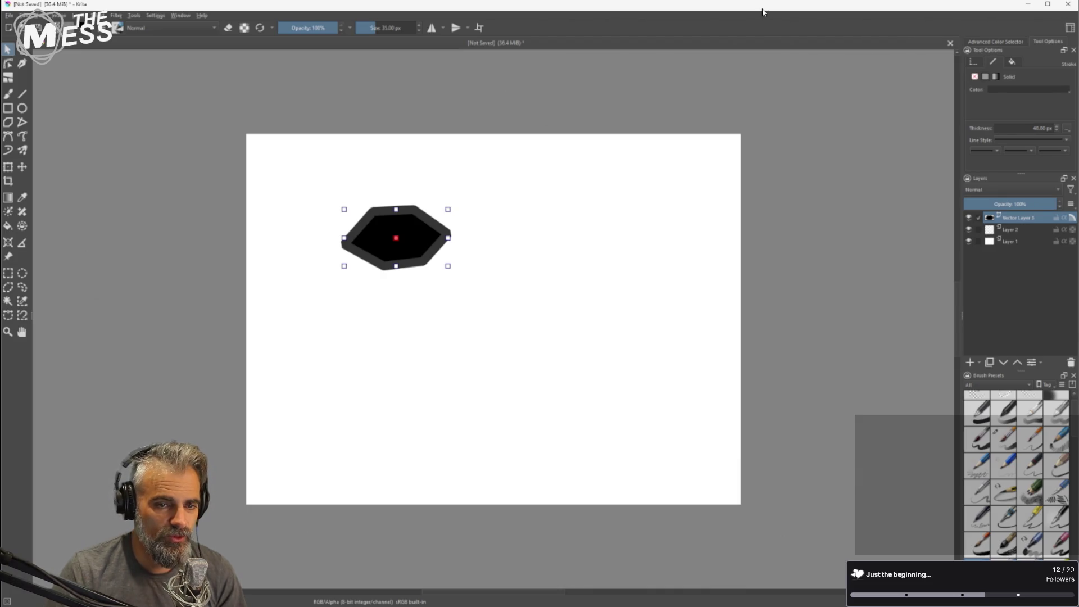
pyautogui.click(1040, 92)
pyautogui.click(1061, 111)
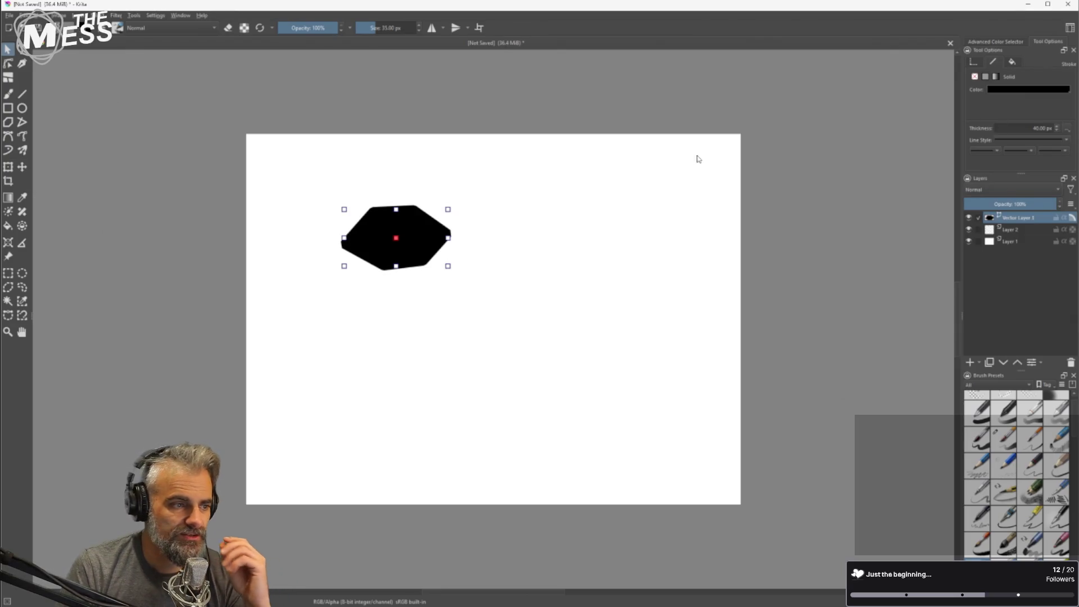
pyautogui.click(1012, 62)
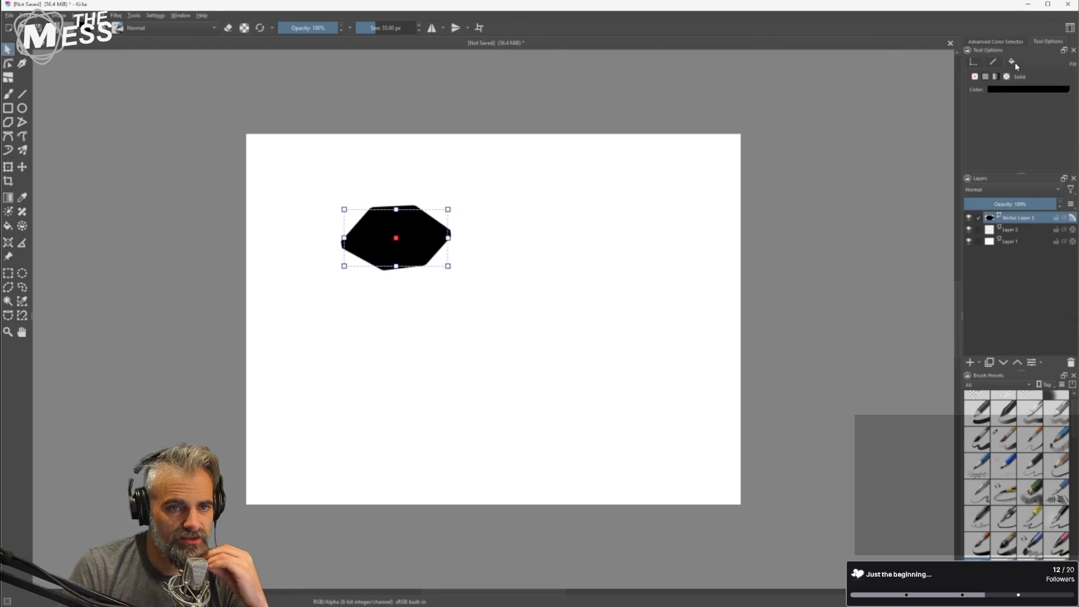
# Set the hexagon's fill to None and stroke thickness to 2 px, then shift it slightly down-right.
pyautogui.click(975, 77)
pyautogui.click(974, 63)
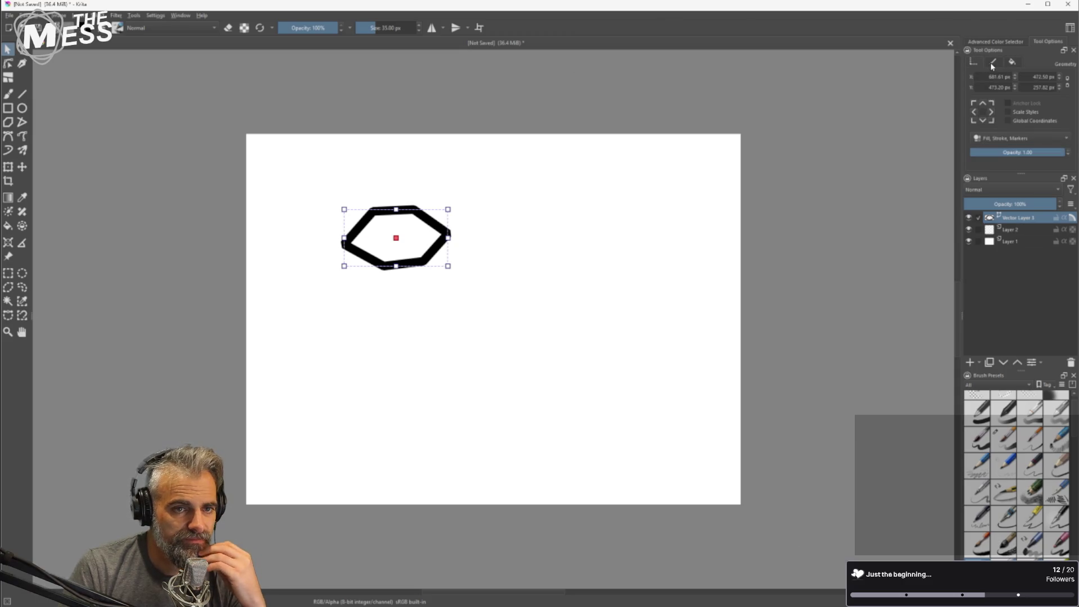
pyautogui.doubleClick(1040, 128)
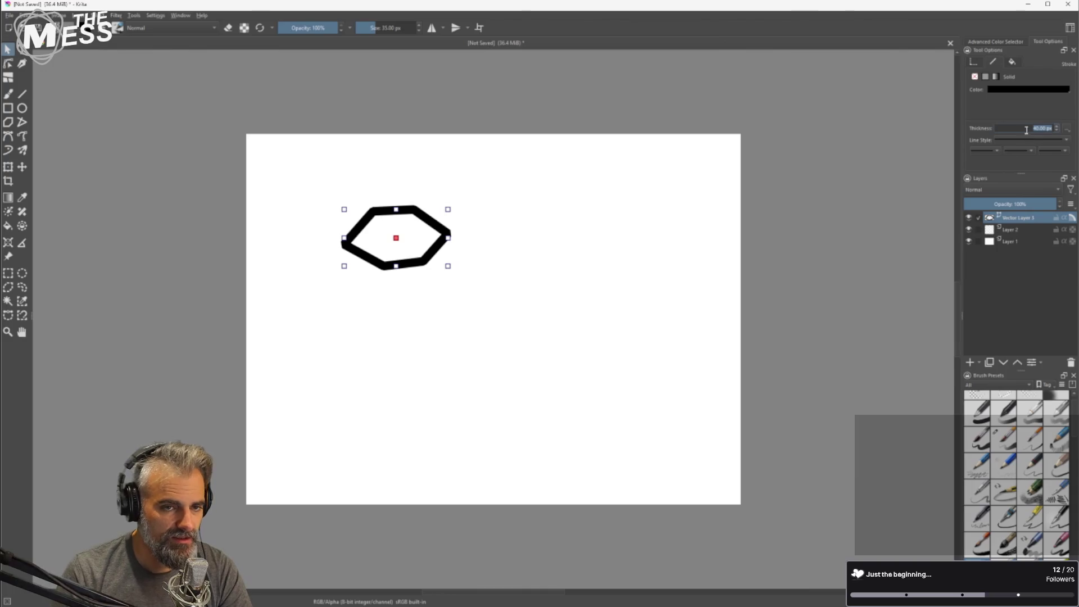
pyautogui.write('2')
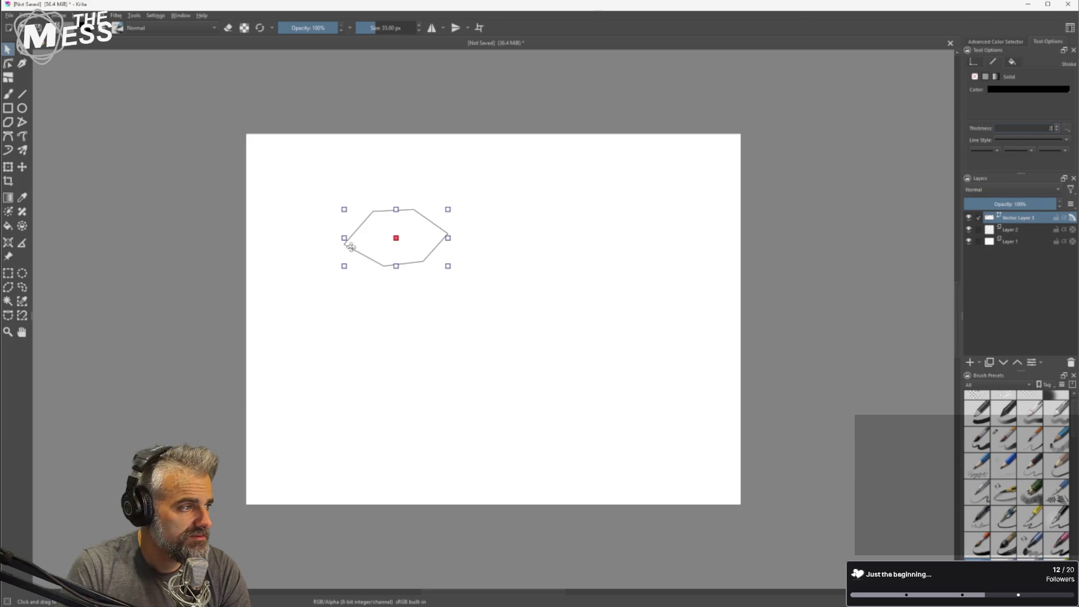
pyautogui.moveTo(418, 208); pyautogui.dragTo(424, 237)
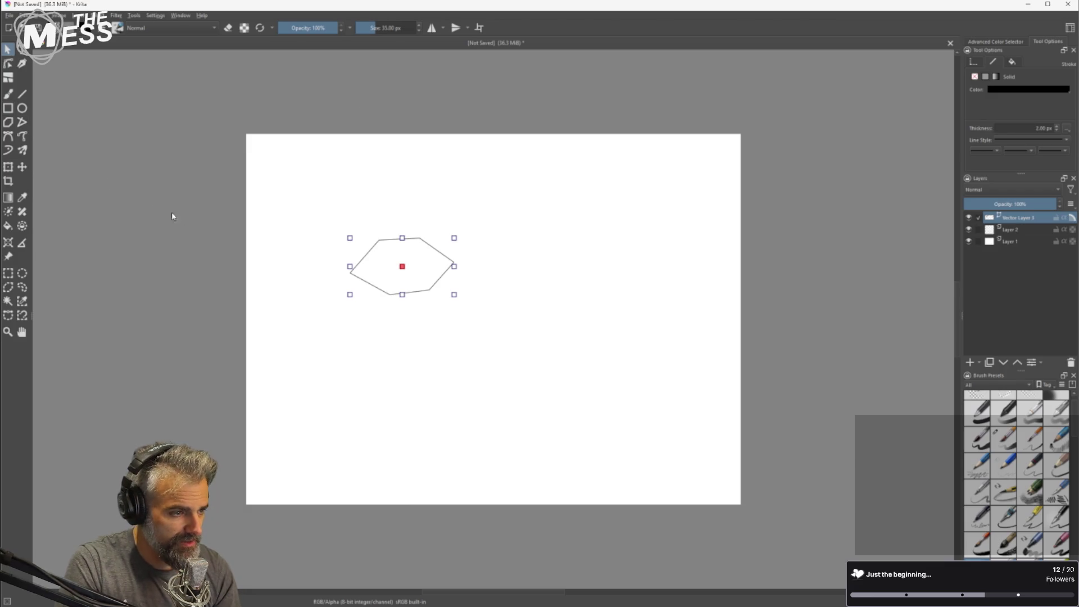
# Zoom to 100% and beyond on the hexagon, deselect it, and toggle eraser mode with E.
pyautogui.press('1')
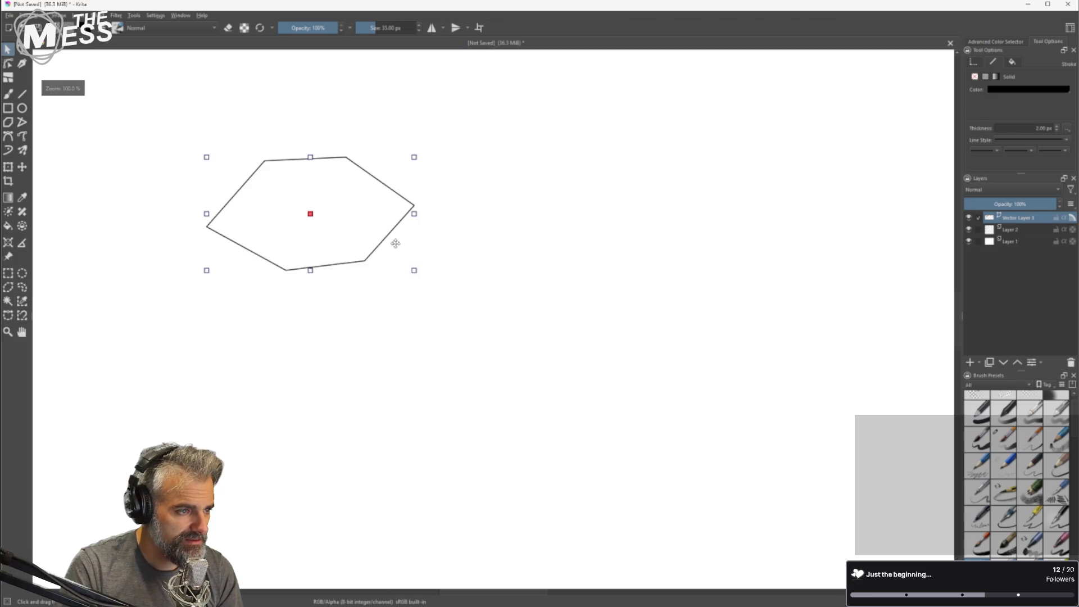
pyautogui.press('+')
pyautogui.moveTo(486, 272); pyautogui.dragTo(576, 312)
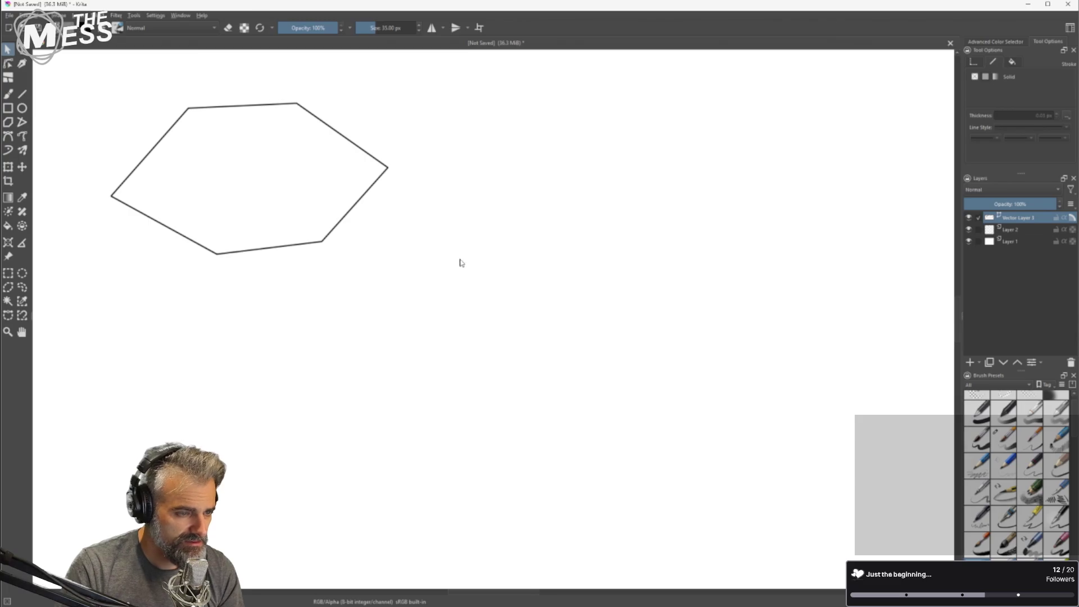
pyautogui.press('e')
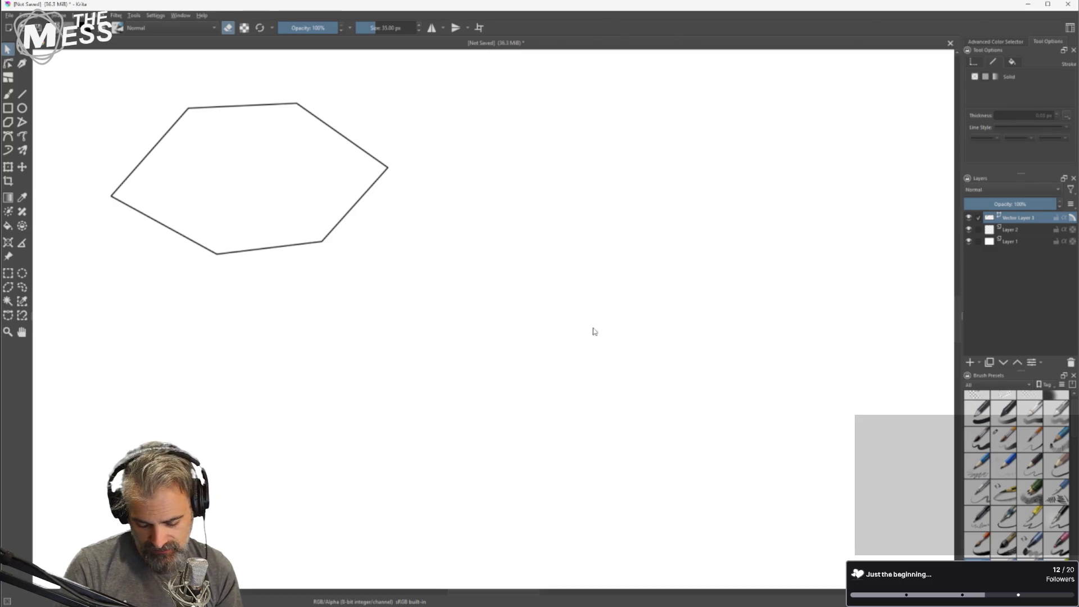
pyautogui.moveTo(527, 347); pyautogui.dragTo(582, 329)
pyautogui.moveTo(499, 330)
pyautogui.mouseDown()
pyautogui.moveTo(531, 352)
pyautogui.moveTo(464, 300)
pyautogui.mouseUp()
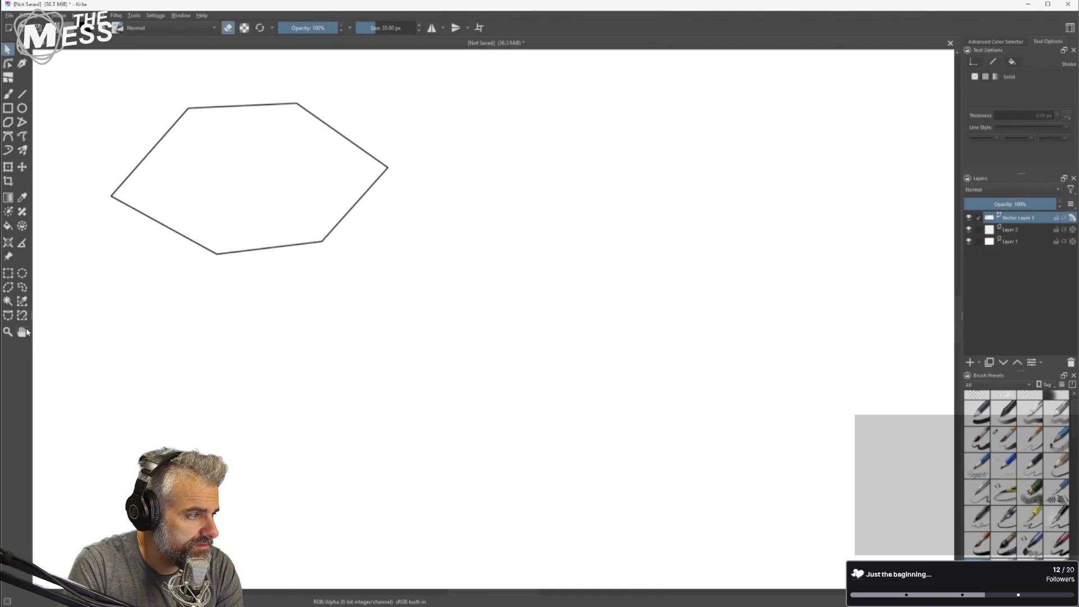
# Switch to the Pan tool and drag the canvas to centre the hexagon.
pyautogui.click(62, 16)
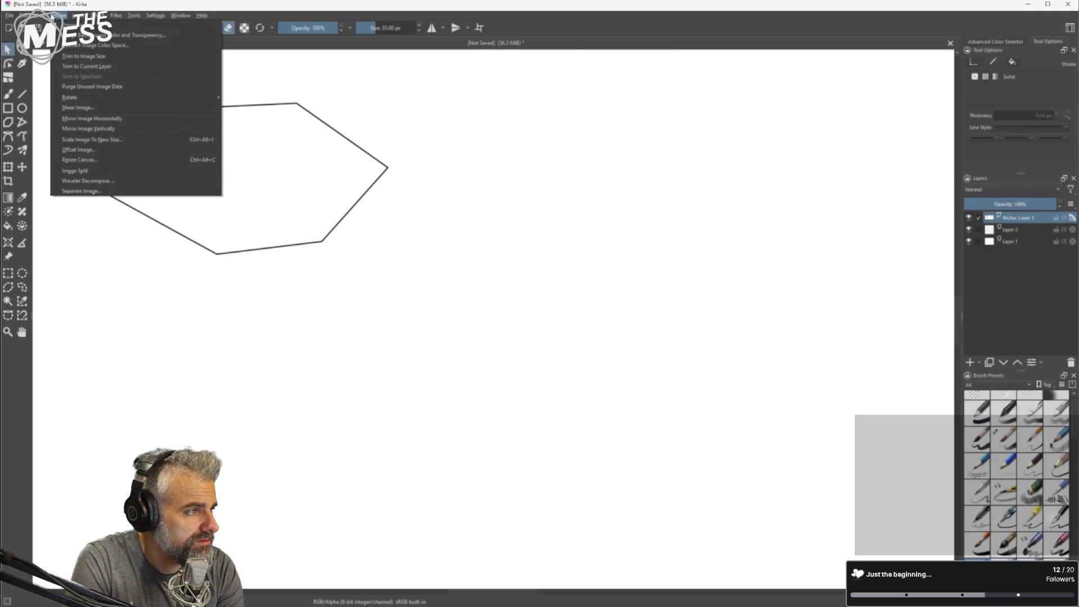
pyautogui.click(34, 336)
pyautogui.click(22, 332)
pyautogui.moveTo(268, 283)
pyautogui.mouseDown()
pyautogui.moveTo(305, 272)
pyautogui.moveTo(482, 378)
pyautogui.moveTo(513, 362)
pyautogui.moveTo(568, 372)
pyautogui.moveTo(554, 387)
pyautogui.moveTo(494, 361)
pyautogui.mouseUp()
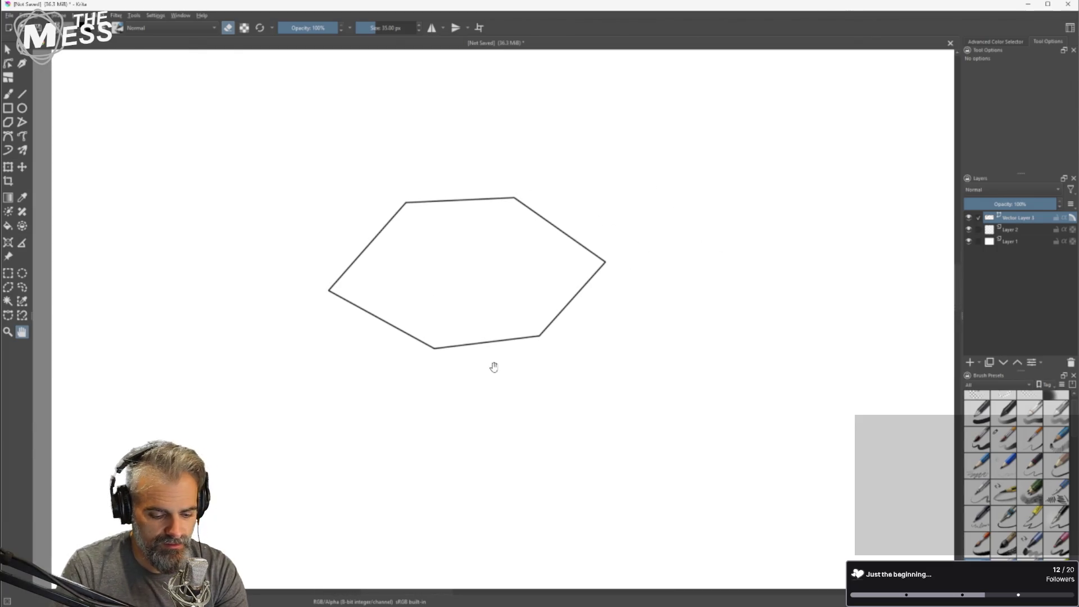
pyautogui.press('p')
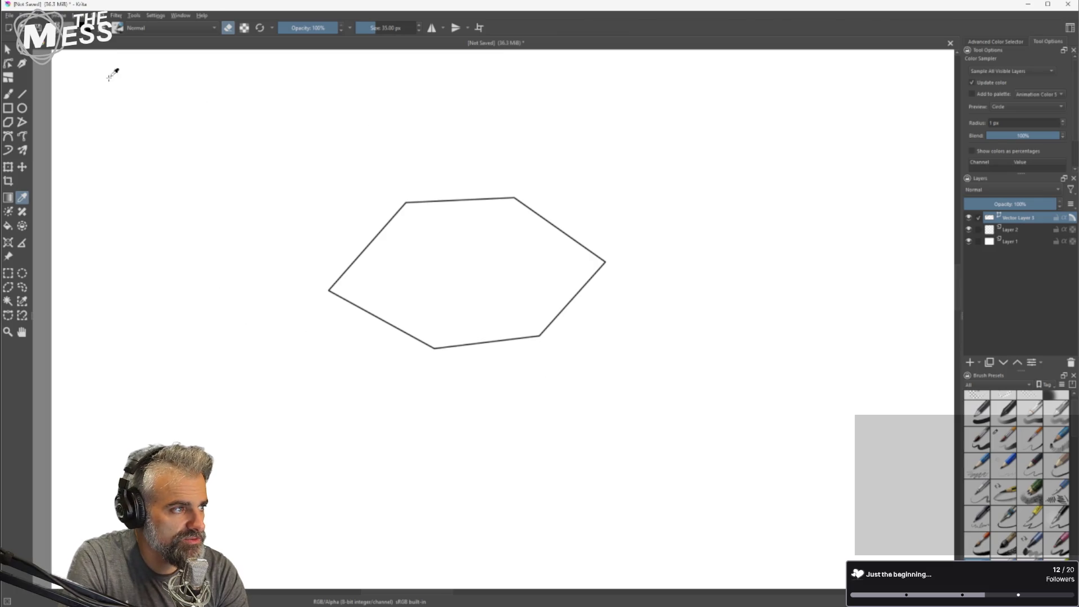
# Browse the Edit and Image menus, then bring the web browser forward.
pyautogui.click(59, 16)
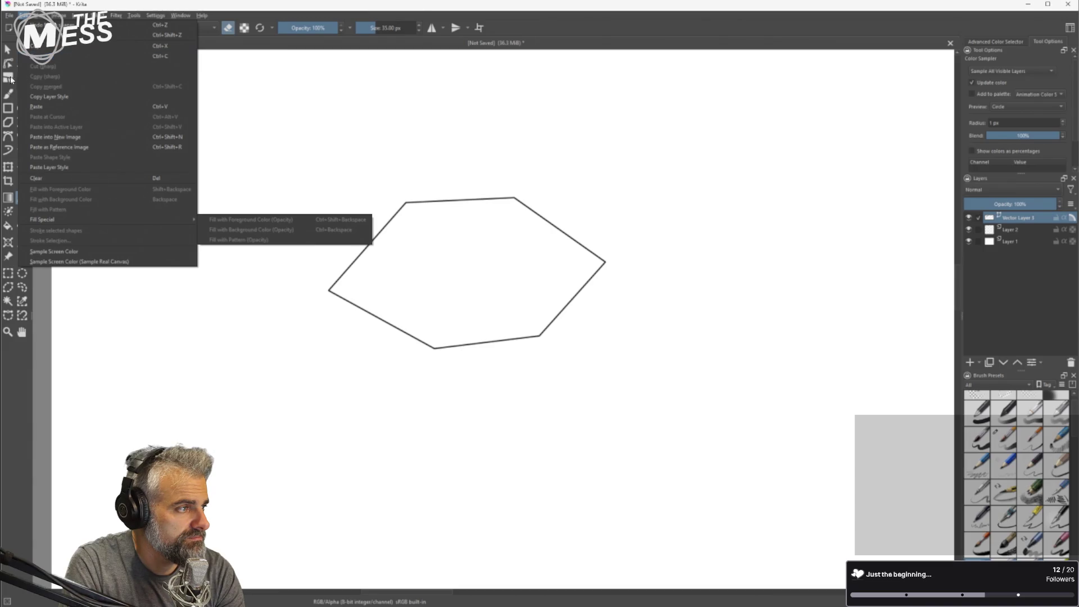
pyautogui.click(39, 25)
pyautogui.click(60, 15)
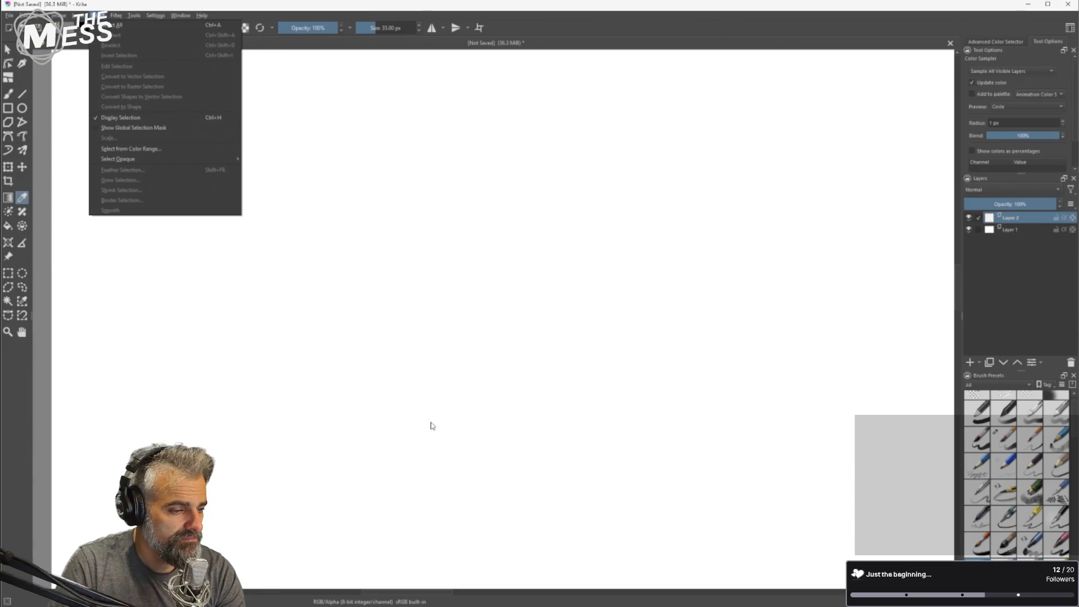
pyautogui.click(534, 602)
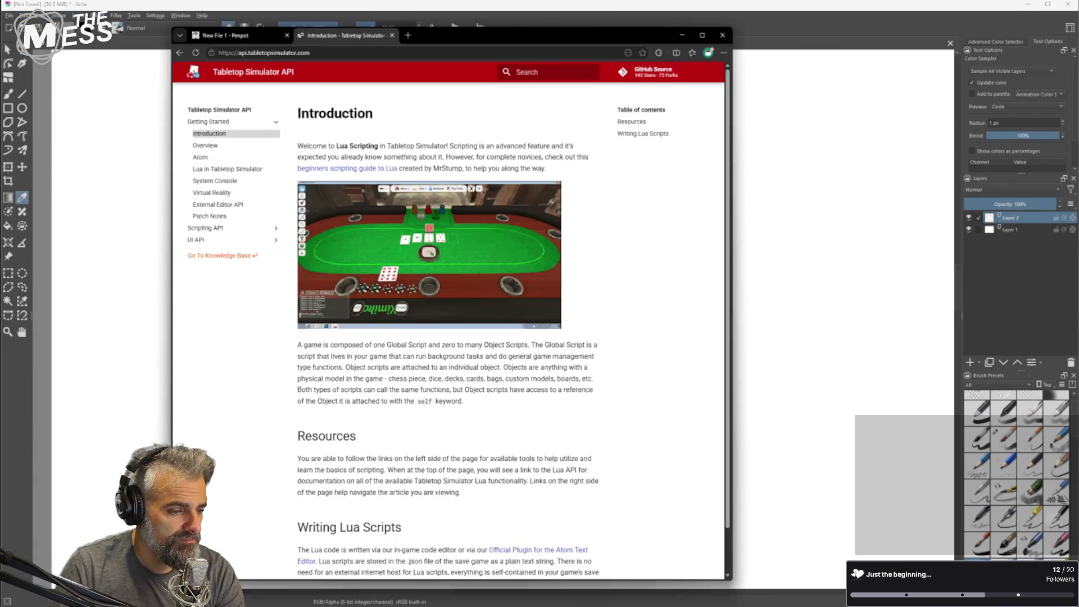
# Search 'krita pan tool' in a new Edge tab, read the results, and go back to Krita.
pyautogui.click(407, 35)
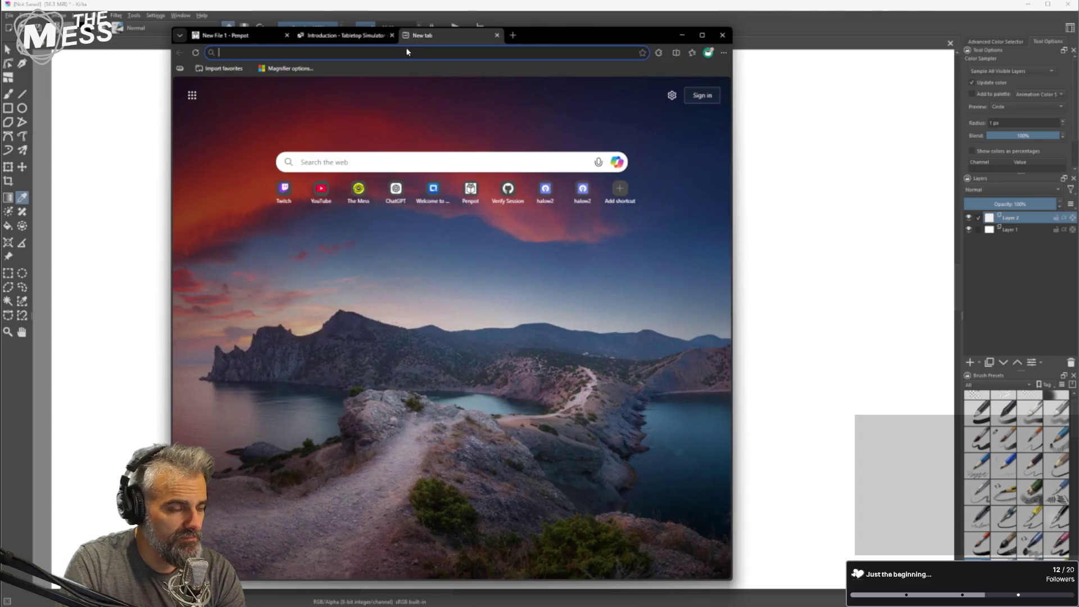
pyautogui.write('krita pan tool')
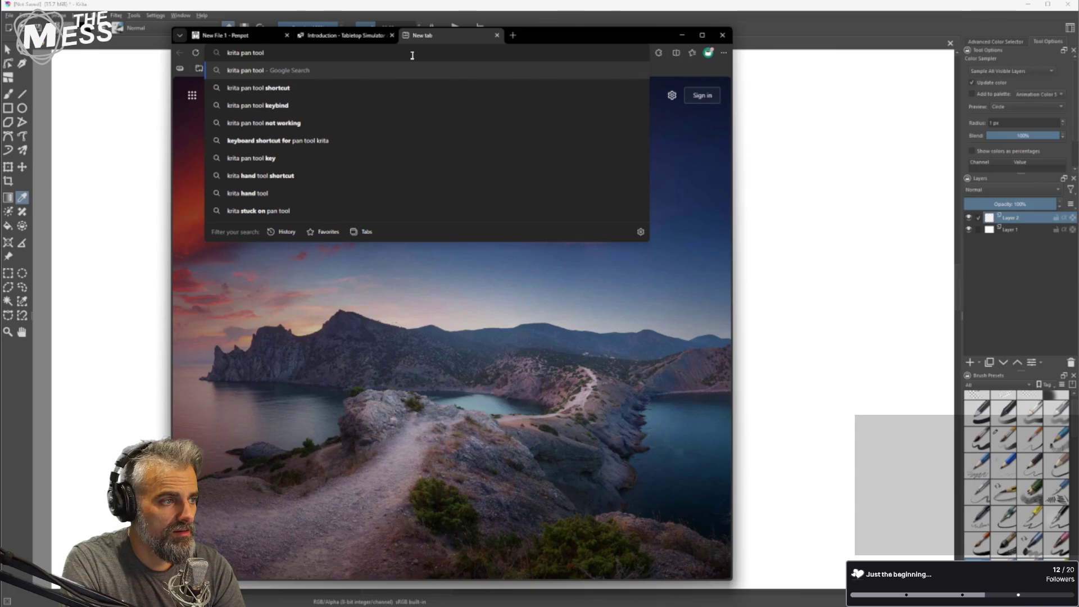
pyautogui.press('Down')
pyautogui.press('Return')
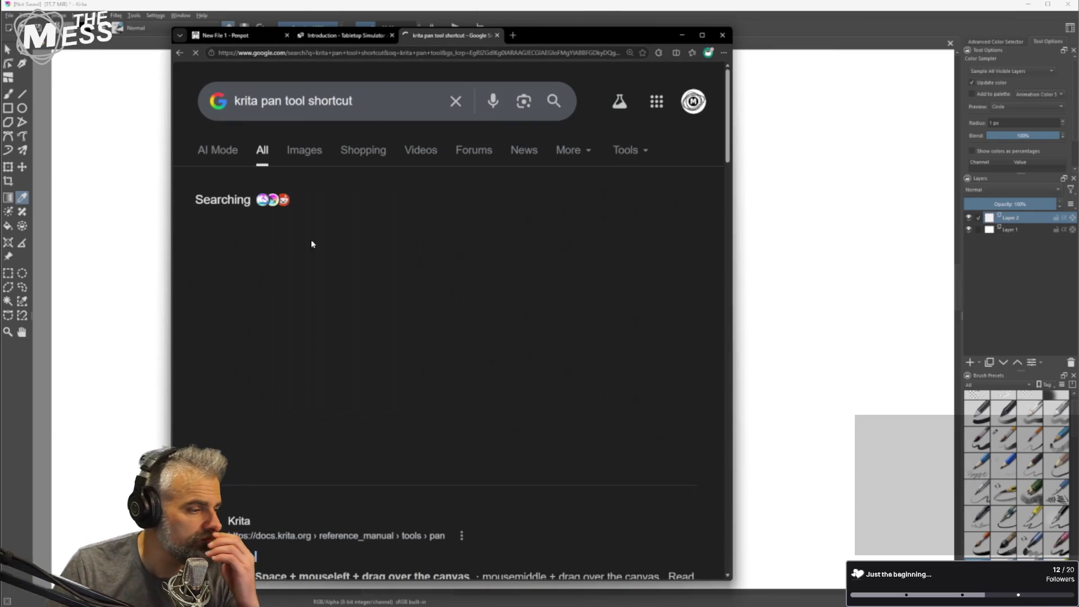
pyautogui.scroll(-2, 338, 352)
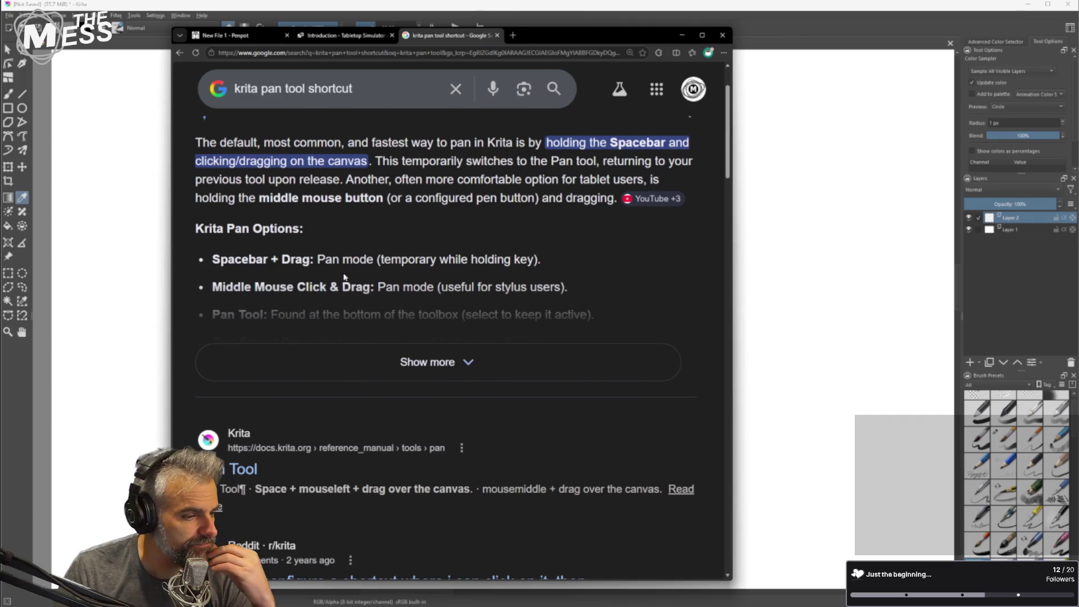
pyautogui.click(299, 17)
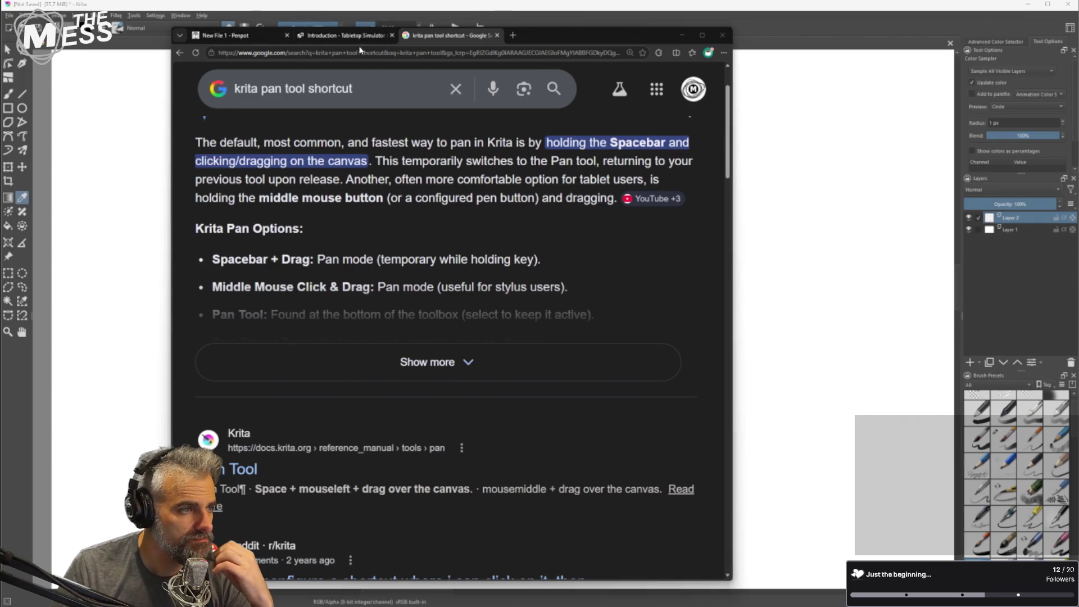
pyautogui.click(266, 8)
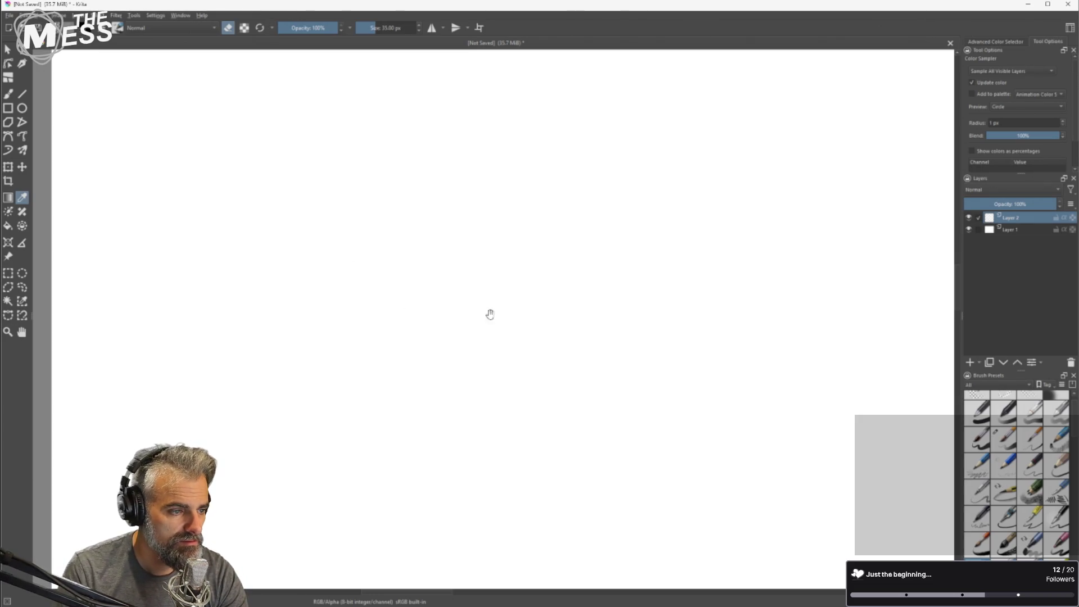
# Redo with Ctrl+Y, paste the hexagon outline with Ctrl+V, then zoom and pan to centre it.
pyautogui.scroll(-2, 449, 311)
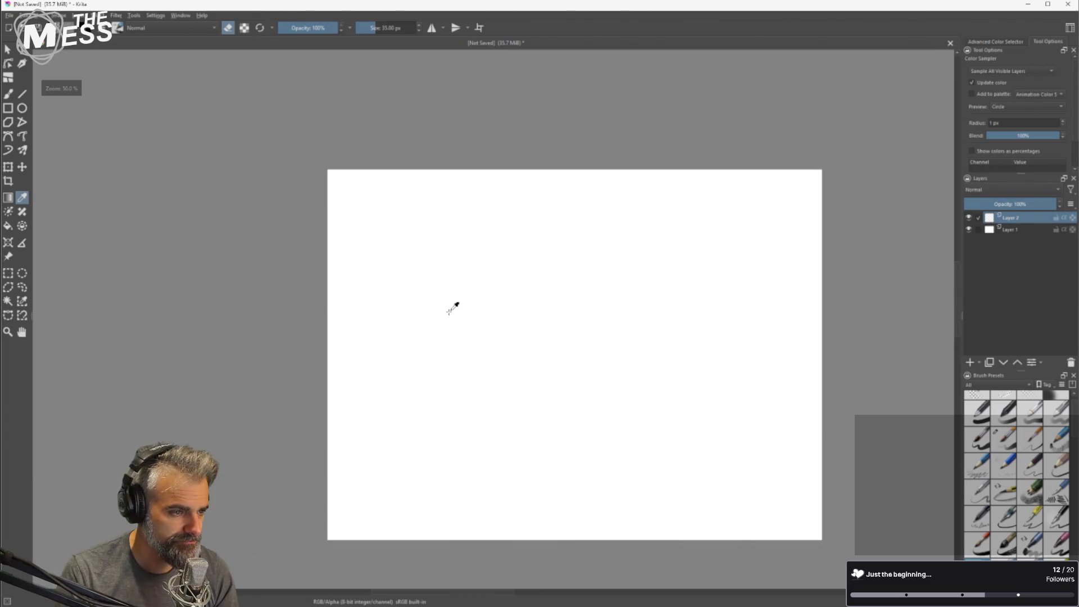
pyautogui.scroll(1, 454, 308)
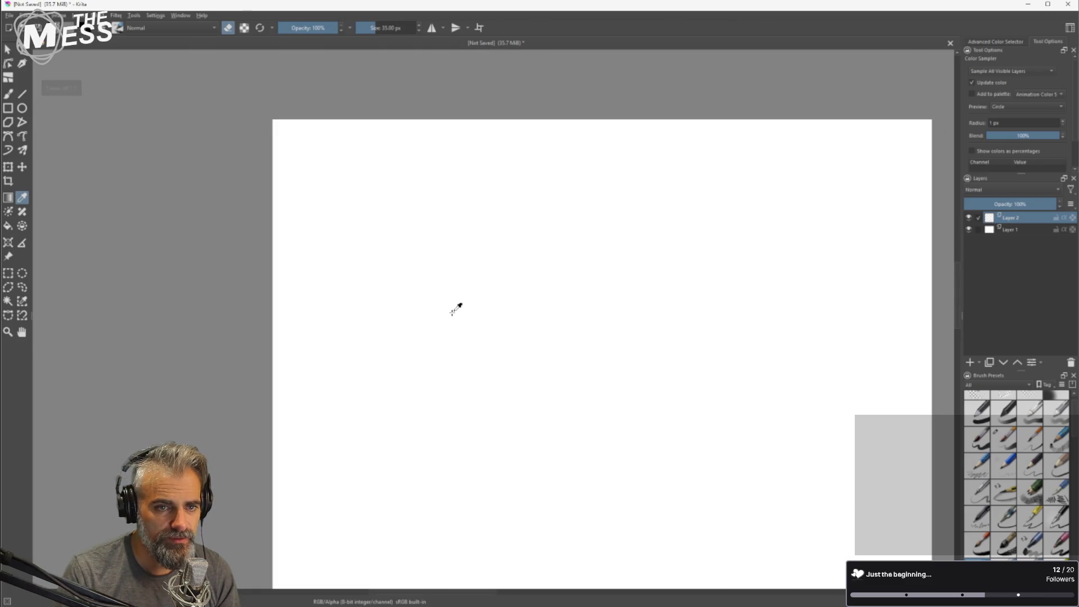
pyautogui.scroll(-1, 452, 310)
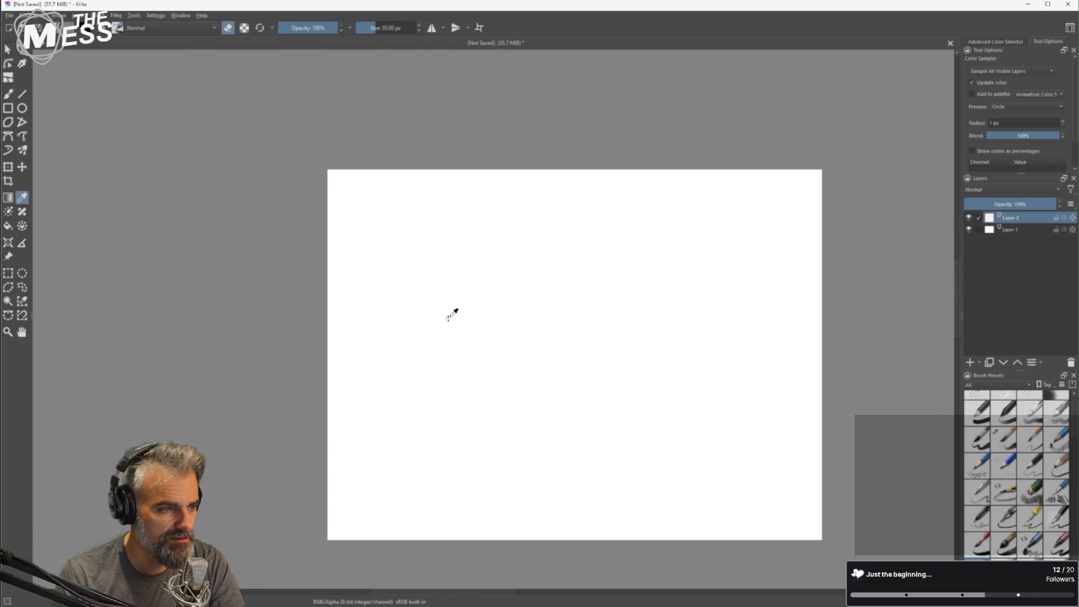
pyautogui.hotkey('ctrl', 'y')
pyautogui.hotkey('ctrl', 'v')
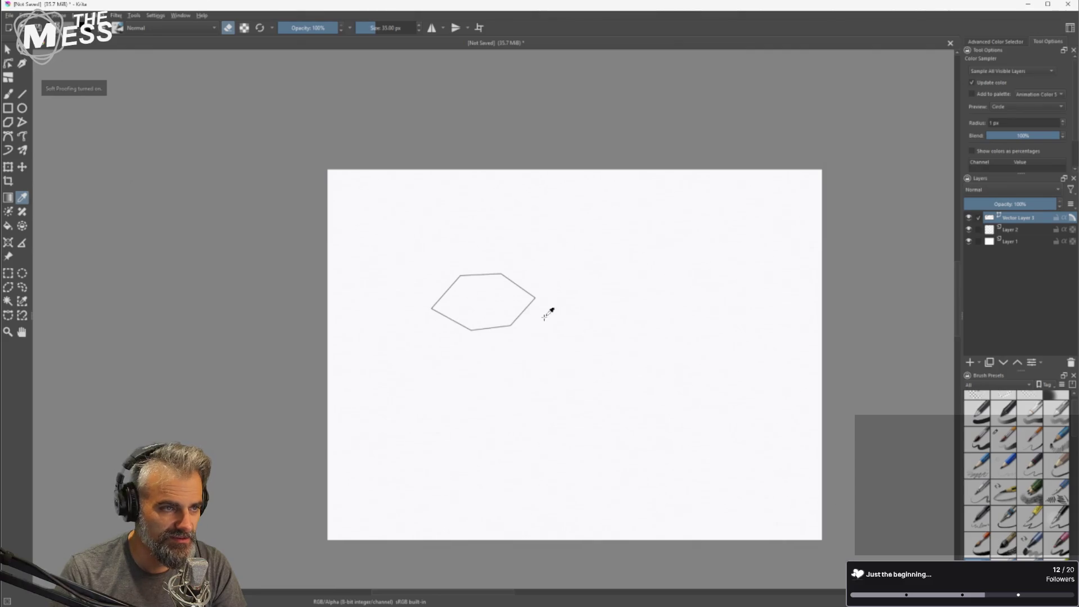
pyautogui.scroll(2, 464, 306)
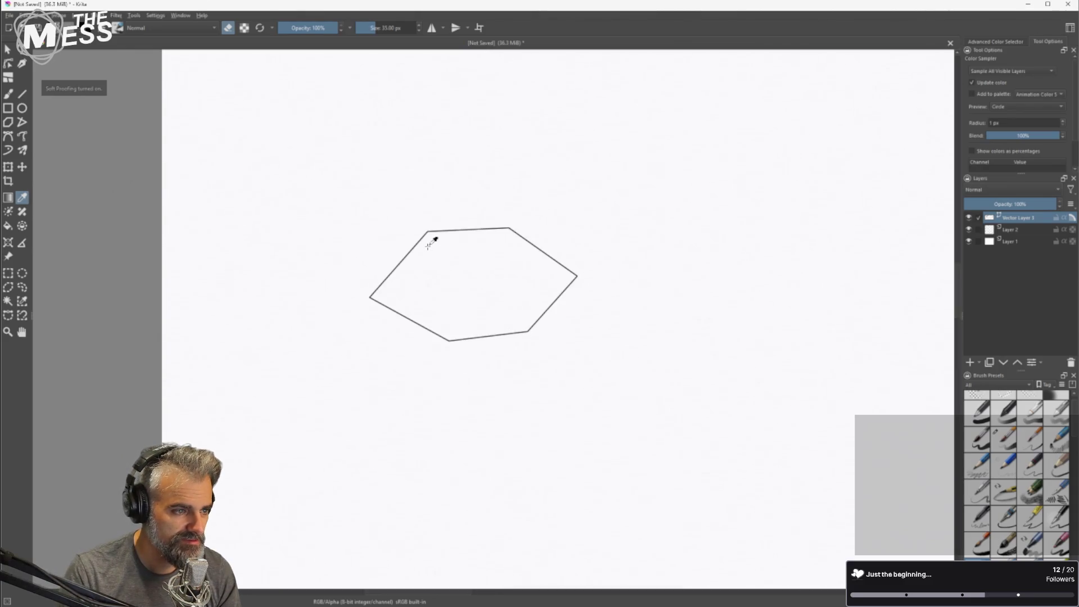
pyautogui.scroll(2, 456, 236)
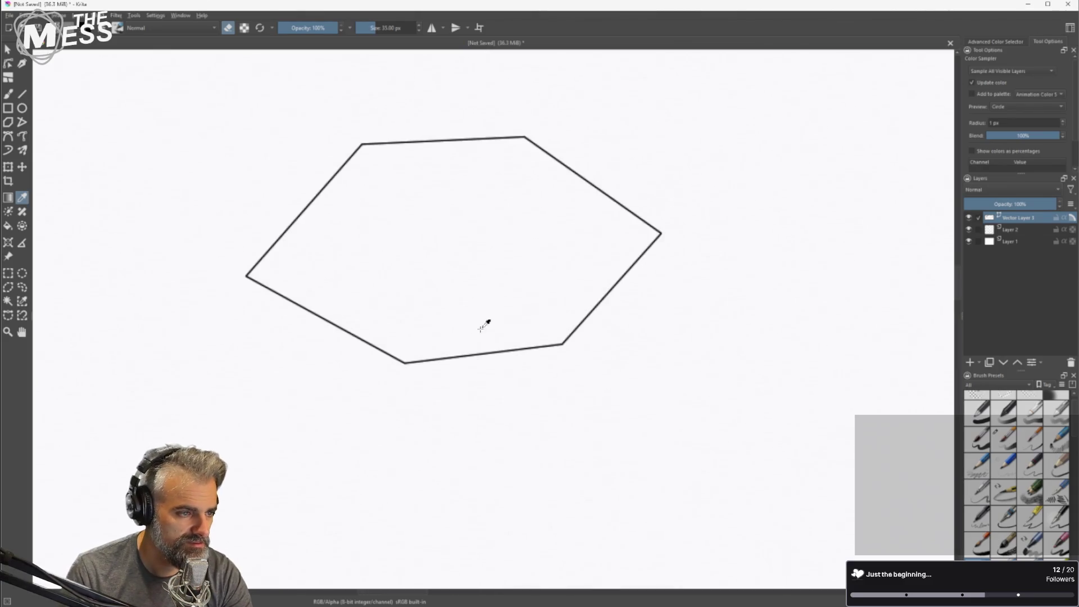
pyautogui.moveTo(457, 275); pyautogui.dragTo(498, 356)
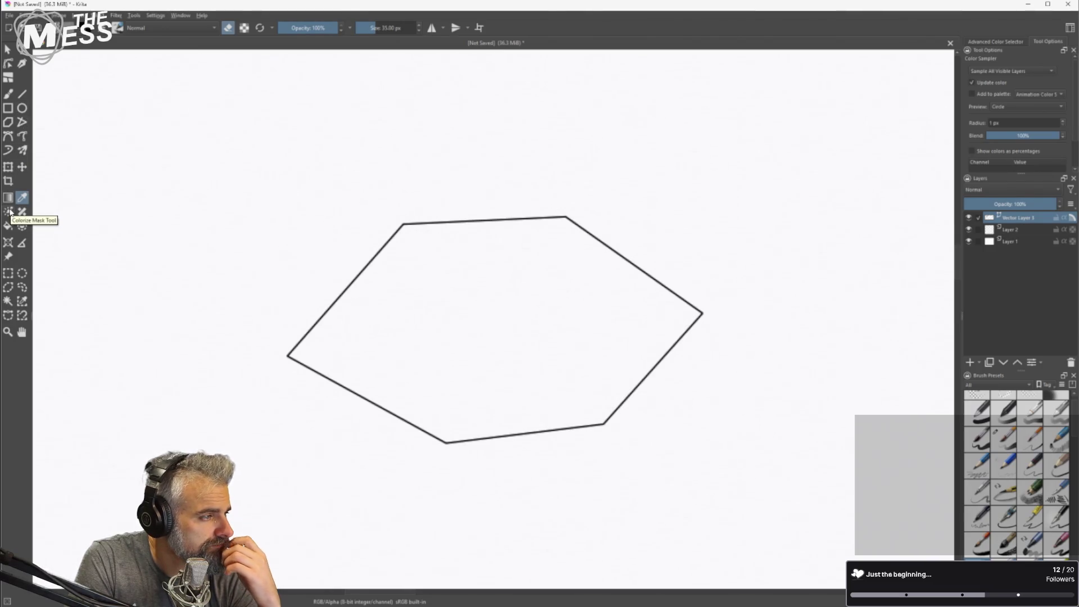
# With Edit Shapes, drag the top-left, left, bottom-left and bottom-right nodes to level the hexagon.
pyautogui.click(11, 125)
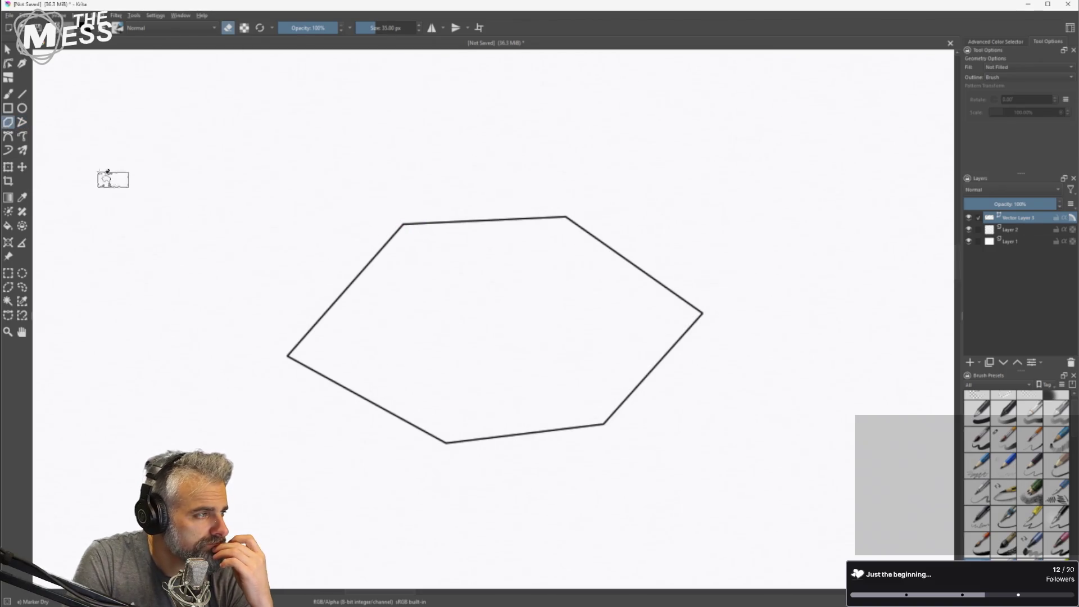
pyautogui.click(24, 126)
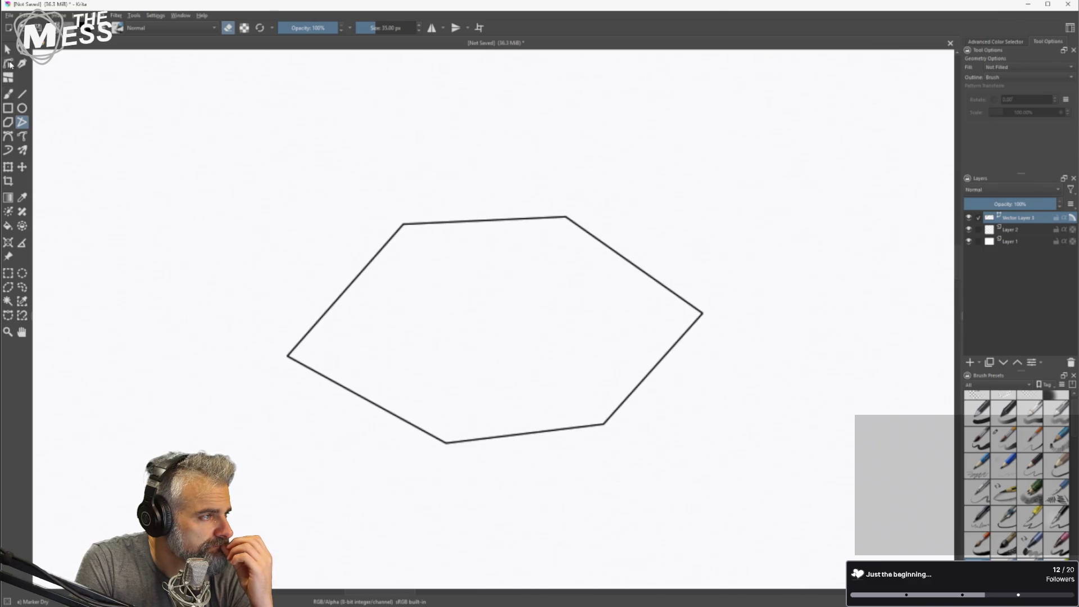
pyautogui.click(9, 65)
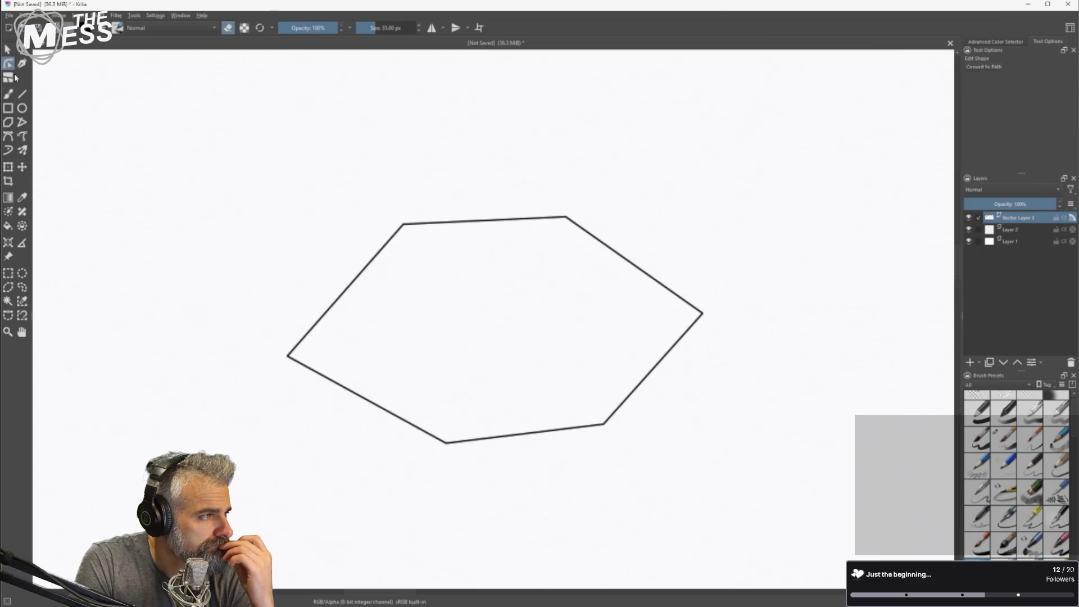
pyautogui.click(405, 225)
pyautogui.moveTo(404, 225)
pyautogui.mouseDown()
pyautogui.moveTo(405, 181)
pyautogui.moveTo(417, 218)
pyautogui.mouseUp()
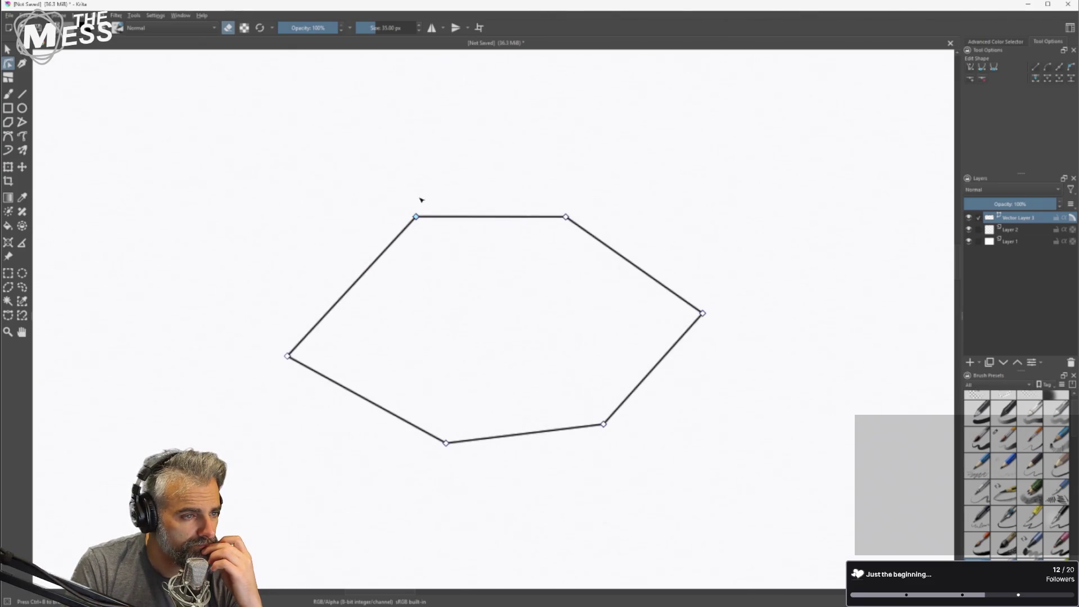
pyautogui.moveTo(288, 356)
pyautogui.mouseDown()
pyautogui.moveTo(361, 296)
pyautogui.moveTo(338, 311)
pyautogui.mouseUp()
pyautogui.moveTo(447, 444)
pyautogui.mouseDown()
pyautogui.moveTo(417, 393)
pyautogui.moveTo(419, 414)
pyautogui.mouseUp()
pyautogui.moveTo(603, 426)
pyautogui.mouseDown()
pyautogui.moveTo(567, 394)
pyautogui.moveTo(573, 416)
pyautogui.mouseUp()
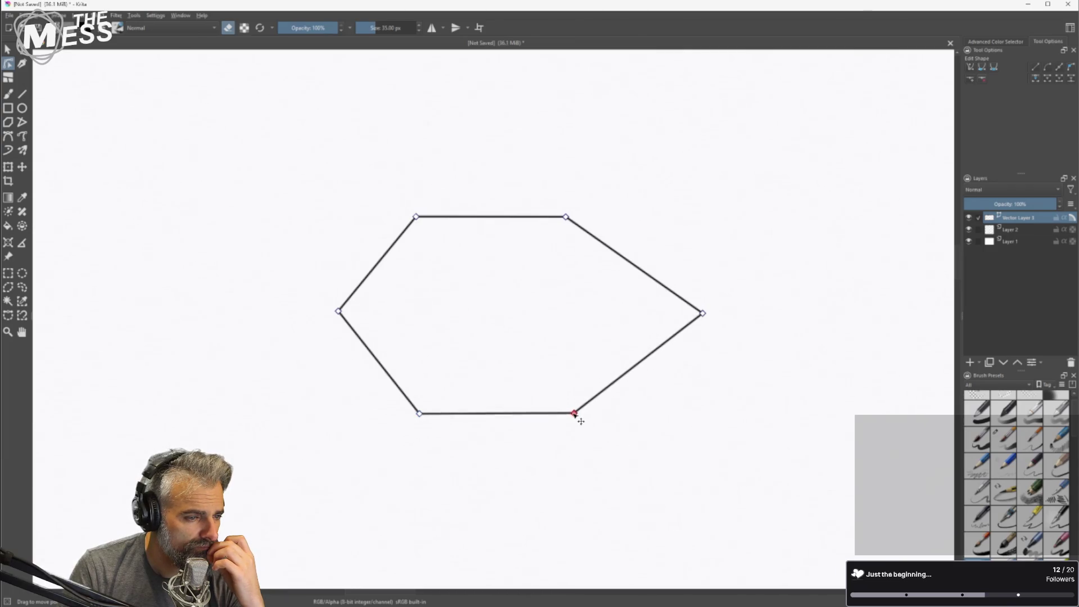
# Pull the right corner inward and draw a circle enclosing the hexagon.
pyautogui.click(703, 315)
pyautogui.moveTo(707, 315)
pyautogui.mouseDown()
pyautogui.moveTo(649, 313)
pyautogui.moveTo(668, 310)
pyautogui.mouseUp()
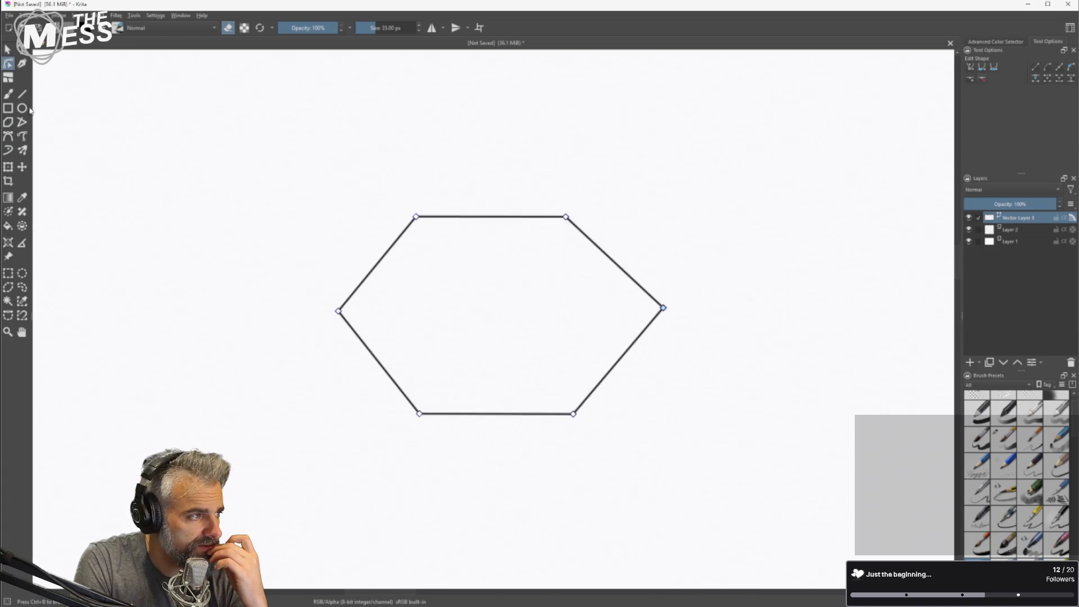
pyautogui.click(26, 108)
pyautogui.moveTo(303, 145)
pyautogui.mouseDown()
pyautogui.moveTo(512, 295)
pyautogui.moveTo(531, 379)
pyautogui.moveTo(605, 318)
pyautogui.moveTo(736, 509)
pyautogui.moveTo(760, 509)
pyautogui.mouseUp()
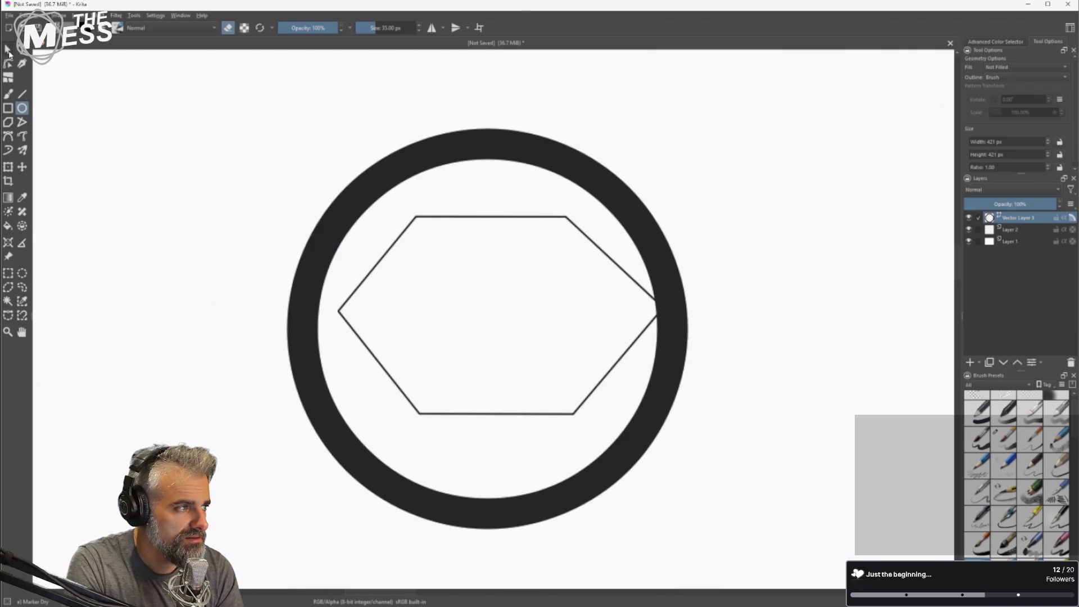
# Adjust the hexagon's stroke thickness in Tool Options, ending at about 2 px.
pyautogui.click(7, 50)
pyautogui.click(1014, 67)
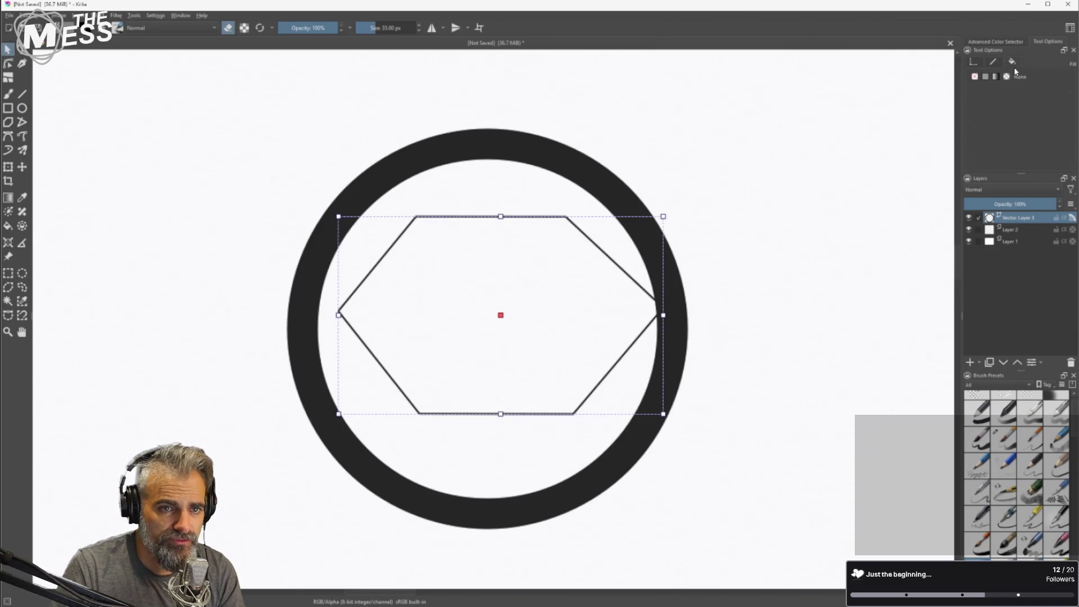
pyautogui.click(998, 65)
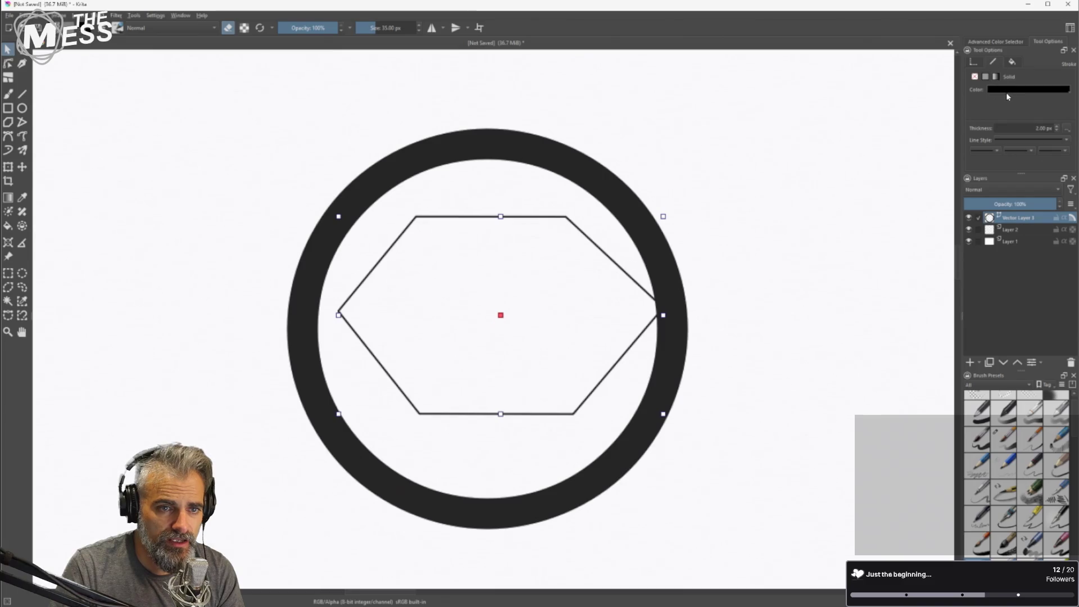
pyautogui.click(1057, 130)
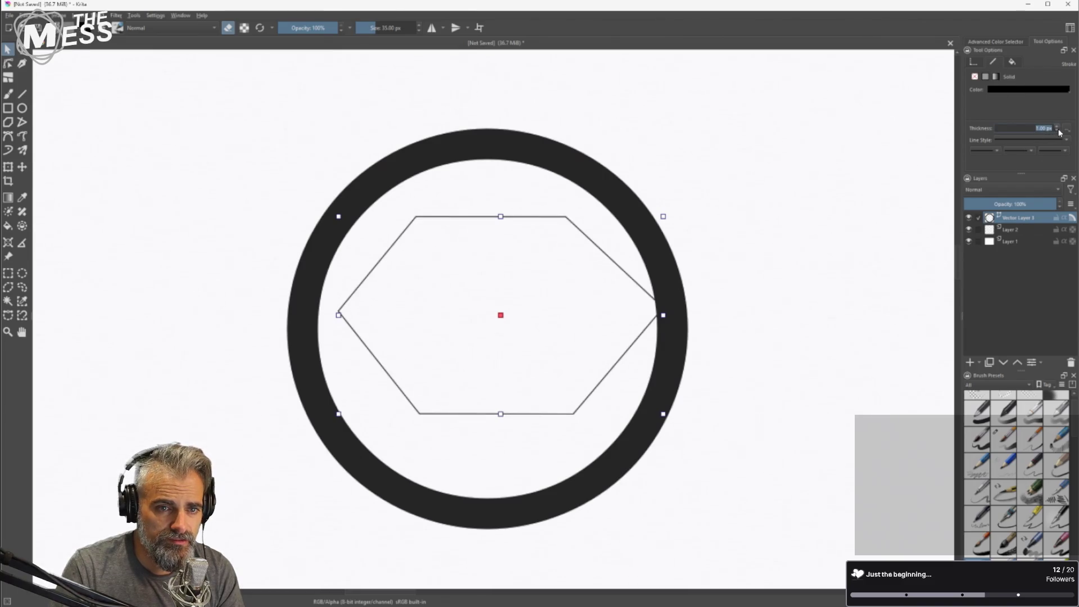
pyautogui.click(1059, 131)
pyautogui.click(1058, 127)
pyautogui.click(1058, 127)
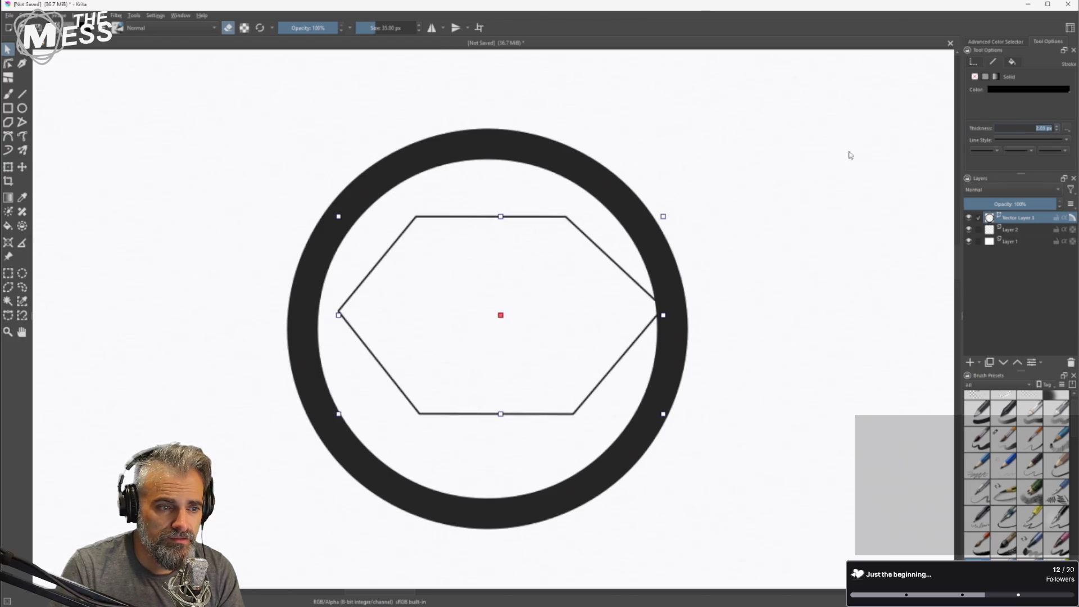
# Set the ring's stroke thickness to 1 px and drag it to centre on the hexagon.
pyautogui.click(630, 195)
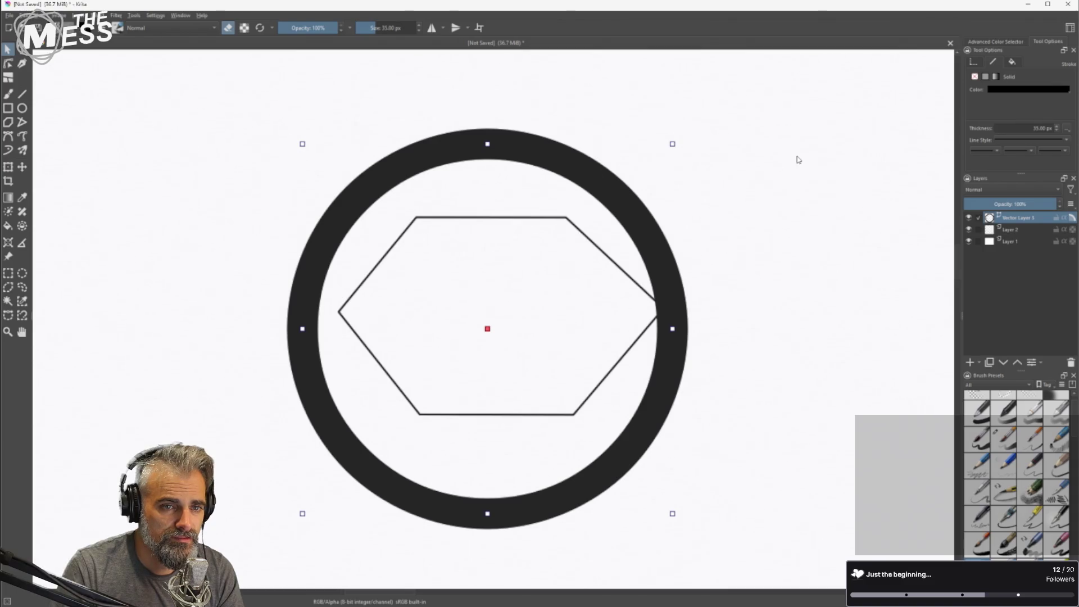
pyautogui.write('1')
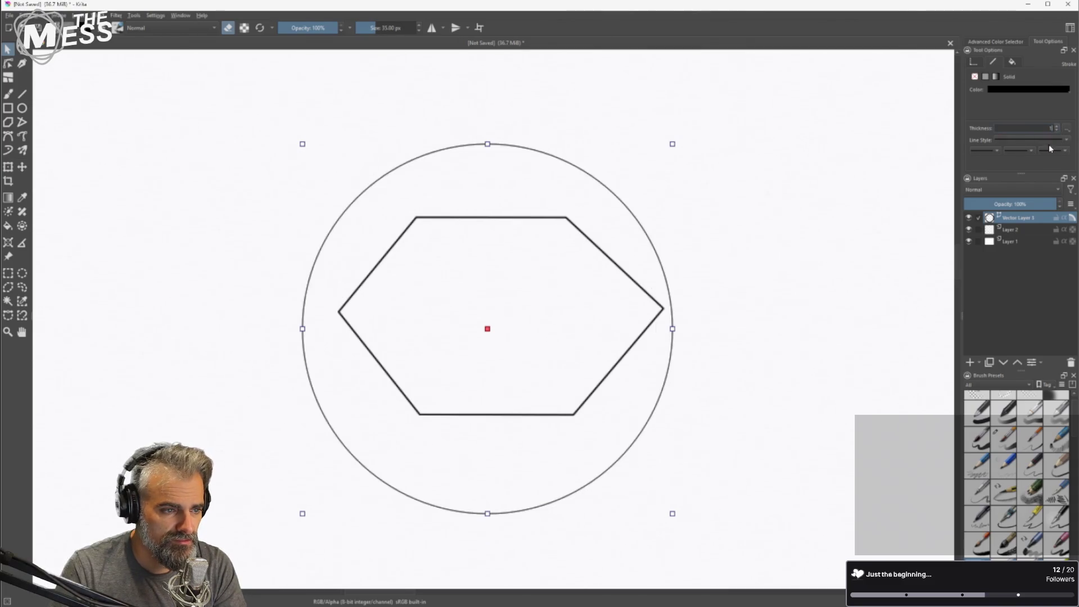
pyautogui.moveTo(487, 228); pyautogui.dragTo(489, 226)
pyautogui.moveTo(655, 224); pyautogui.dragTo(665, 219)
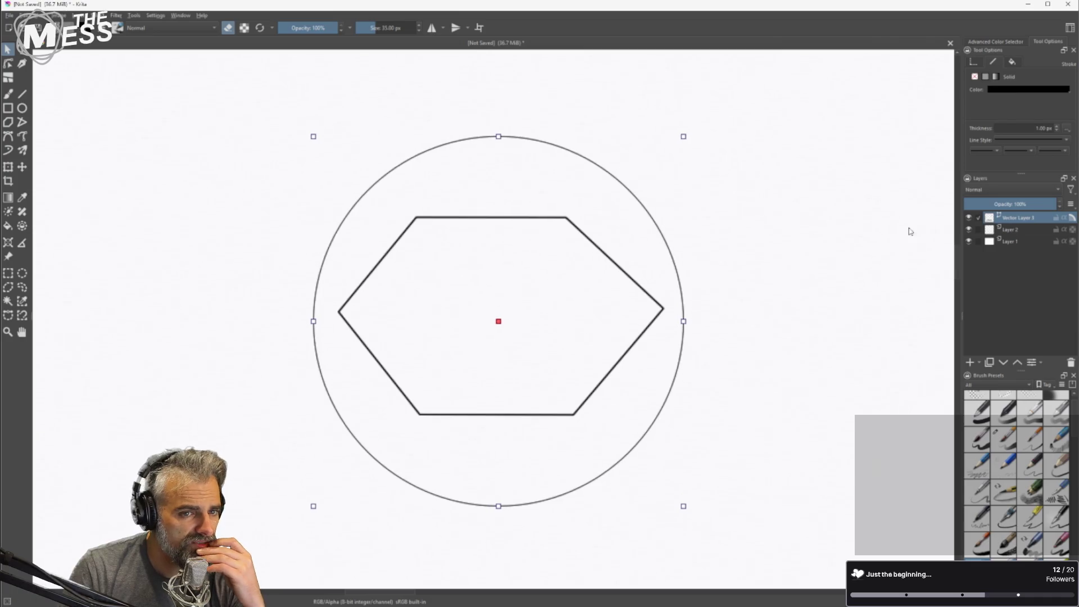
# Nudge the thin circle slightly to sit more evenly around the hexagon.
pyautogui.click(8, 65)
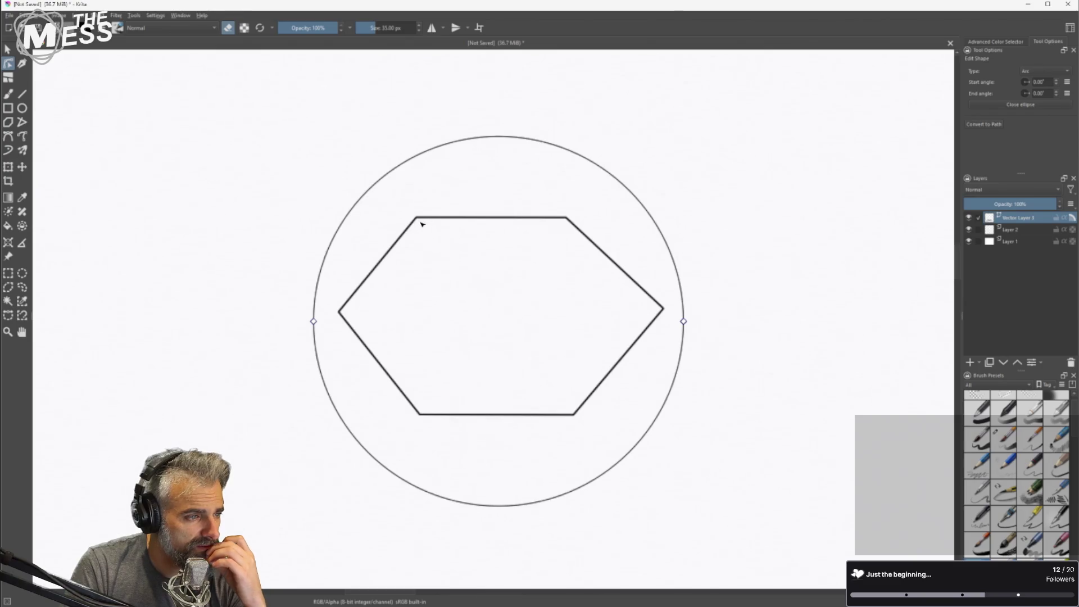
pyautogui.press('Escape')
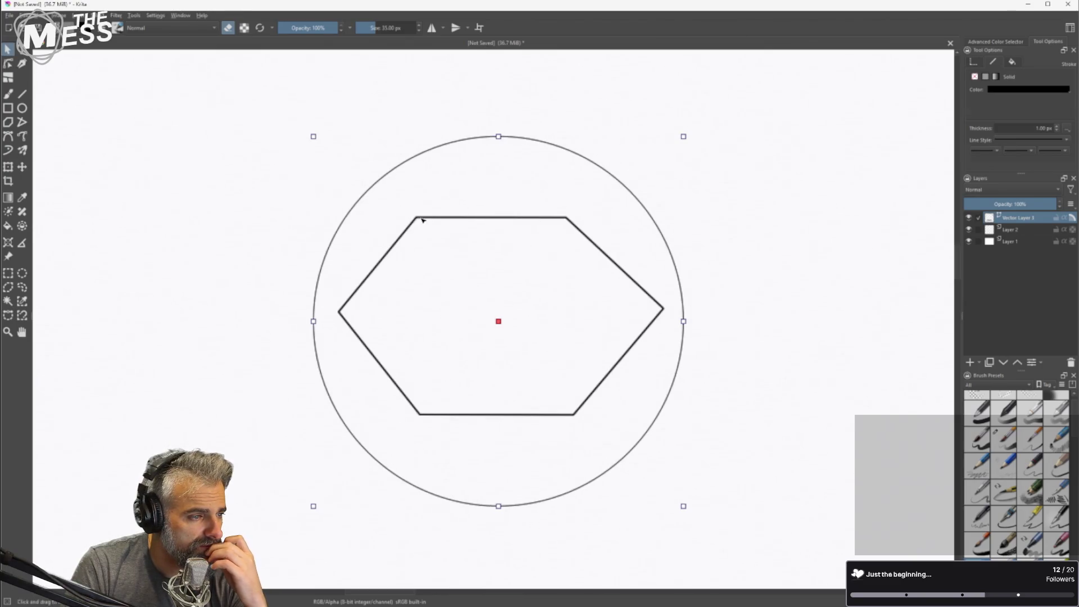
pyautogui.doubleClick(424, 218)
pyautogui.press('Escape')
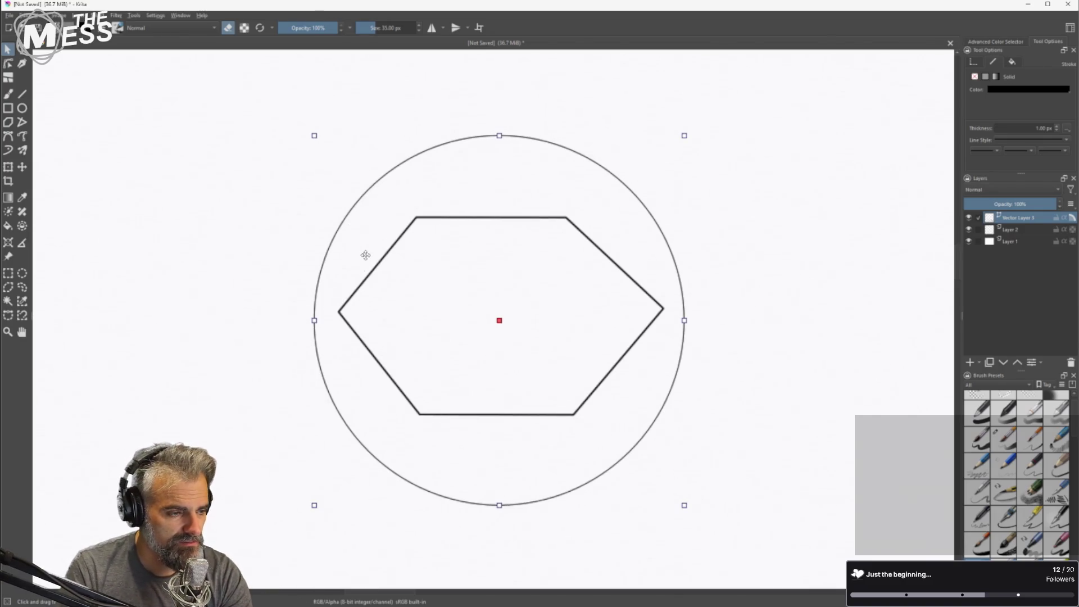
pyautogui.moveTo(334, 236); pyautogui.dragTo(334, 242)
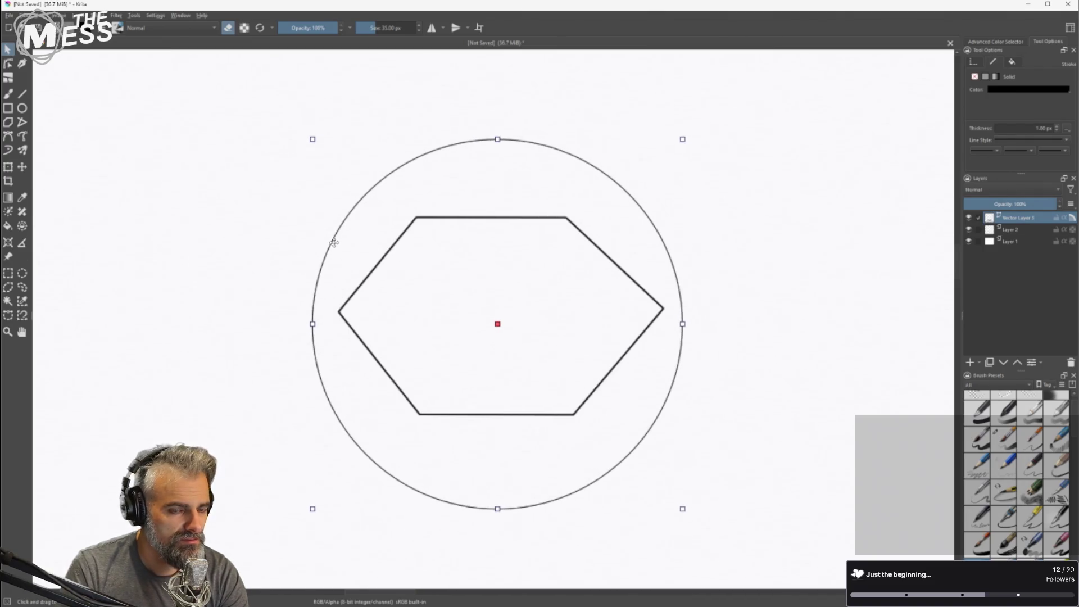
pyautogui.doubleClick(416, 270)
pyautogui.click(401, 253)
pyautogui.doubleClick(396, 248)
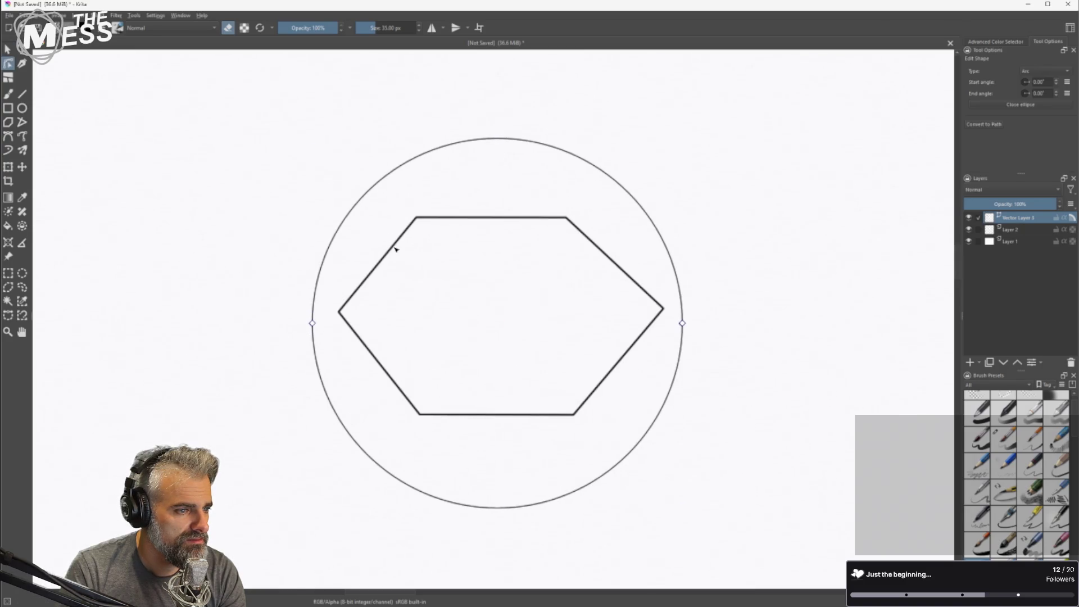
pyautogui.click(392, 248)
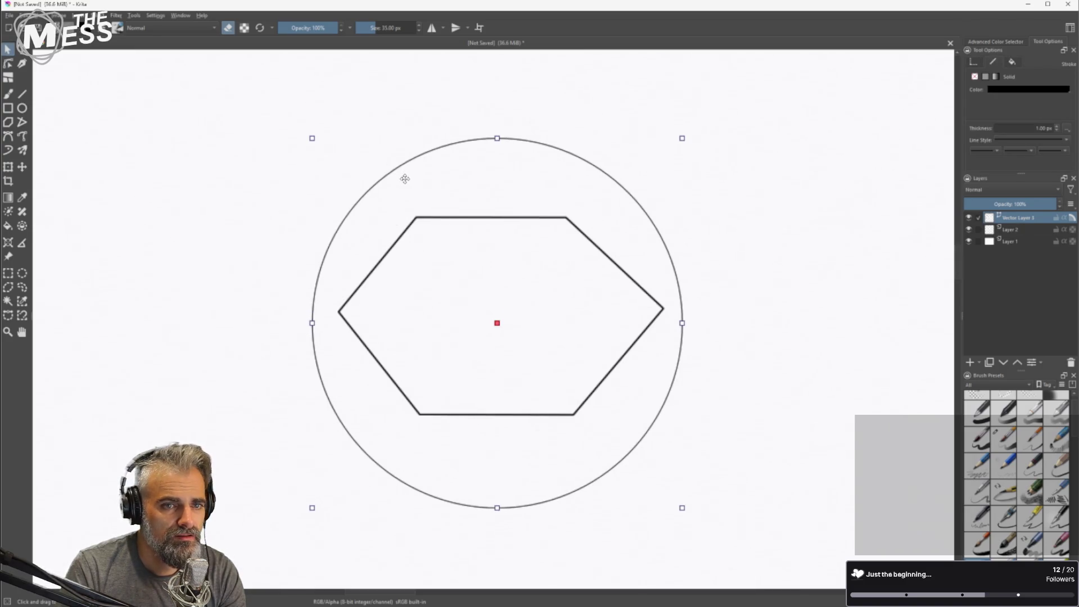
# Send the circle to the back behind the hexagon, then select the hexagon.
pyautogui.rightClick(403, 172)
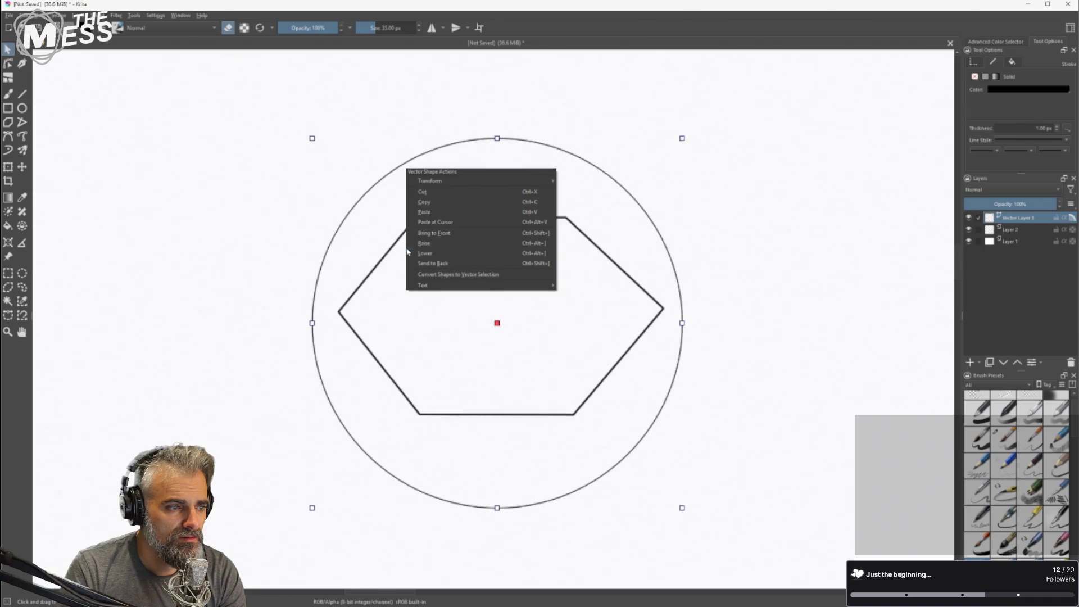
pyautogui.click(425, 263)
pyautogui.rightClick(402, 173)
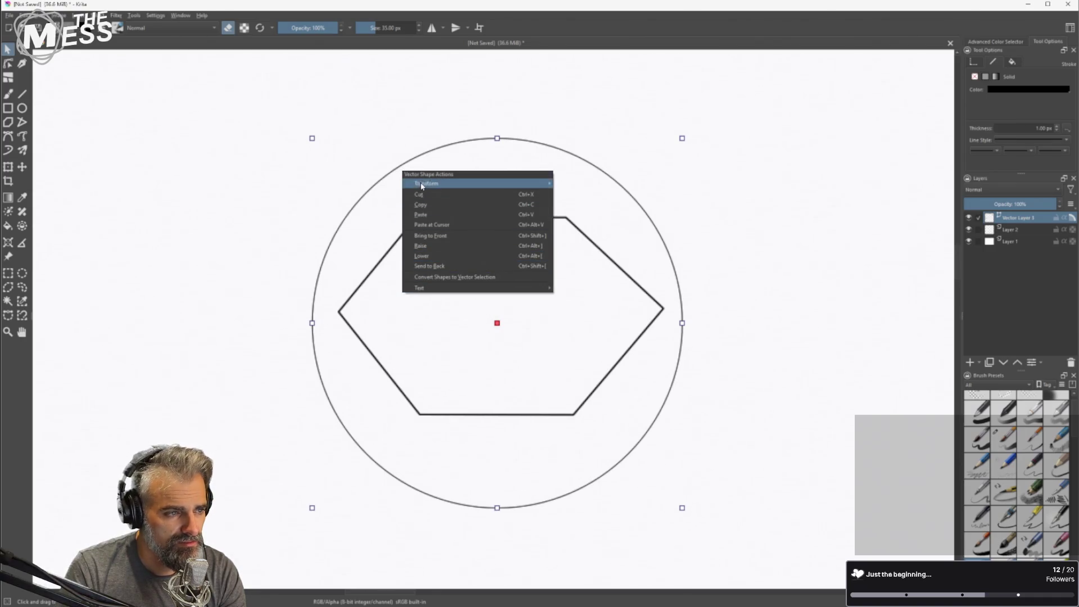
pyautogui.click(377, 273)
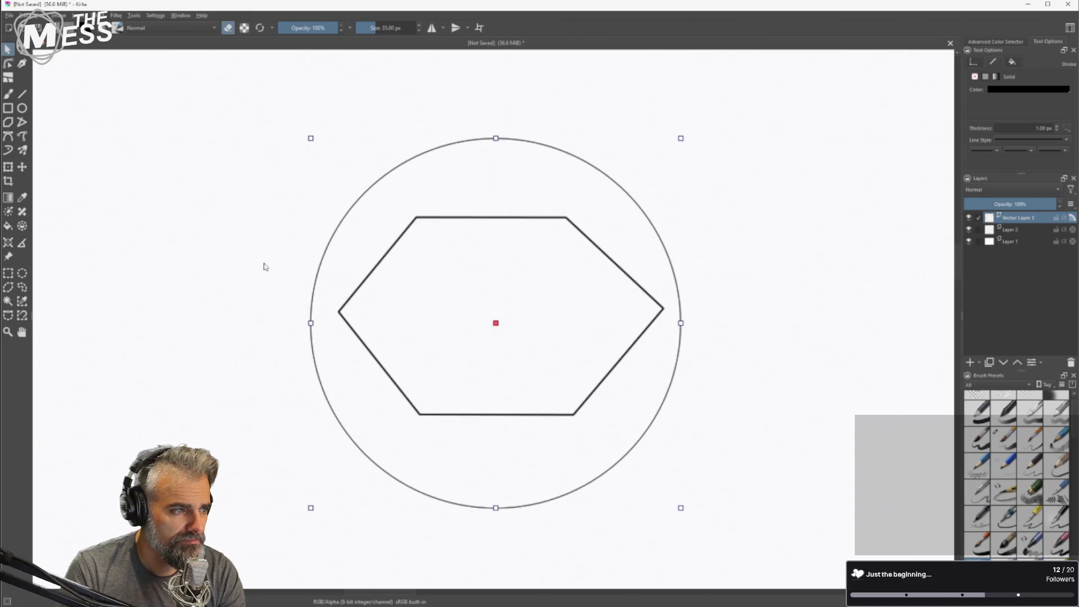
pyautogui.click(384, 262)
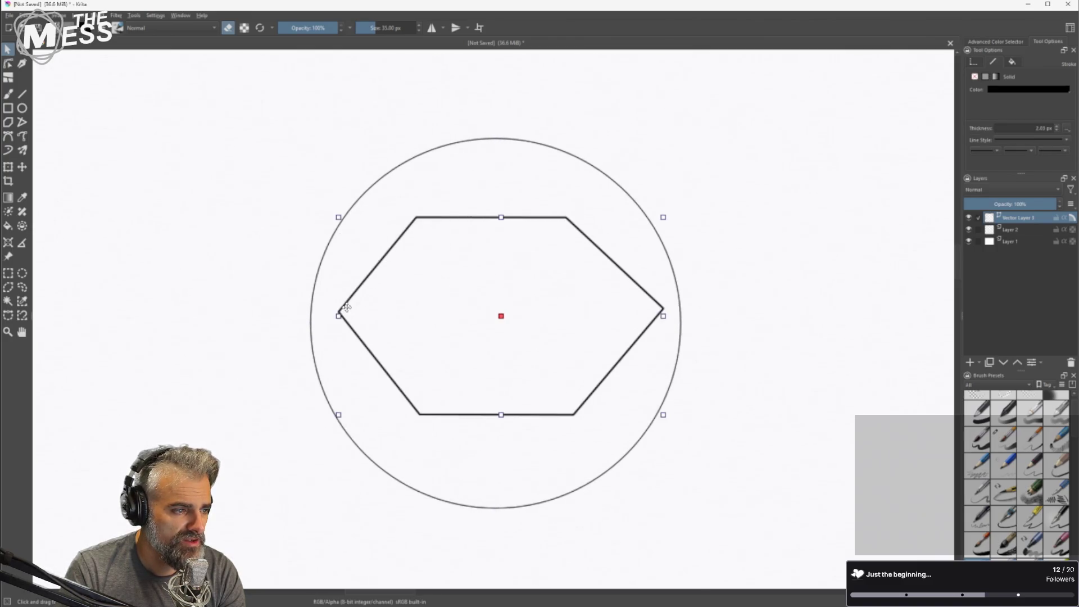
# Drag each of the hexagon's six corners out onto the guide circle.
pyautogui.moveTo(160, 230); pyautogui.dragTo(104, 231)
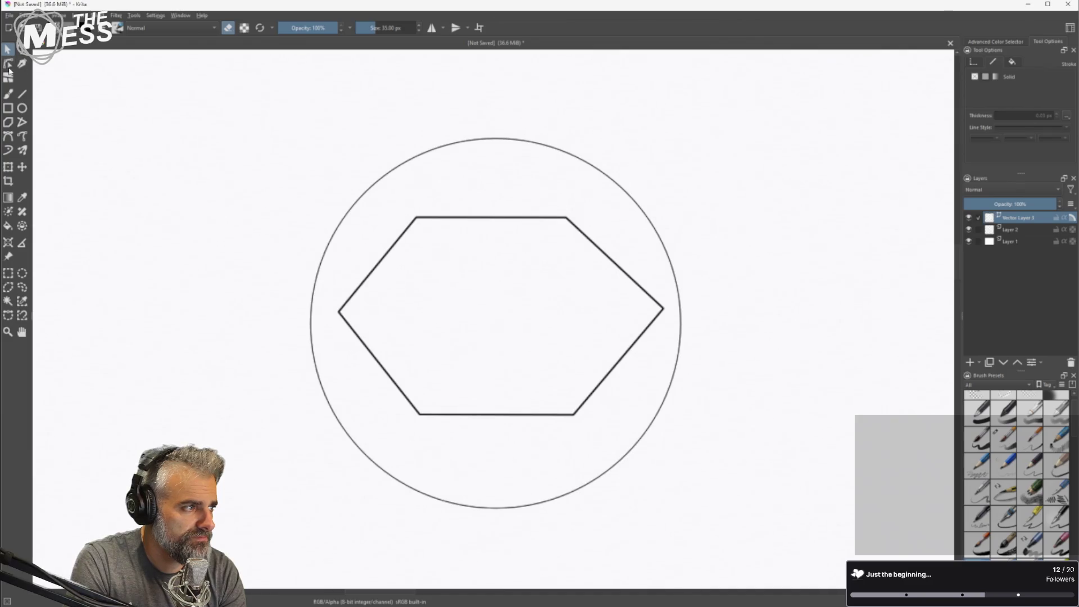
pyautogui.click(9, 65)
pyautogui.click(339, 313)
pyautogui.moveTo(339, 313)
pyautogui.mouseDown()
pyautogui.moveTo(321, 316)
pyautogui.moveTo(317, 331)
pyautogui.mouseUp()
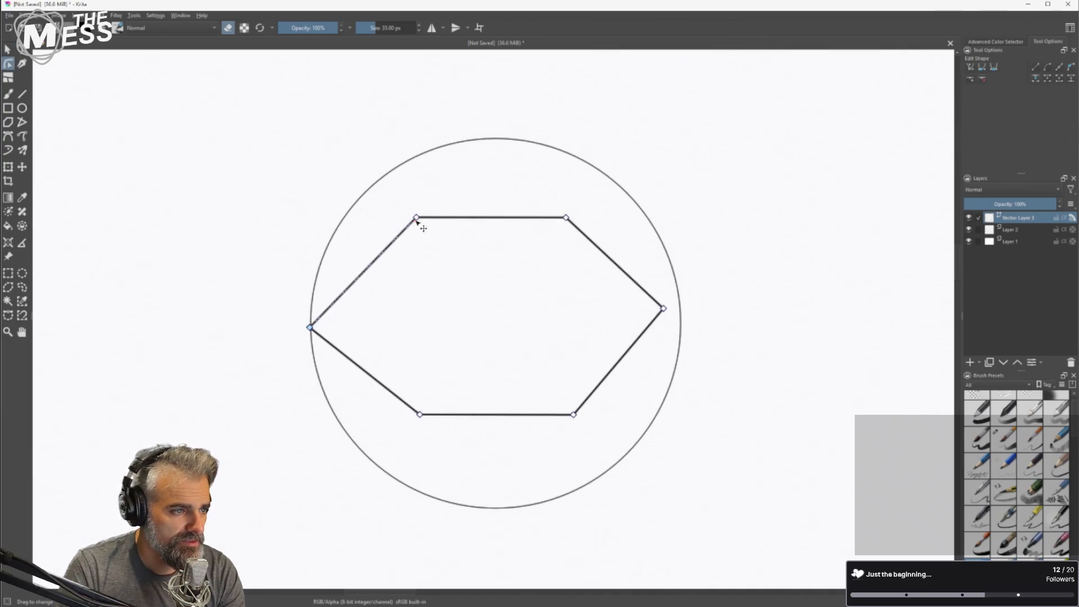
pyautogui.moveTo(417, 218); pyautogui.dragTo(387, 172)
pyautogui.moveTo(567, 218); pyautogui.dragTo(598, 169)
pyautogui.moveTo(668, 311); pyautogui.dragTo(681, 324)
pyautogui.moveTo(574, 414); pyautogui.dragTo(585, 494)
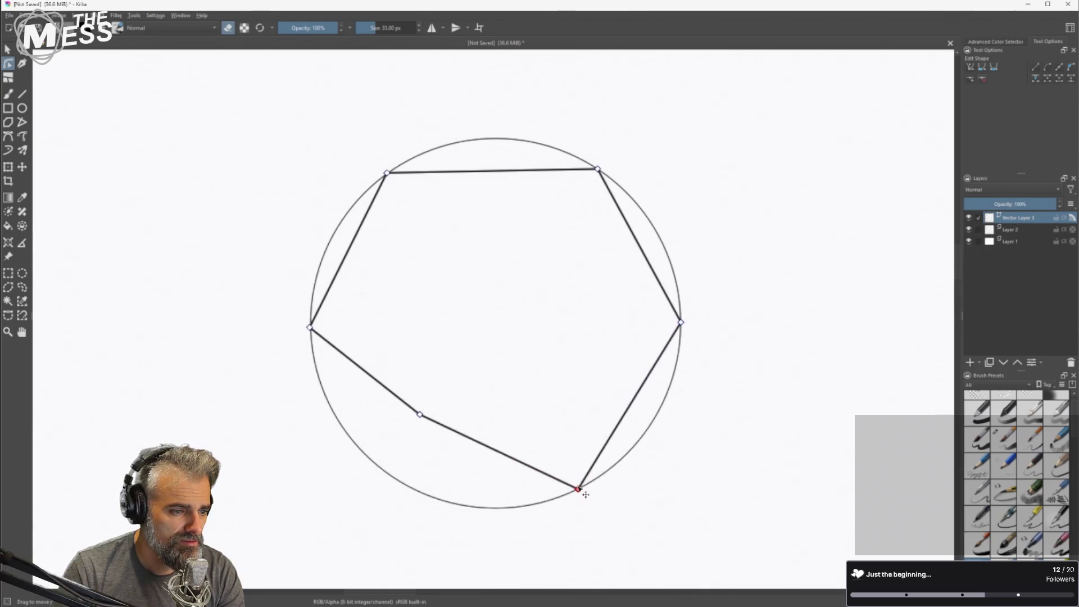
pyautogui.moveTo(420, 414)
pyautogui.mouseDown()
pyautogui.moveTo(383, 475)
pyautogui.moveTo(415, 494)
pyautogui.mouseUp()
# Fine-tune the bottom-right, top-left, left and right corners so they sit exactly on the circle.
pyautogui.moveTo(579, 489); pyautogui.dragTo(586, 494)
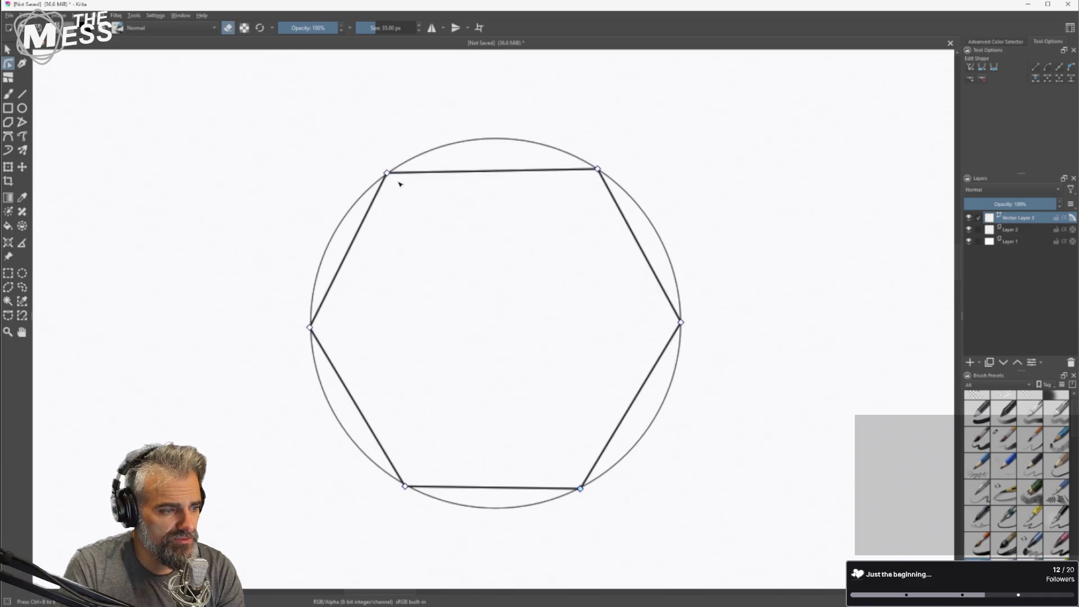
pyautogui.moveTo(389, 173); pyautogui.dragTo(392, 171)
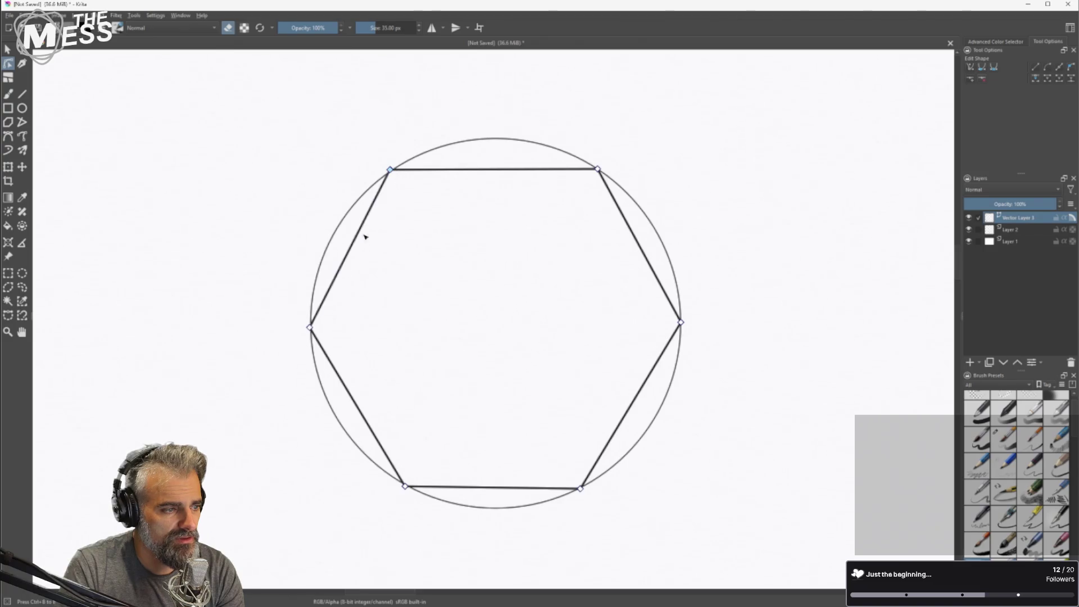
pyautogui.moveTo(315, 334); pyautogui.dragTo(318, 331)
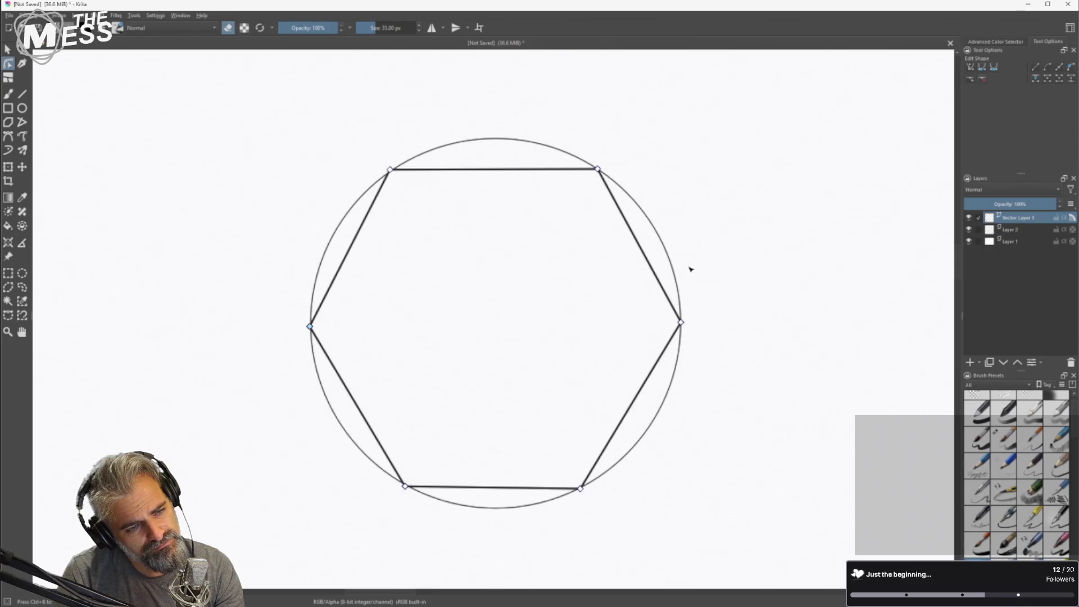
pyautogui.moveTo(687, 328); pyautogui.dragTo(690, 333)
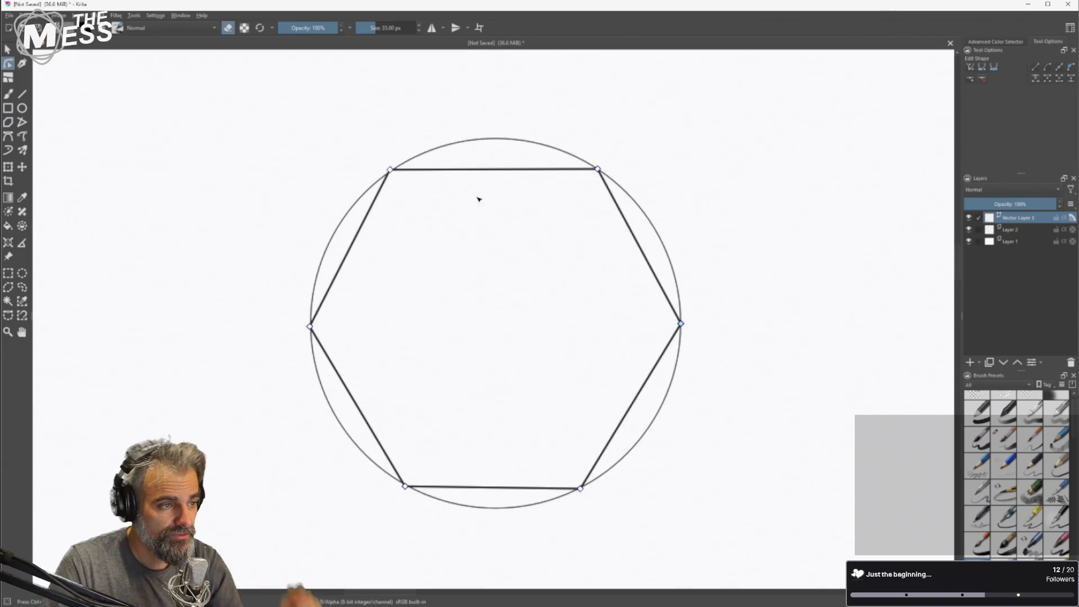
pyautogui.click(449, 150)
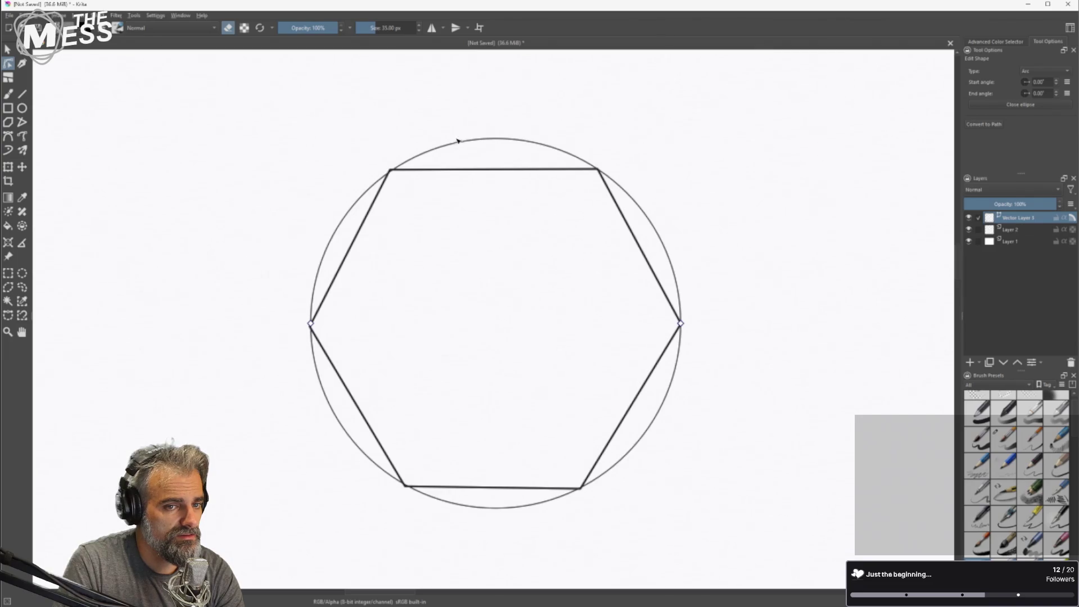
pyautogui.click(447, 169)
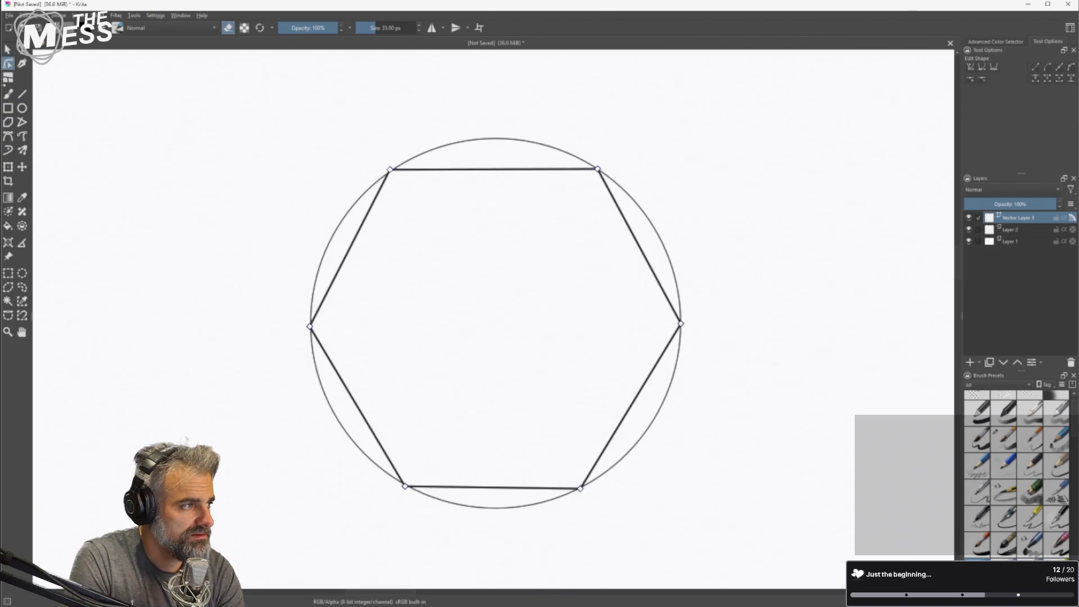
# Select the guide circle with the Shapes tool and delete it.
pyautogui.click(8, 49)
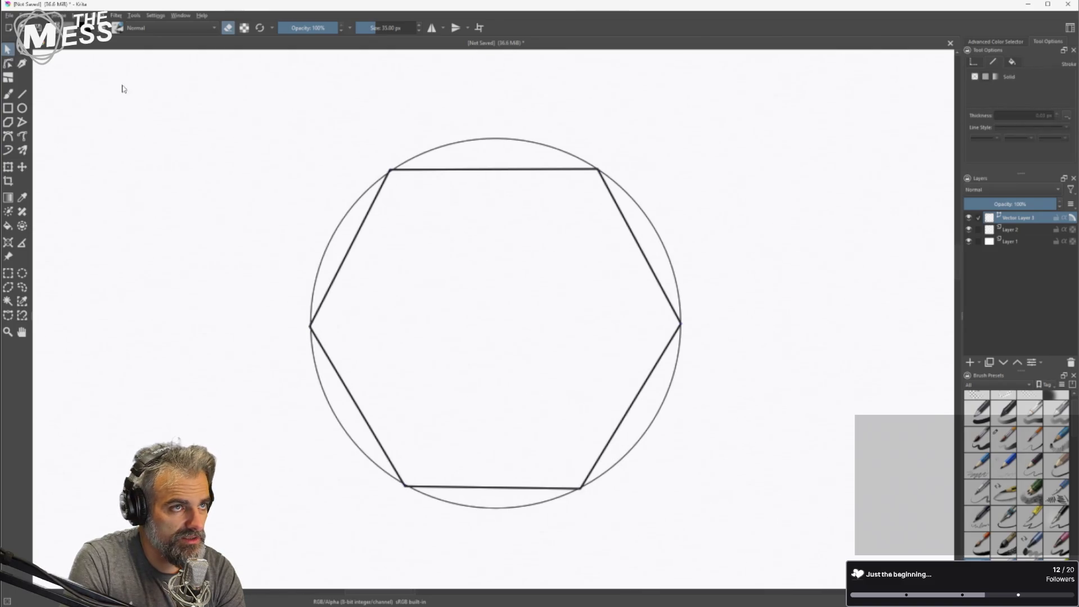
pyautogui.click(618, 183)
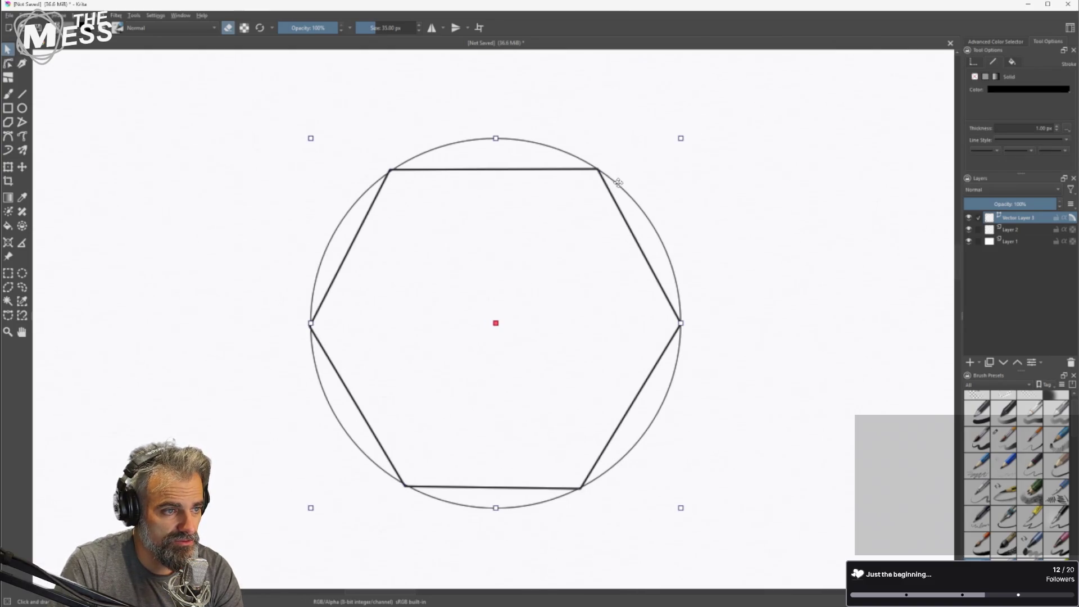
pyautogui.press('Delete')
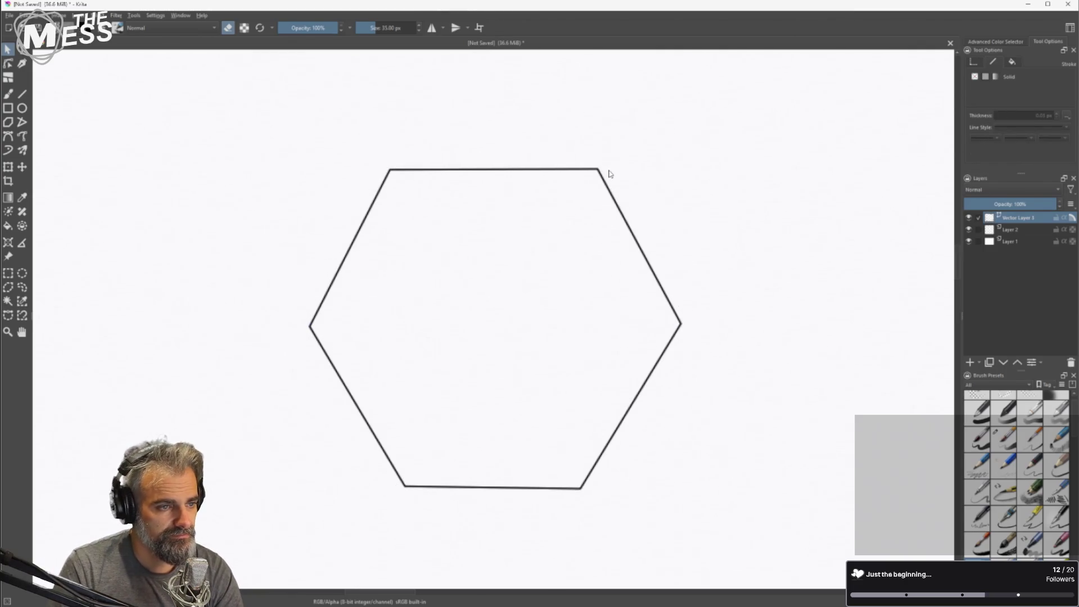
# Copy and paste the hexagon, placing the duplicate up-right against the original's upper-right edge.
pyautogui.click(650, 267)
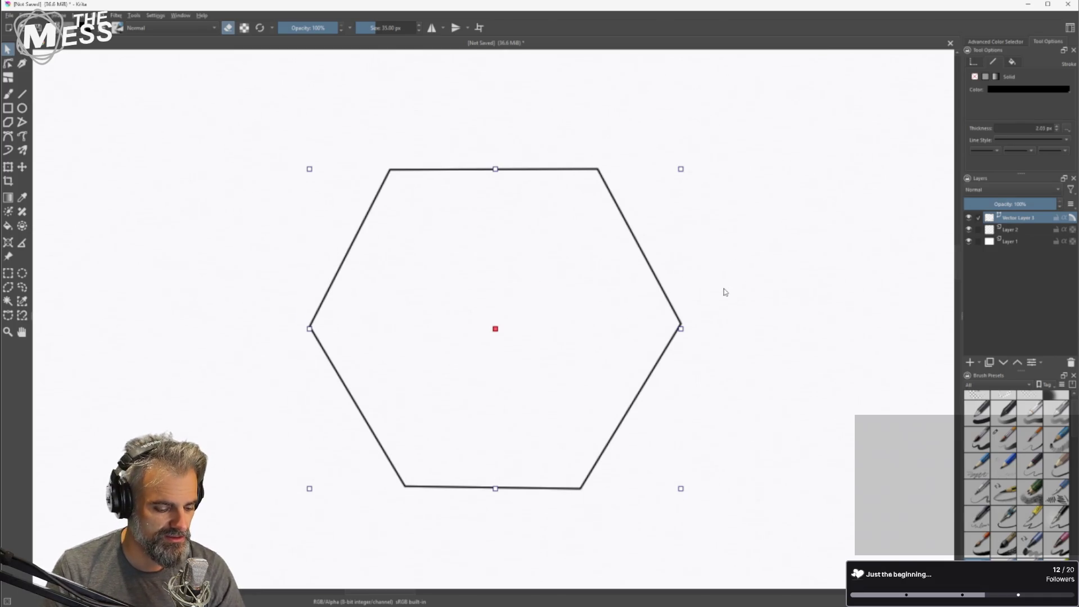
pyautogui.hotkey('ctrl', 'c')
pyautogui.hotkey('ctrl', 'v')
pyautogui.moveTo(699, 324)
pyautogui.mouseDown()
pyautogui.moveTo(912, 287)
pyautogui.moveTo(1038, 293)
pyautogui.moveTo(1002, 216)
pyautogui.moveTo(940, 132)
pyautogui.mouseUp()
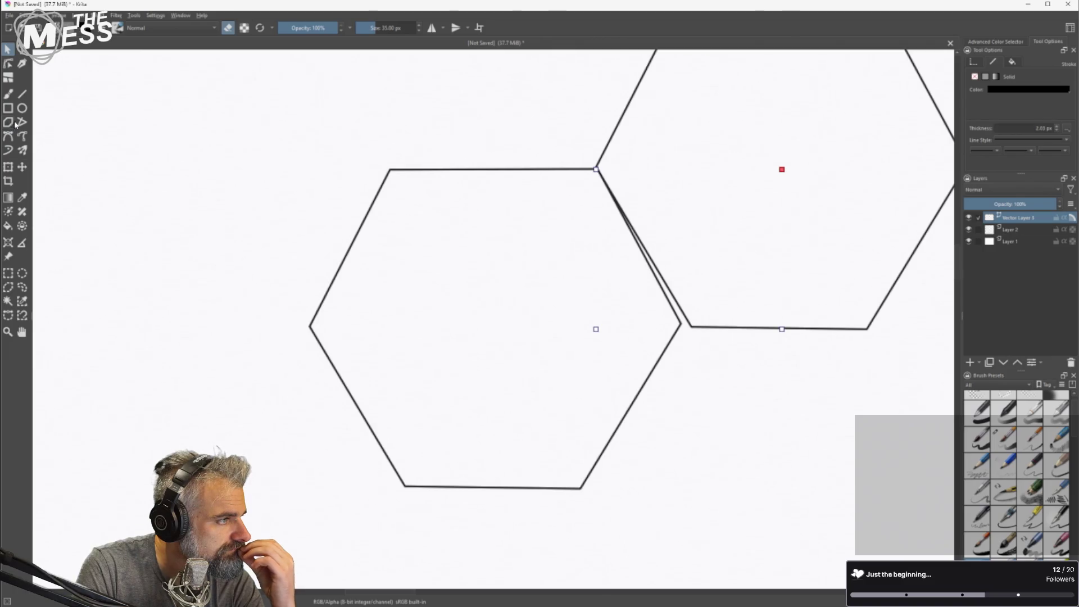
pyautogui.click(11, 126)
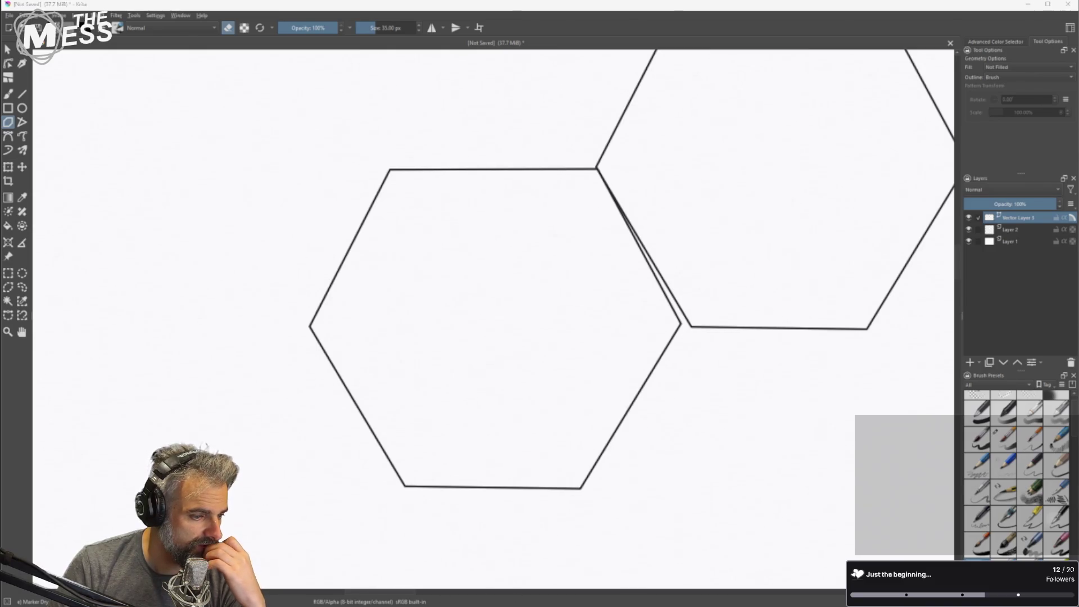
pyautogui.hotkey('alt', 'Tab')
# Search Google for 'krita make hexagon' and read the AI Overview suggesting the Polygon tool or MultiBrush.
pyautogui.click(368, 88)
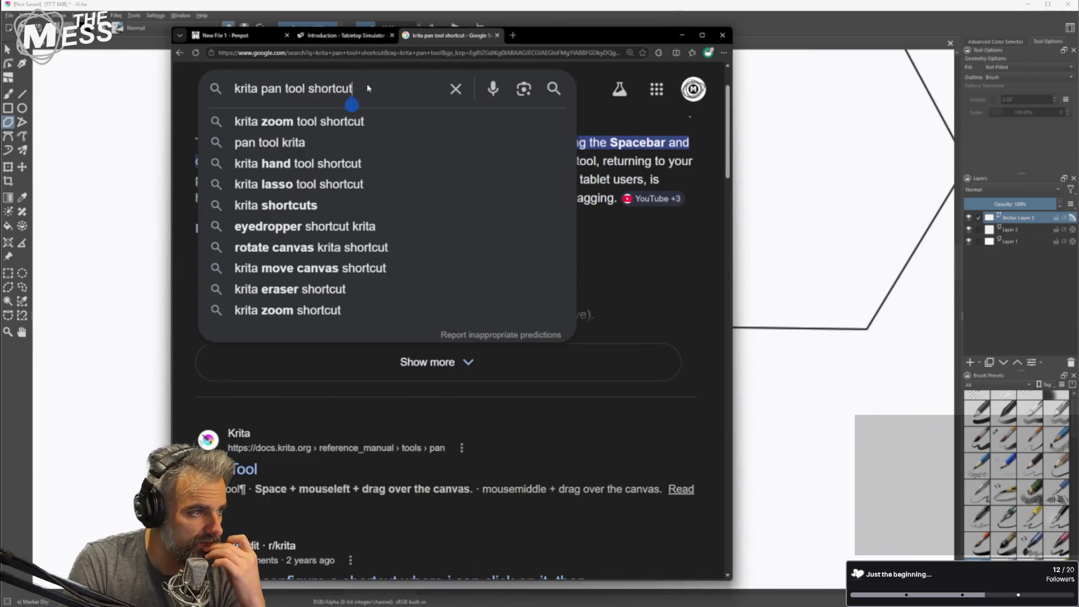
pyautogui.hotkey('ctrl', 'a')
pyautogui.write('krita make ')
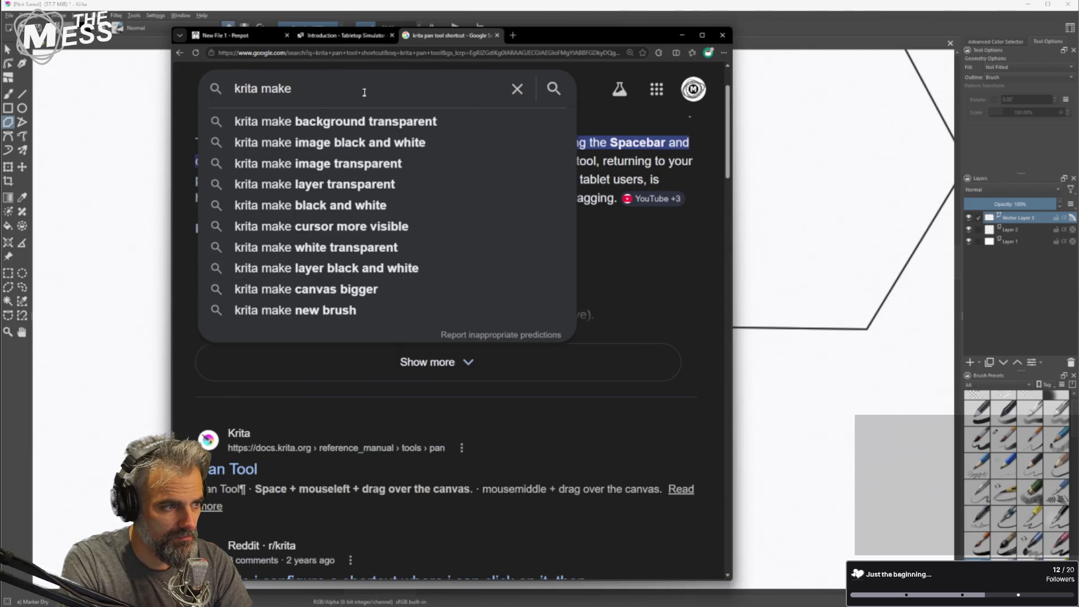
pyautogui.write('hexa')
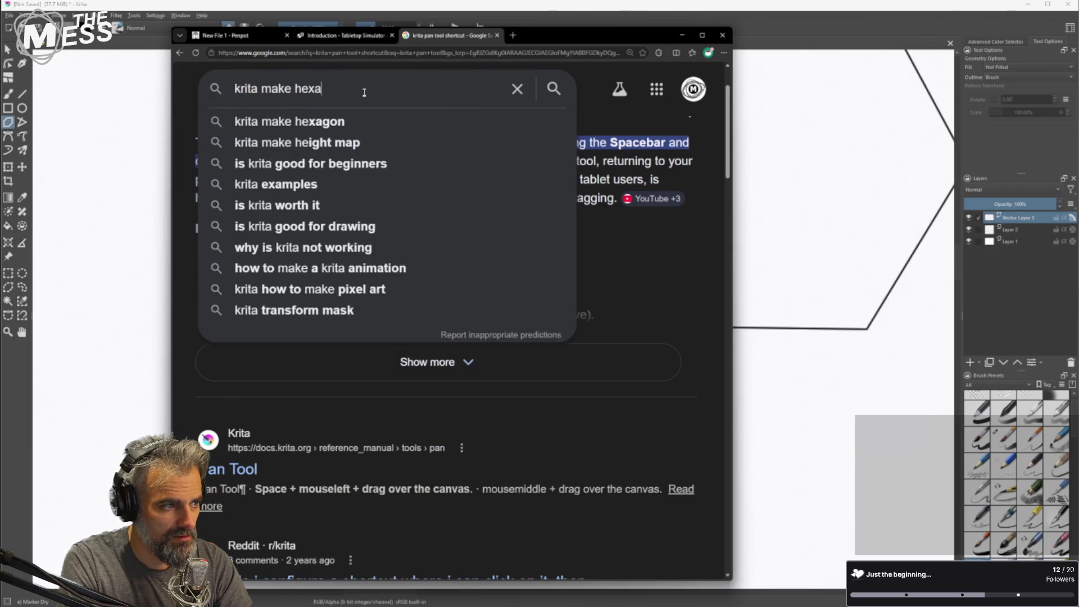
pyautogui.write('gon')
pyautogui.press('Return')
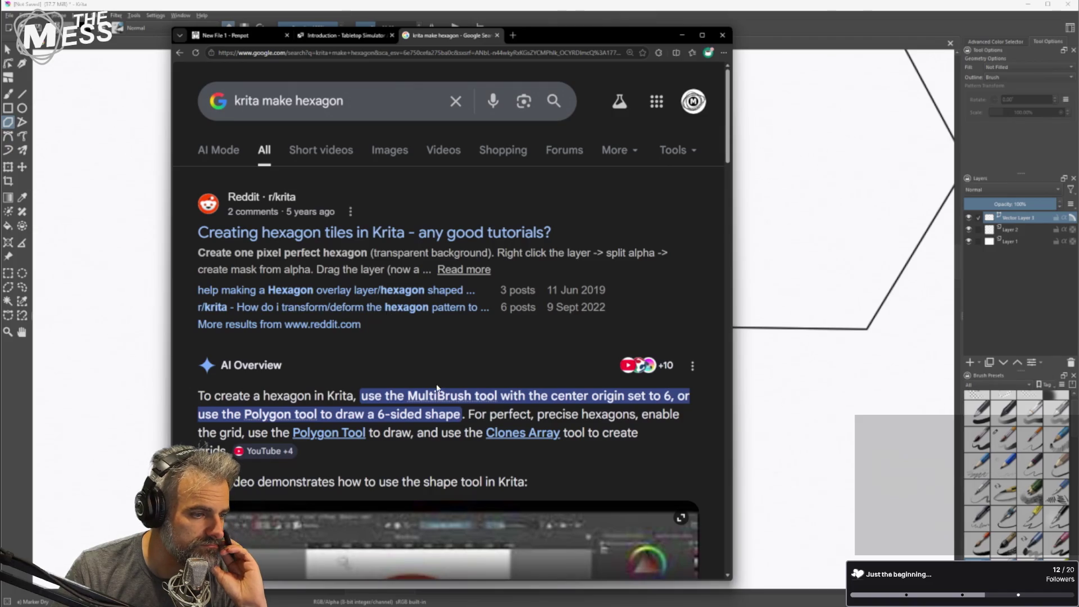
pyautogui.scroll(-1, 494, 414)
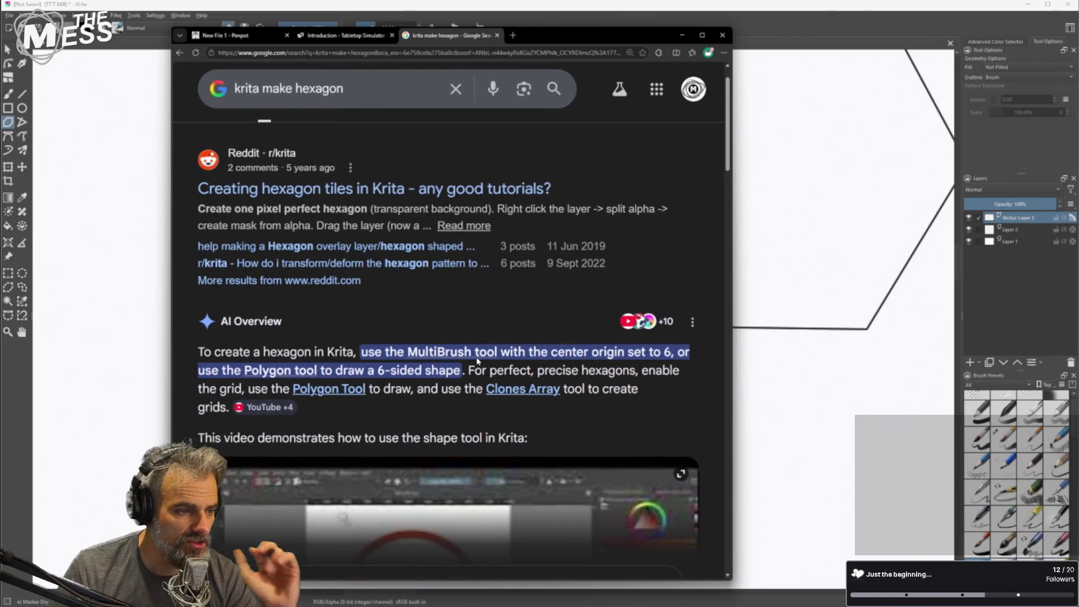
pyautogui.scroll(-1, 558, 364)
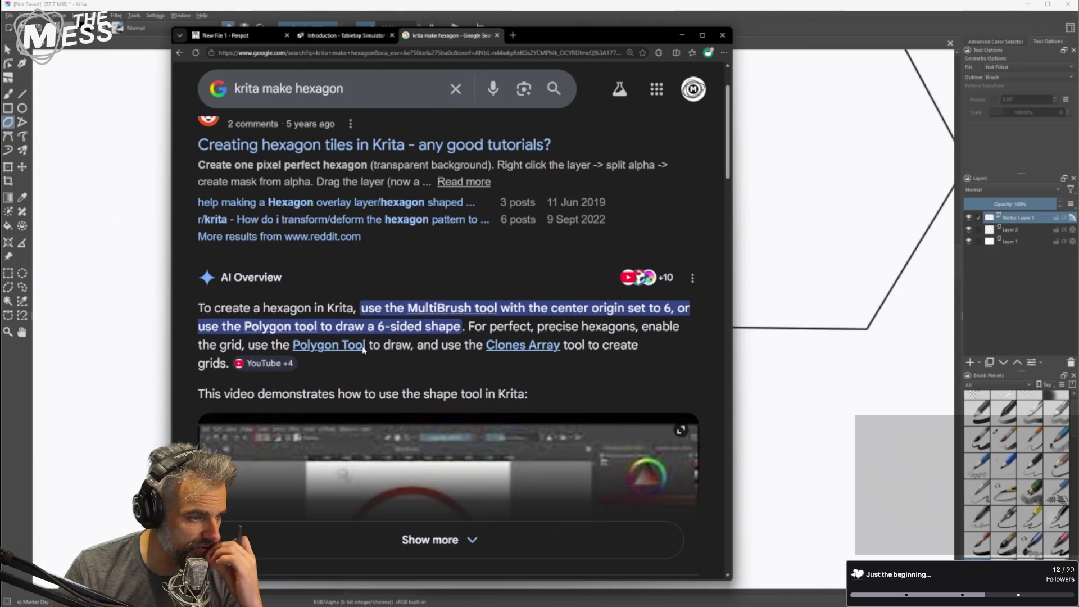
pyautogui.click(365, 6)
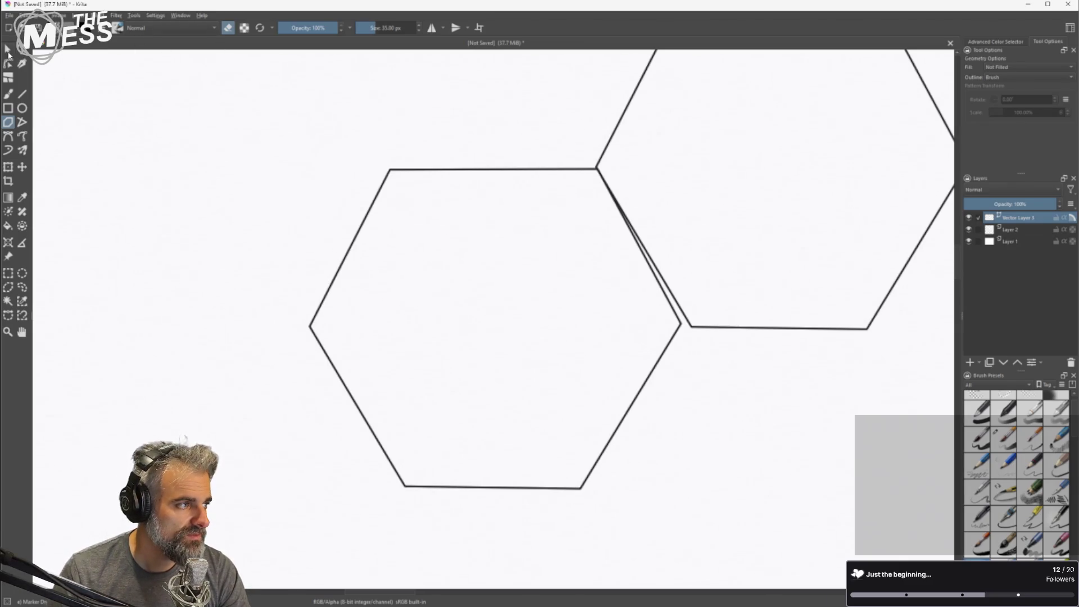
# Delete the duplicate hexagon, turn on View > Show Grid, and nudge the remaining hexagon down.
pyautogui.click(8, 50)
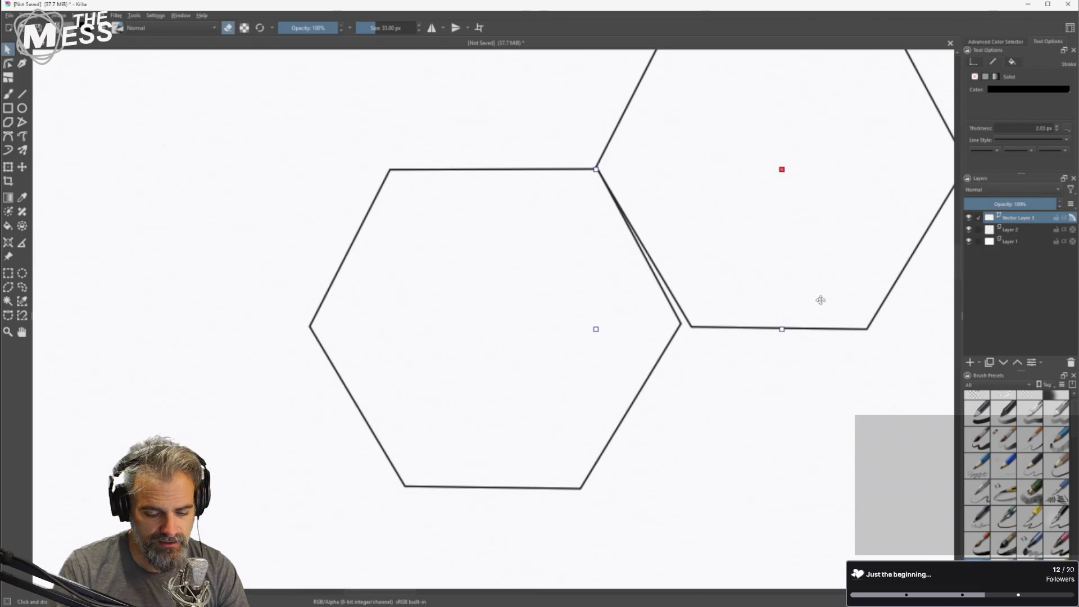
pyautogui.press('Delete')
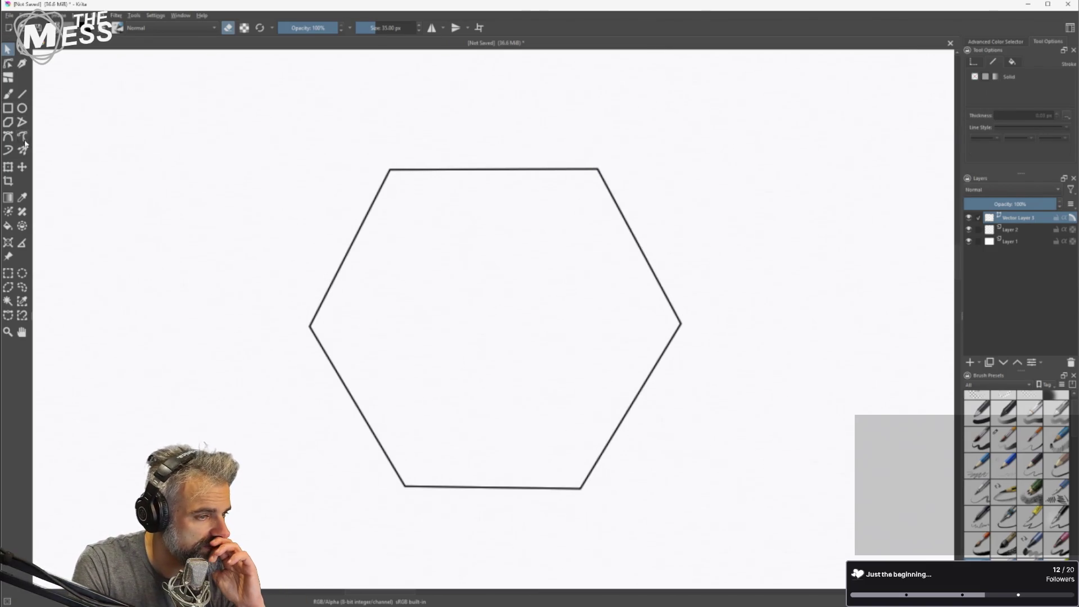
pyautogui.click(42, 15)
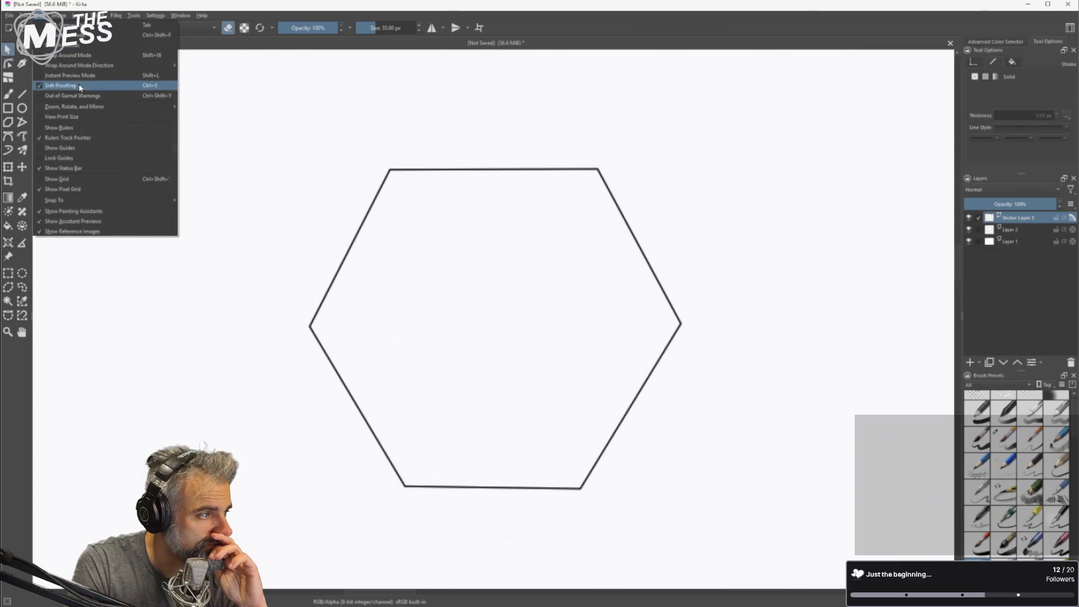
pyautogui.click(75, 179)
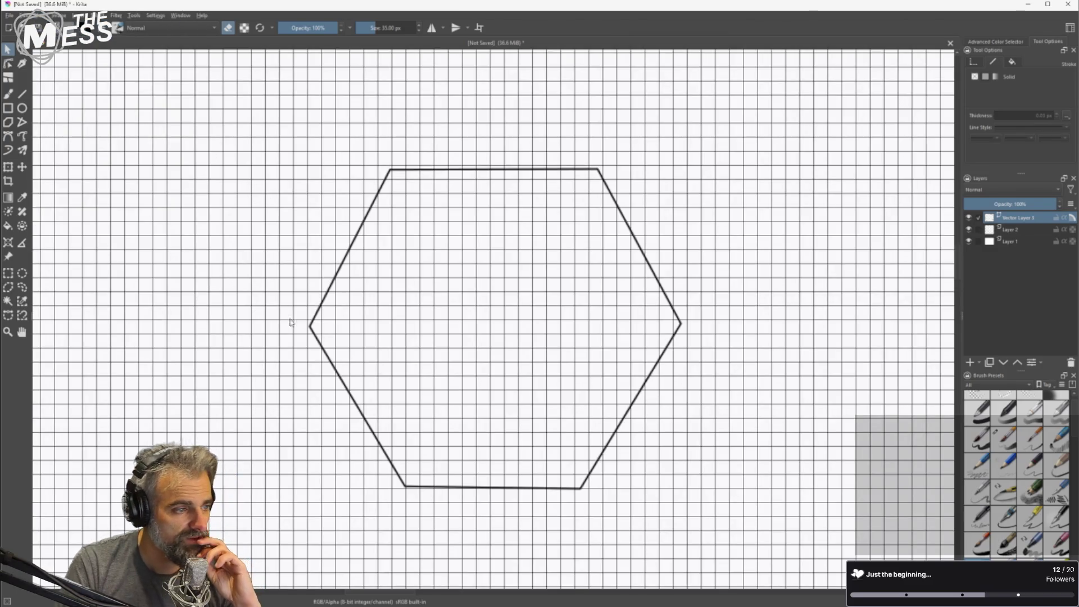
pyautogui.click(310, 328)
pyautogui.moveTo(320, 336); pyautogui.dragTo(320, 345)
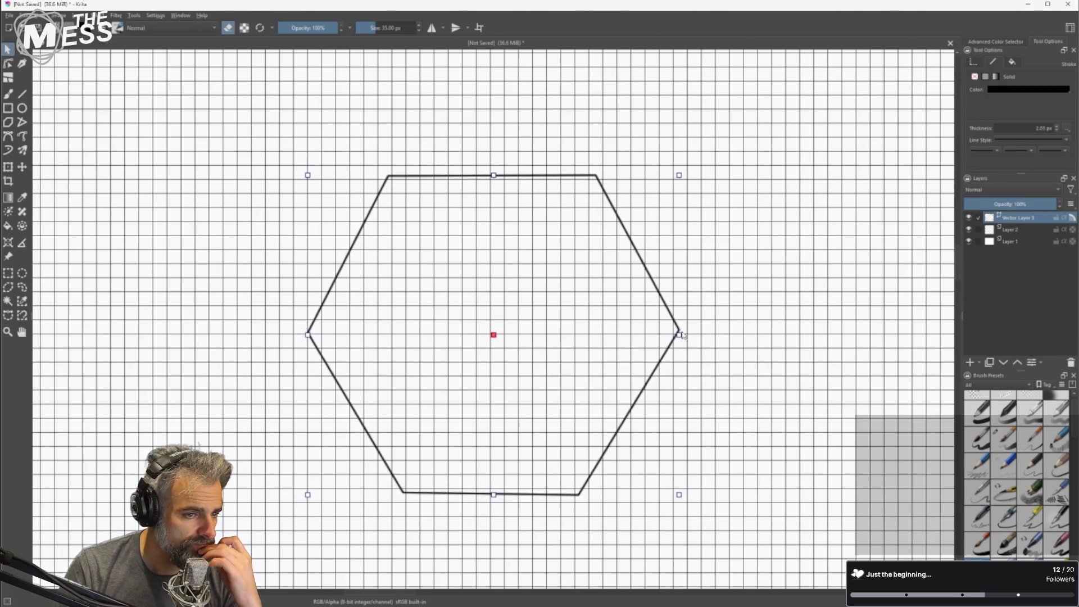
# With Edit Shapes, undo an accidental curve and settle the hexagon's top corners onto the grid.
pyautogui.click(13, 63)
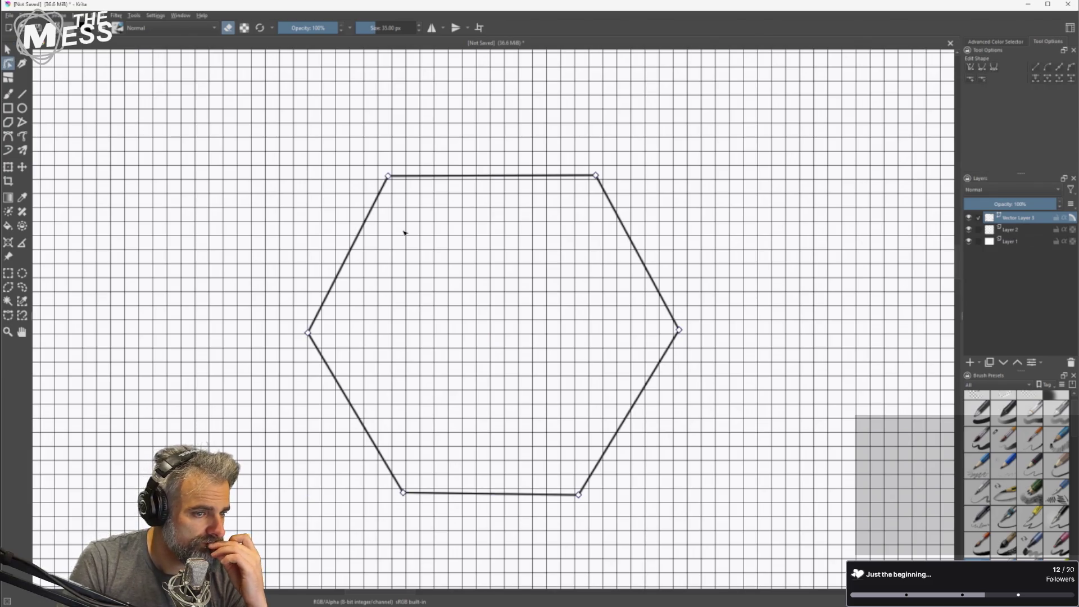
pyautogui.moveTo(681, 333); pyautogui.dragTo(676, 337)
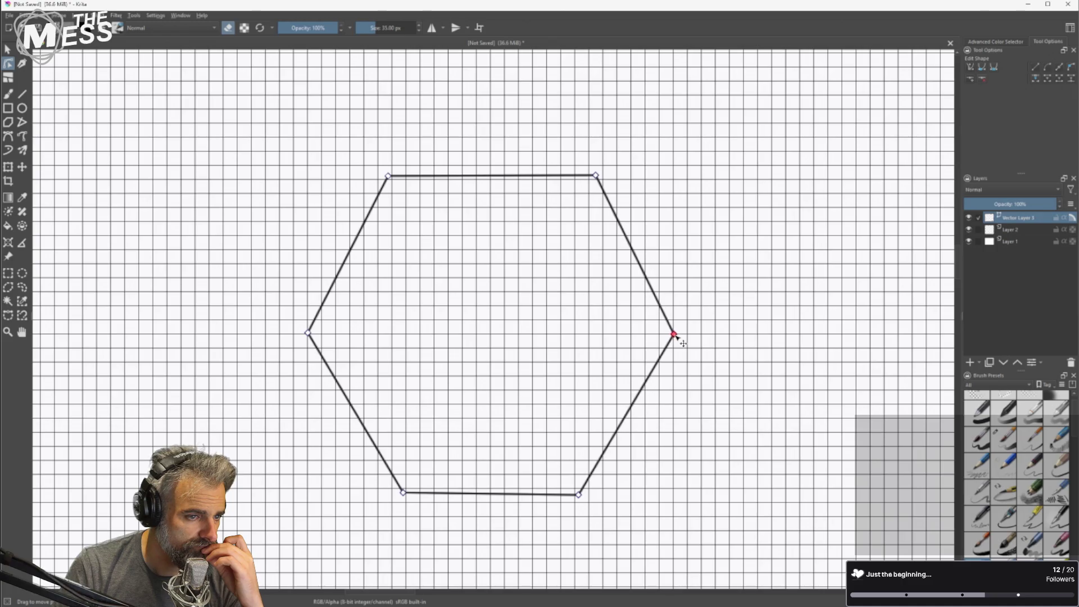
pyautogui.moveTo(474, 176); pyautogui.dragTo(478, 184)
pyautogui.hotkey('ctrl', 'z')
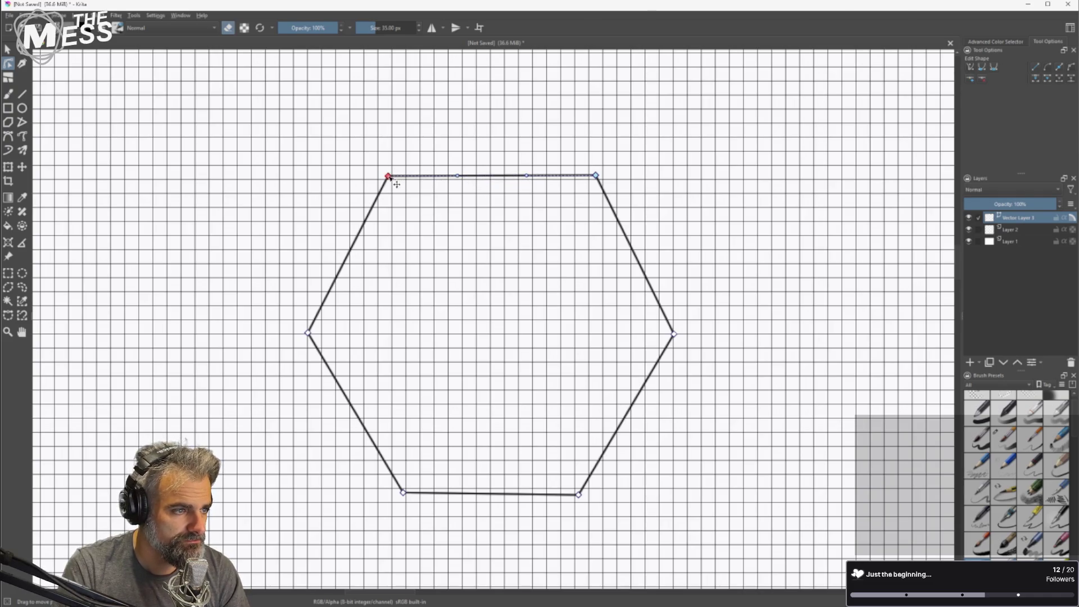
pyautogui.hotkey('ctrl', 'z')
pyautogui.moveTo(395, 180); pyautogui.dragTo(397, 178)
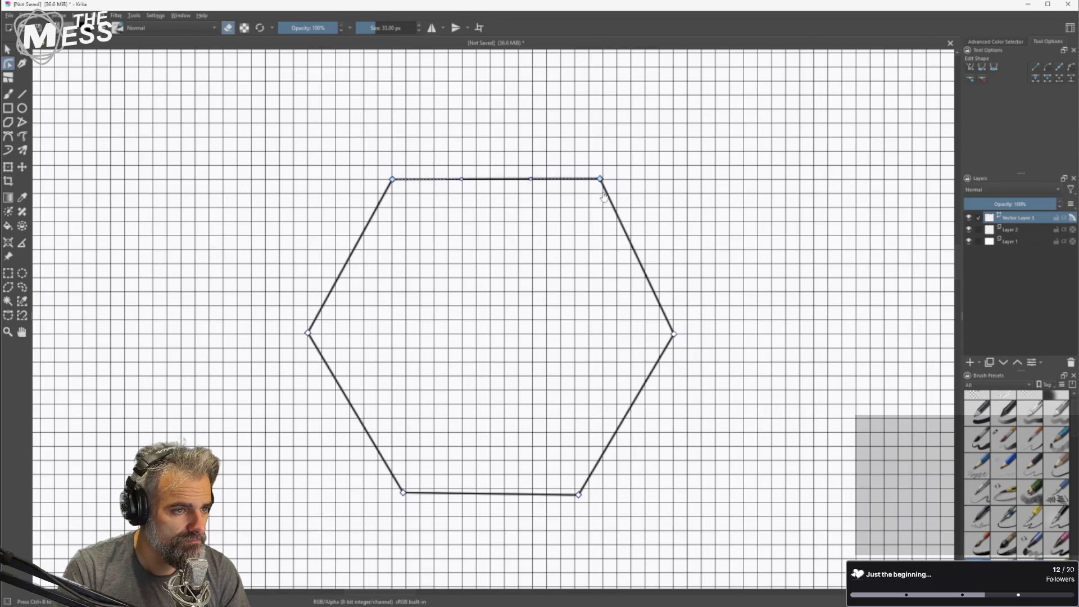
pyautogui.moveTo(602, 187); pyautogui.dragTo(609, 187)
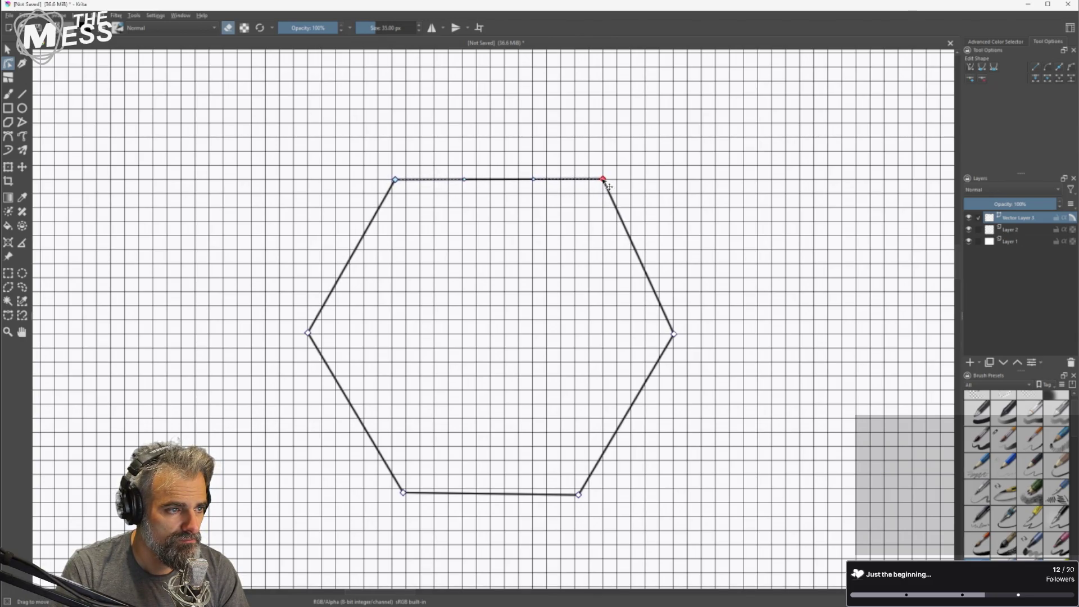
pyautogui.moveTo(404, 187); pyautogui.dragTo(401, 188)
# Snap the bottom corners to grid lines and align the top corners vertically above them.
pyautogui.moveTo(411, 498); pyautogui.dragTo(417, 496)
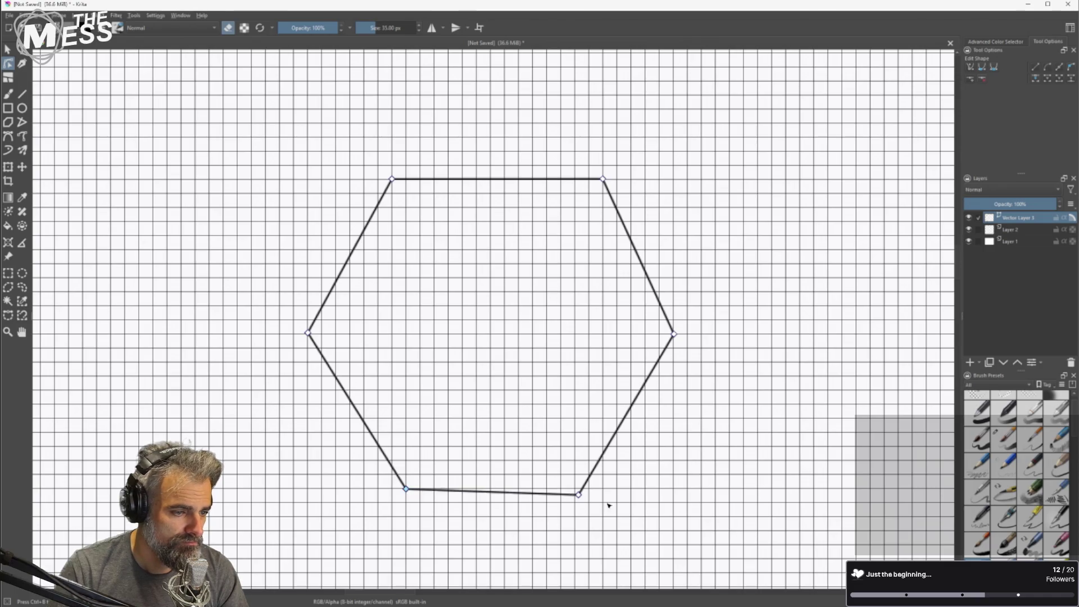
pyautogui.moveTo(586, 503); pyautogui.dragTo(610, 496)
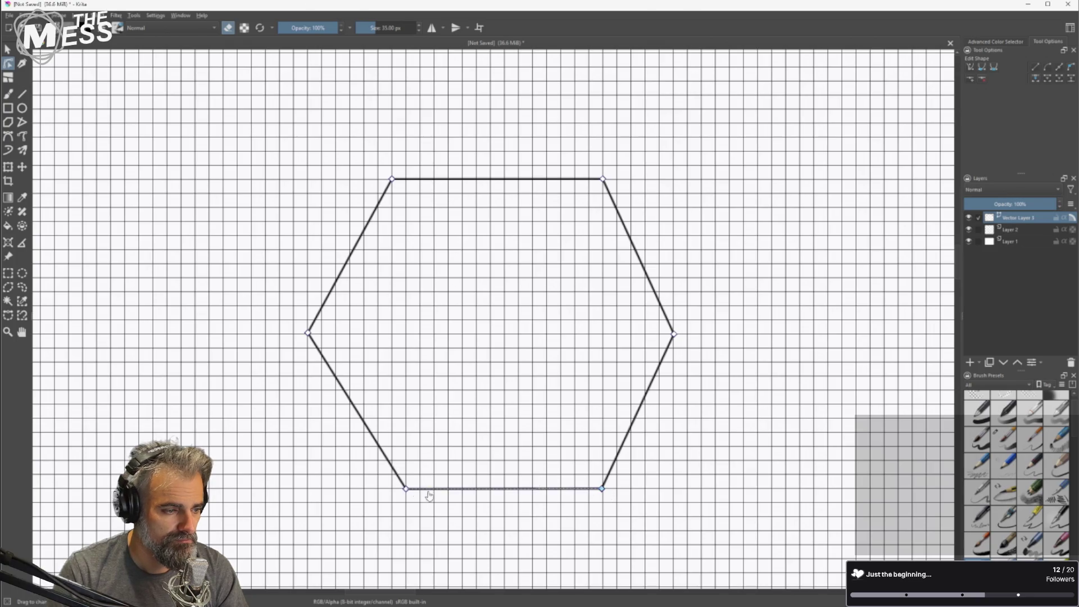
pyautogui.moveTo(418, 496); pyautogui.dragTo(403, 495)
pyautogui.moveTo(401, 187); pyautogui.dragTo(387, 186)
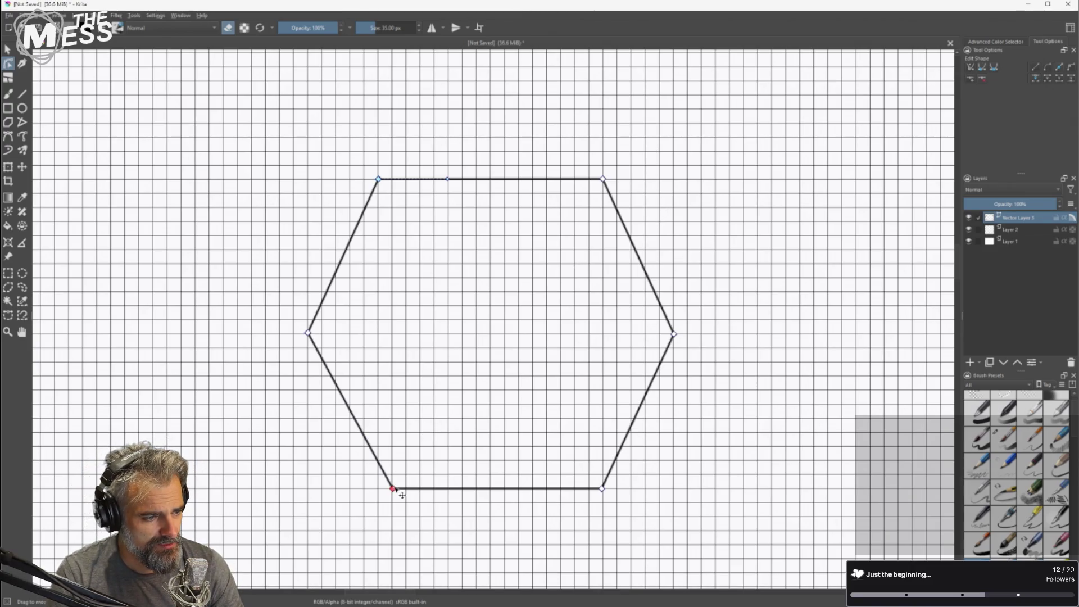
pyautogui.moveTo(393, 489); pyautogui.dragTo(379, 490)
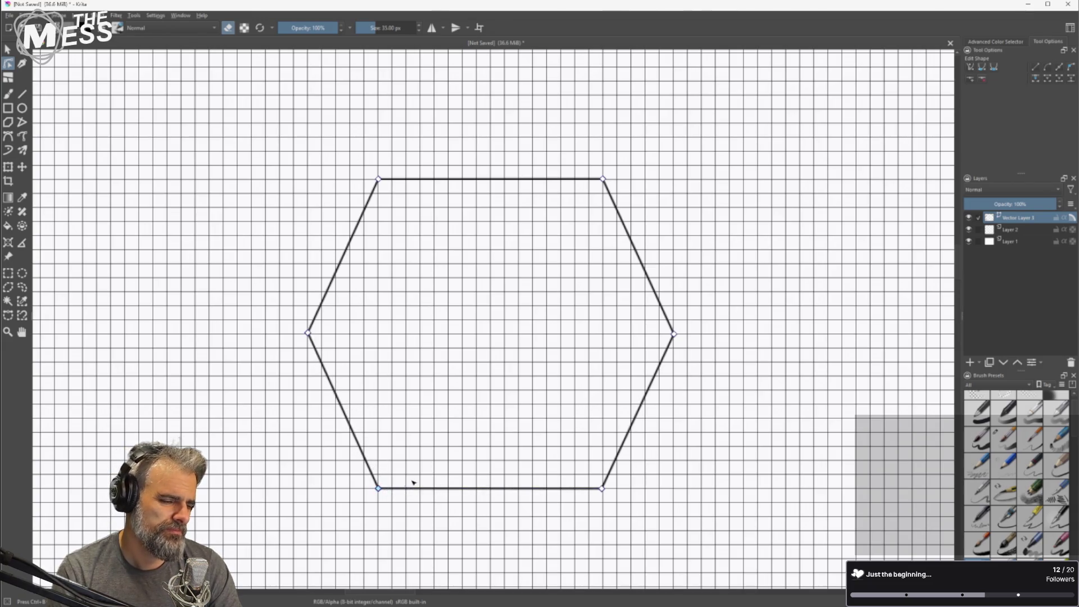
pyautogui.moveTo(386, 496)
pyautogui.mouseDown()
pyautogui.moveTo(407, 496)
pyautogui.moveTo(392, 495)
pyautogui.mouseUp()
pyautogui.moveTo(604, 497); pyautogui.dragTo(603, 499)
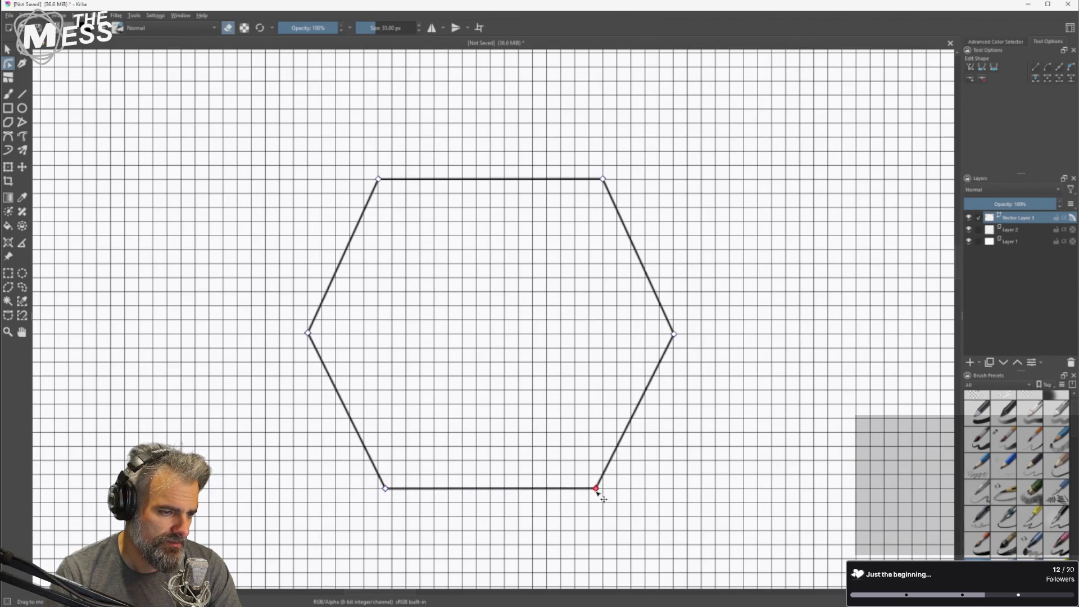
pyautogui.moveTo(386, 186); pyautogui.dragTo(394, 186)
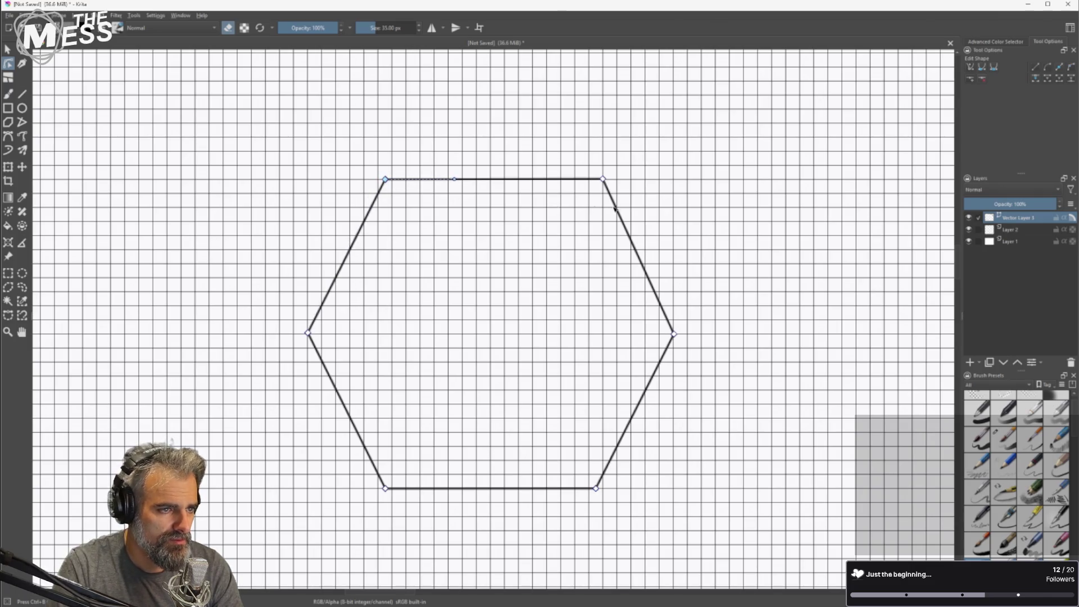
pyautogui.moveTo(608, 176); pyautogui.dragTo(606, 181)
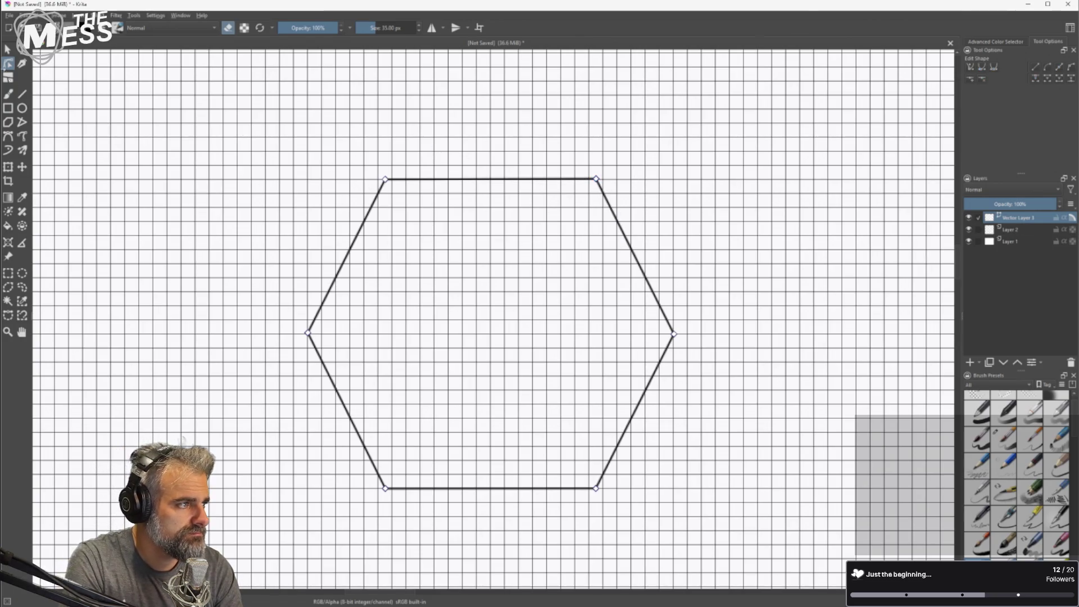
pyautogui.click(10, 50)
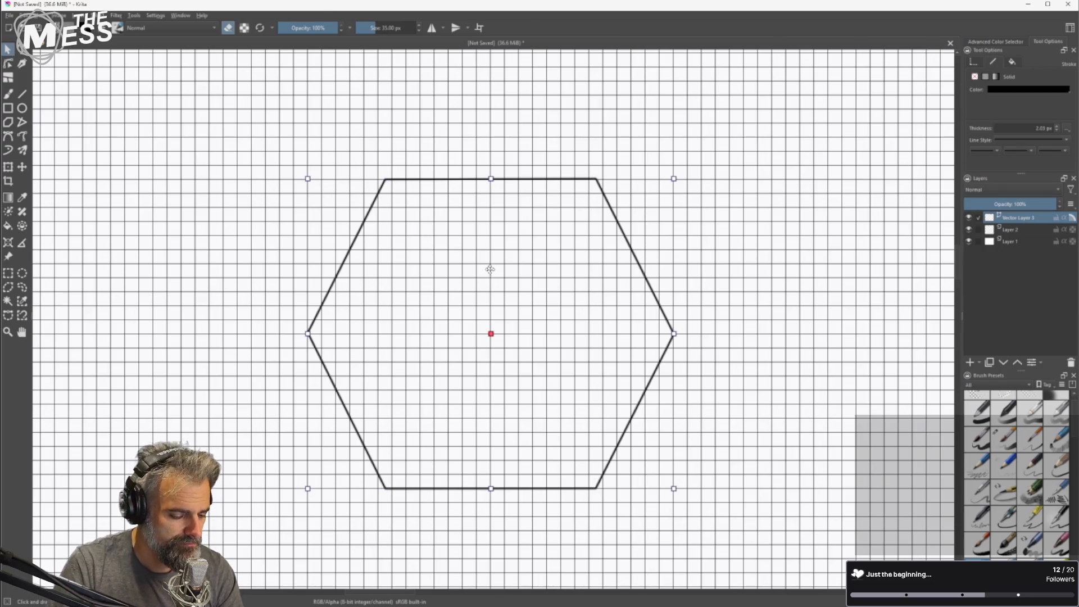
# Test hexagon copies at the upper right and lower right, then delete both copies.
pyautogui.moveTo(488, 274)
pyautogui.mouseDown()
pyautogui.moveTo(482, 370)
pyautogui.moveTo(740, 200)
pyautogui.moveTo(714, 292)
pyautogui.moveTo(701, 487)
pyautogui.moveTo(706, 479)
pyautogui.mouseUp()
pyautogui.hotkey('ctrl', 'v')
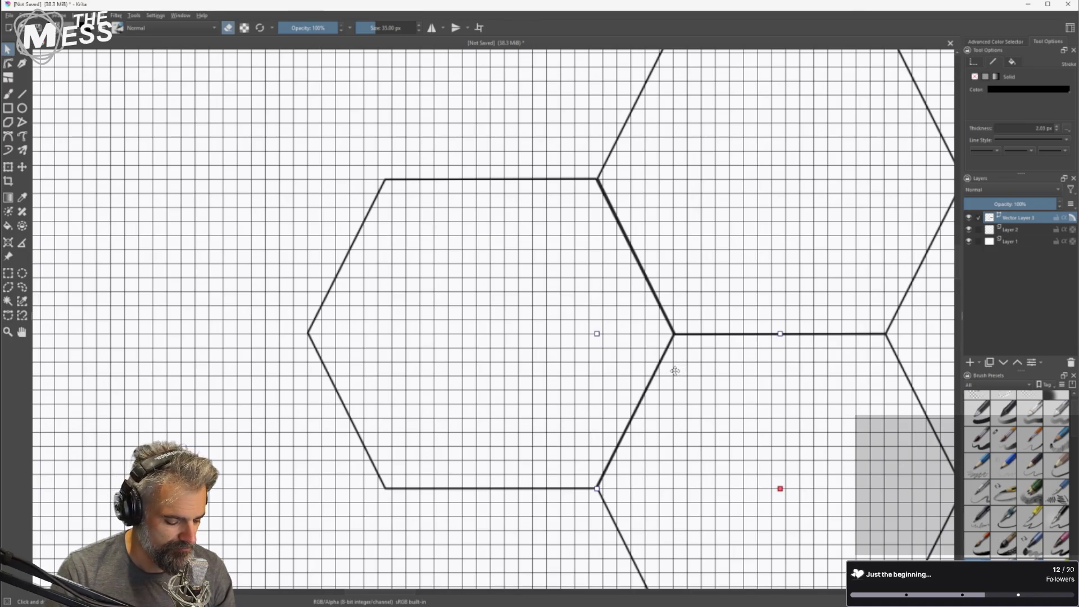
pyautogui.scroll(-5, 676, 372)
pyautogui.scroll(2, 677, 377)
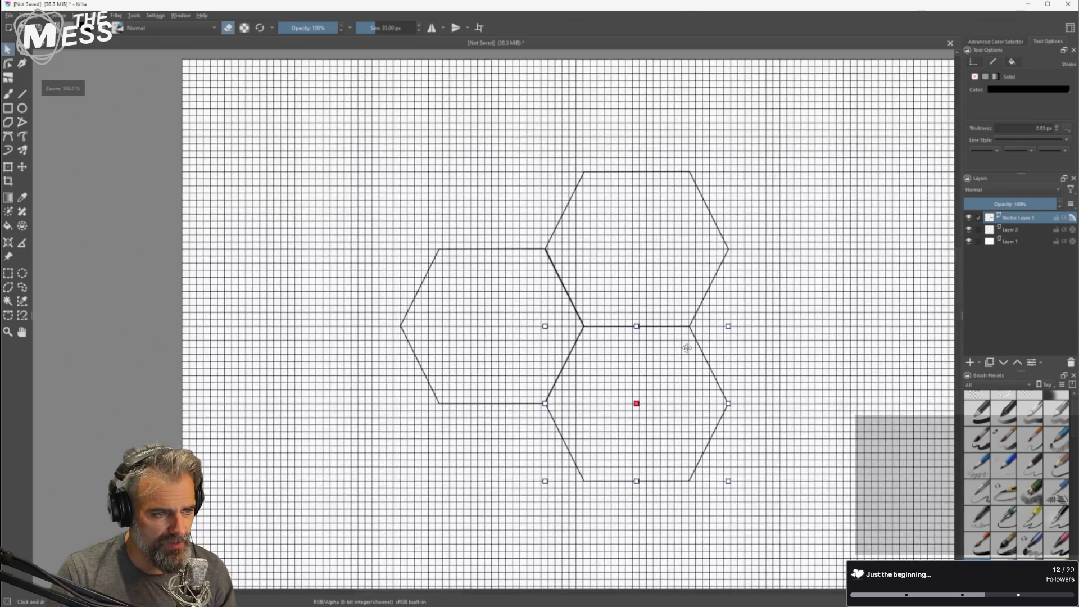
pyautogui.moveTo(652, 340); pyautogui.dragTo(657, 351)
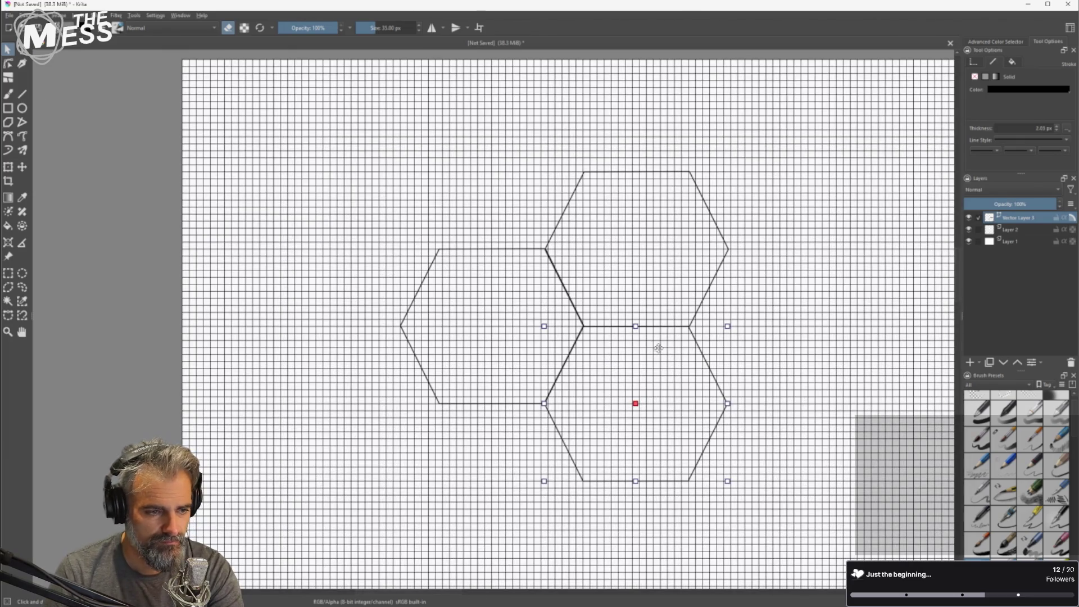
pyautogui.press('Delete')
pyautogui.click(652, 323)
pyautogui.press('Delete')
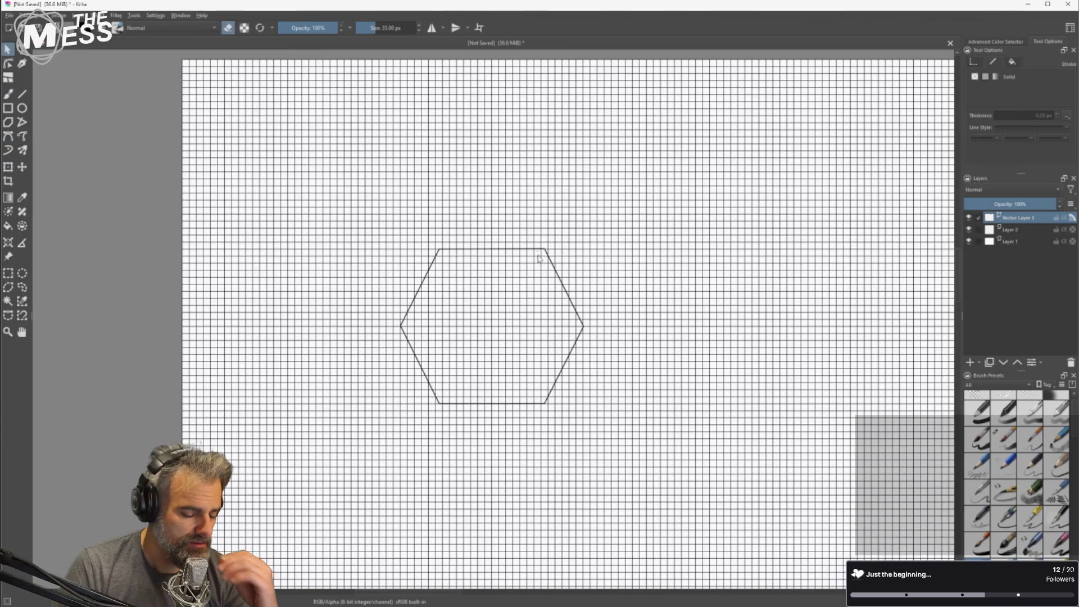
# Zoom out and switch off View > Show Grid so the hexagon sits on plain white.
pyautogui.press('-')
pyautogui.press('-')
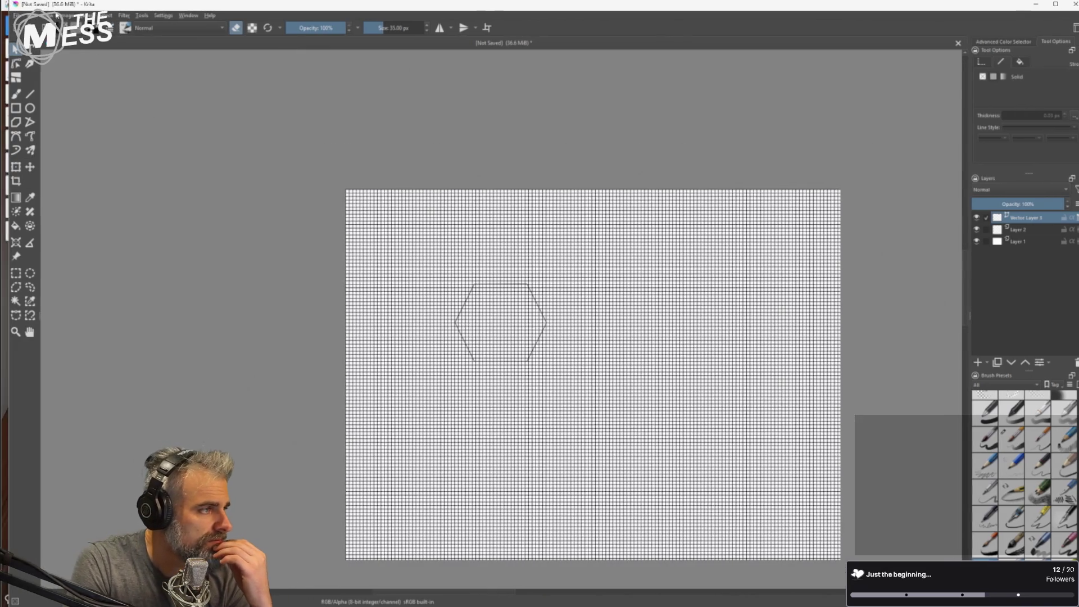
pyautogui.click(63, 15)
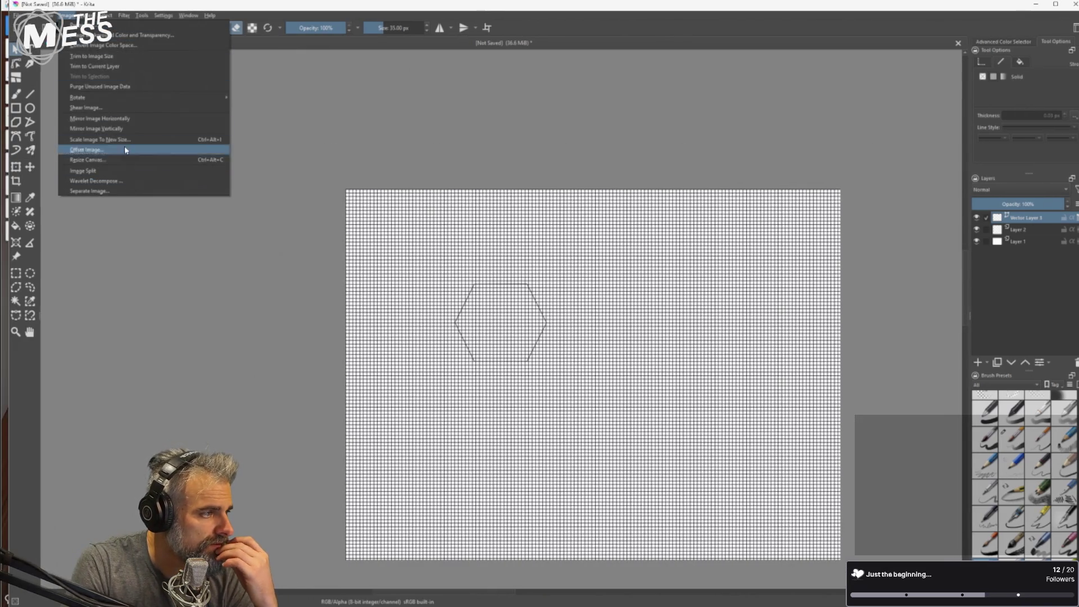
pyautogui.moveTo(48, 15)
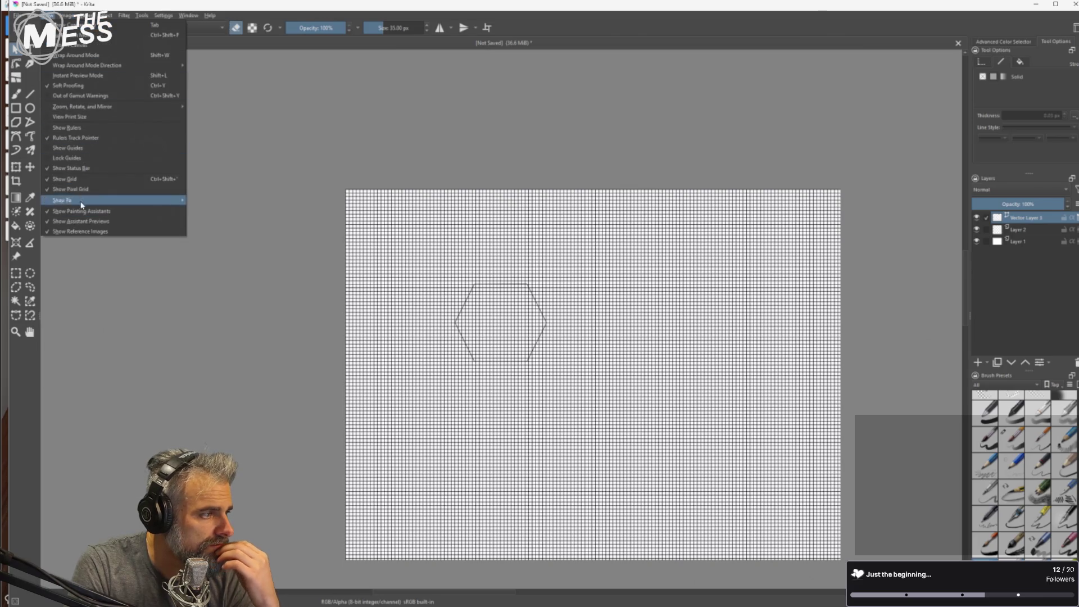
pyautogui.click(83, 179)
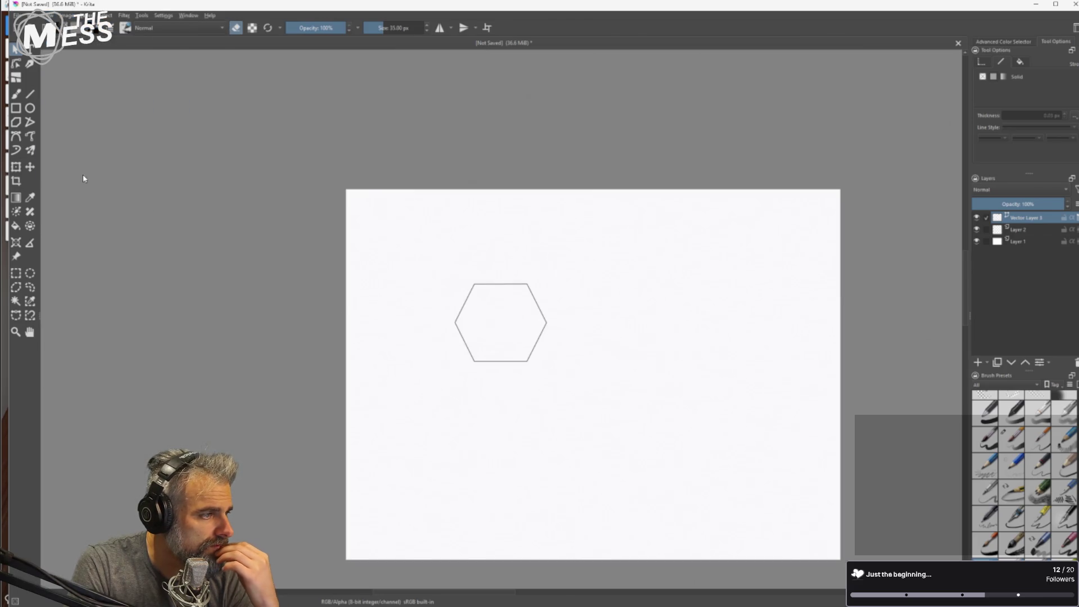
pyautogui.moveTo(115, 8); pyautogui.dragTo(111, 8)
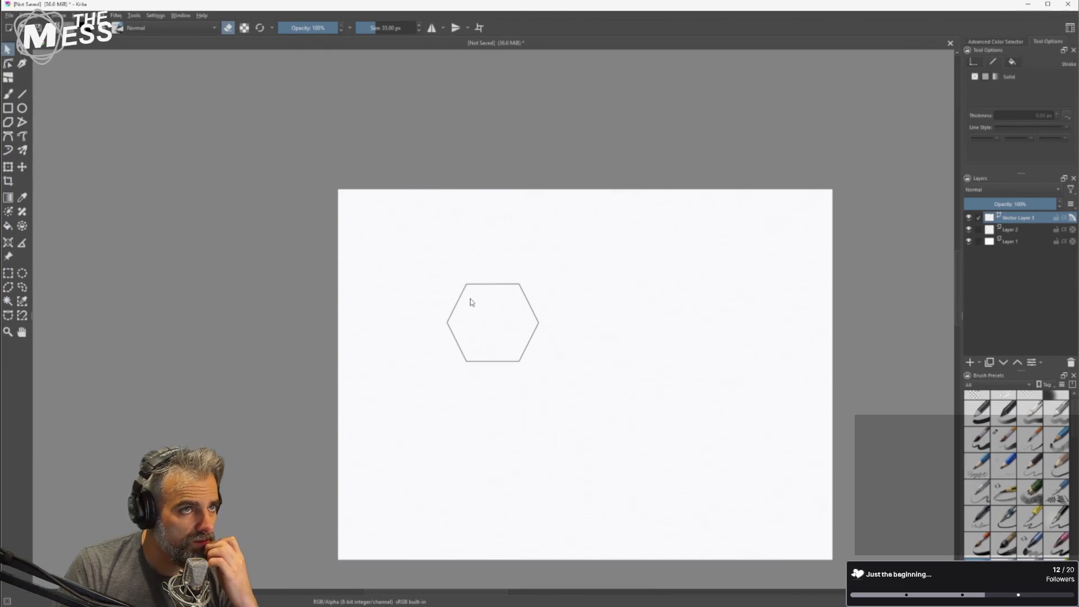
pyautogui.click(484, 324)
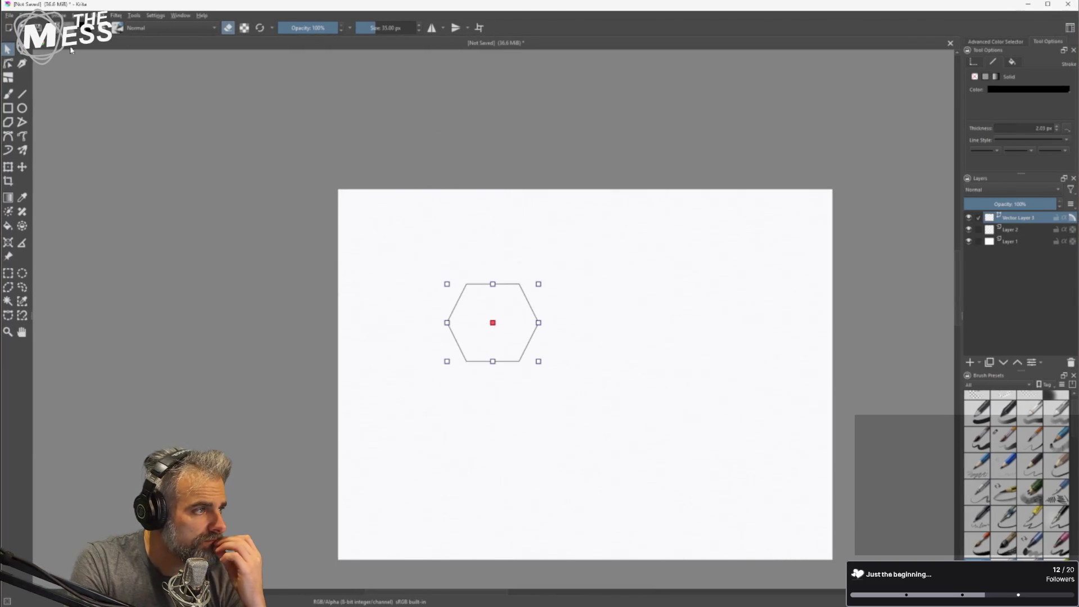
# Browse Krita's Settings, Tools and Filter menus.
pyautogui.click(157, 16)
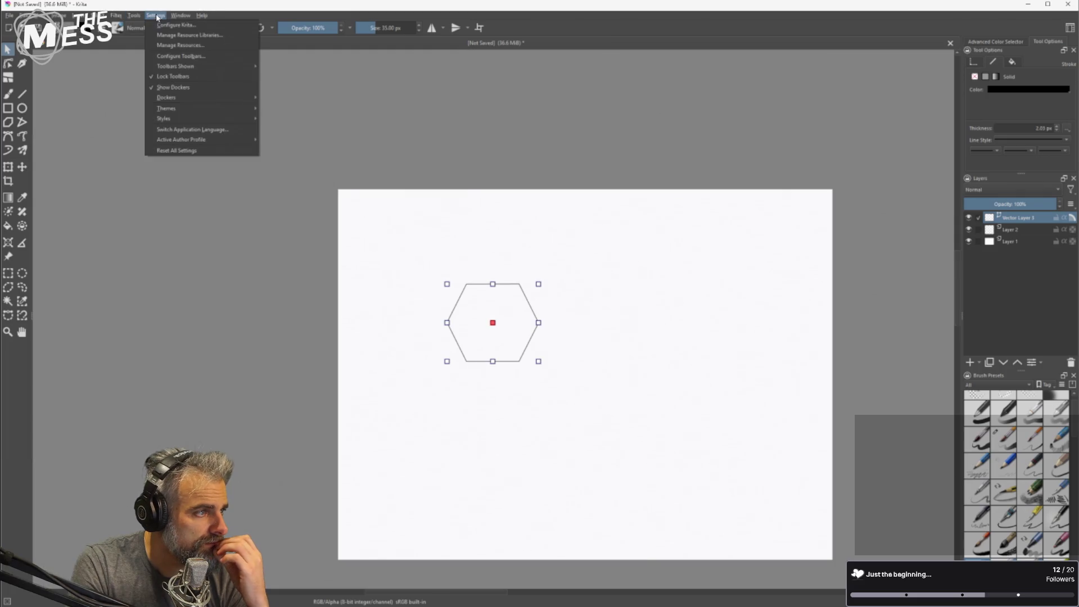
pyautogui.click(156, 16)
pyautogui.click(134, 15)
pyautogui.moveTo(149, 37)
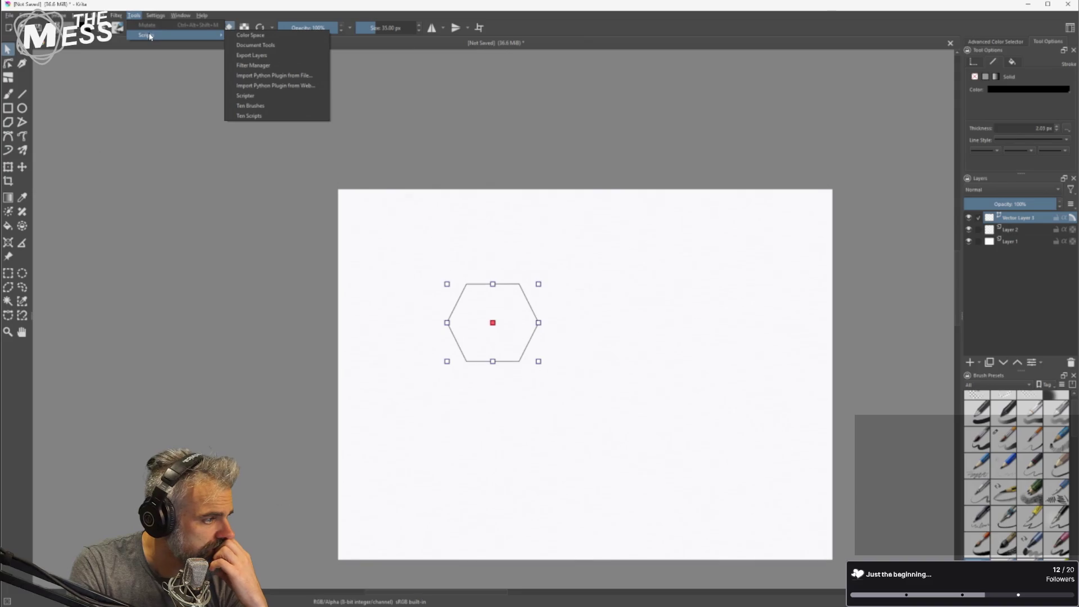
pyautogui.click(29, 185)
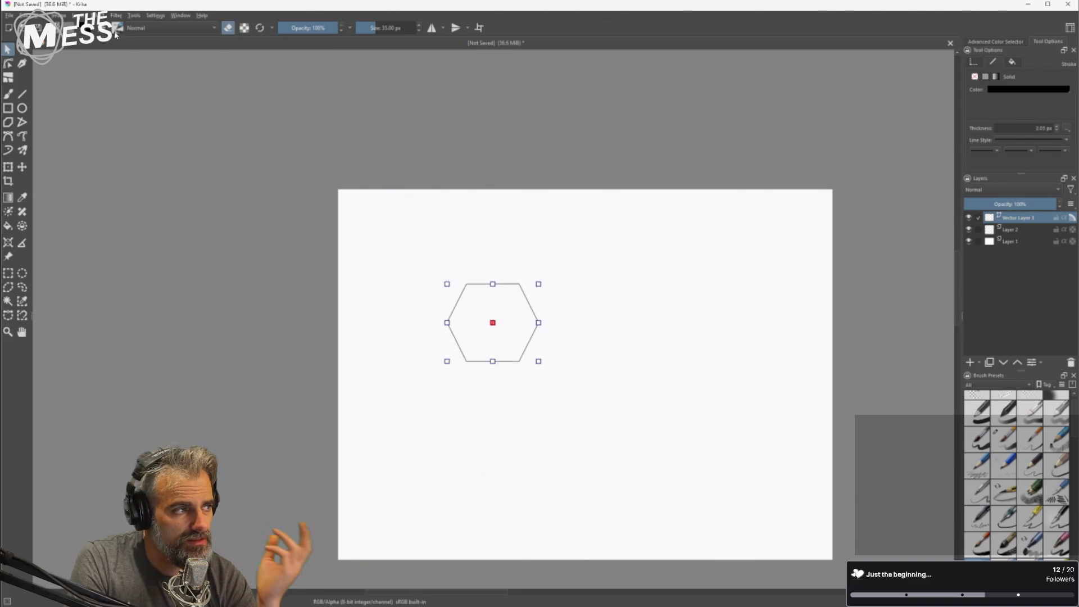
pyautogui.click(121, 17)
pyautogui.click(123, 17)
pyautogui.click(134, 15)
pyautogui.click(138, 18)
# Look through the Layer and Image menus, then switch to the 'krita make hexagon' search results.
pyautogui.click(116, 15)
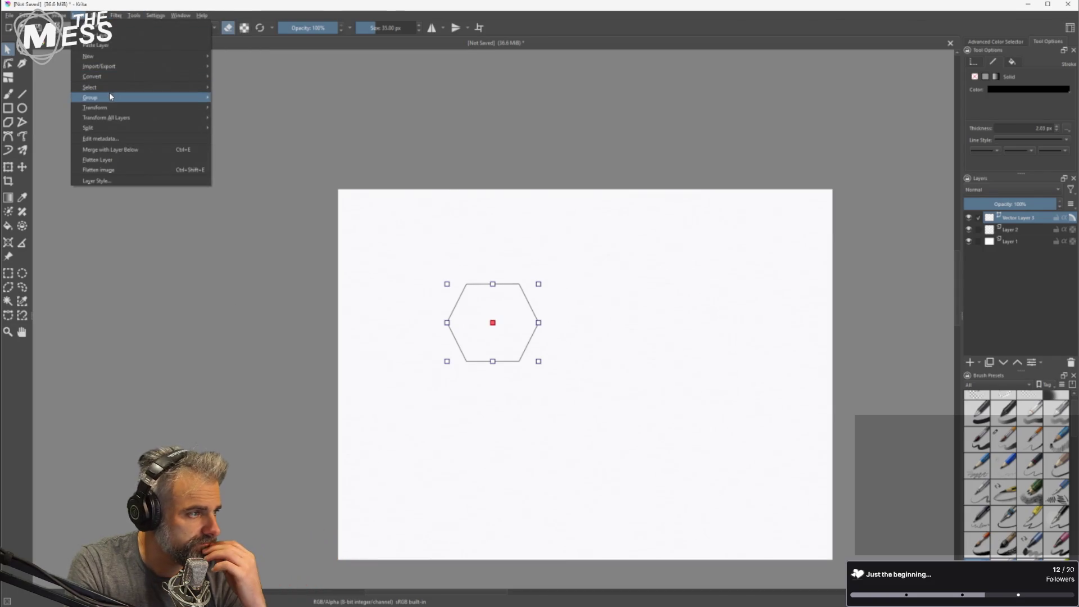
pyautogui.moveTo(118, 106)
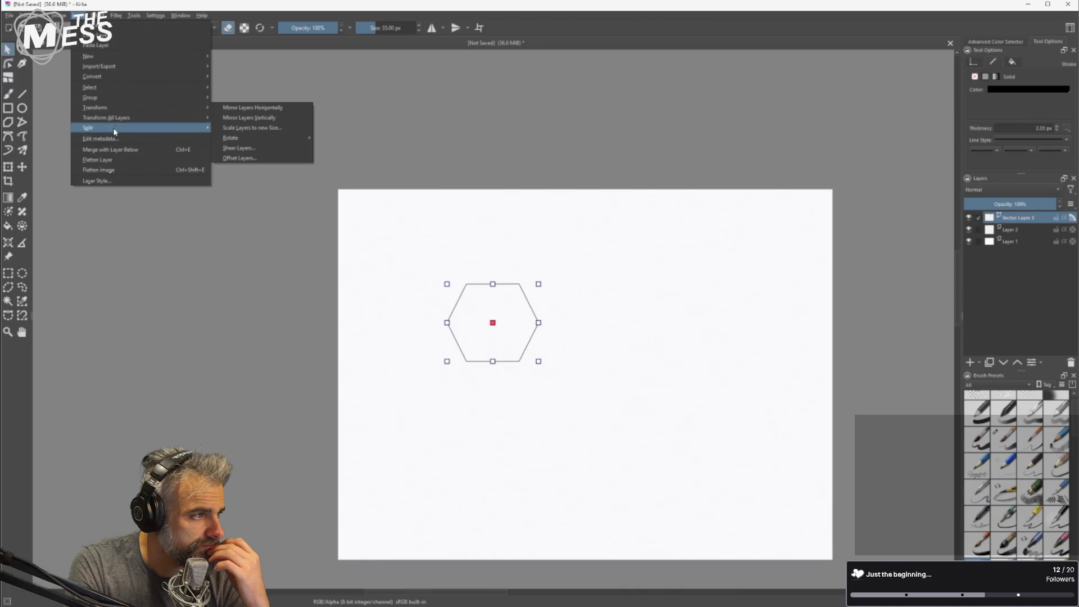
pyautogui.moveTo(127, 69)
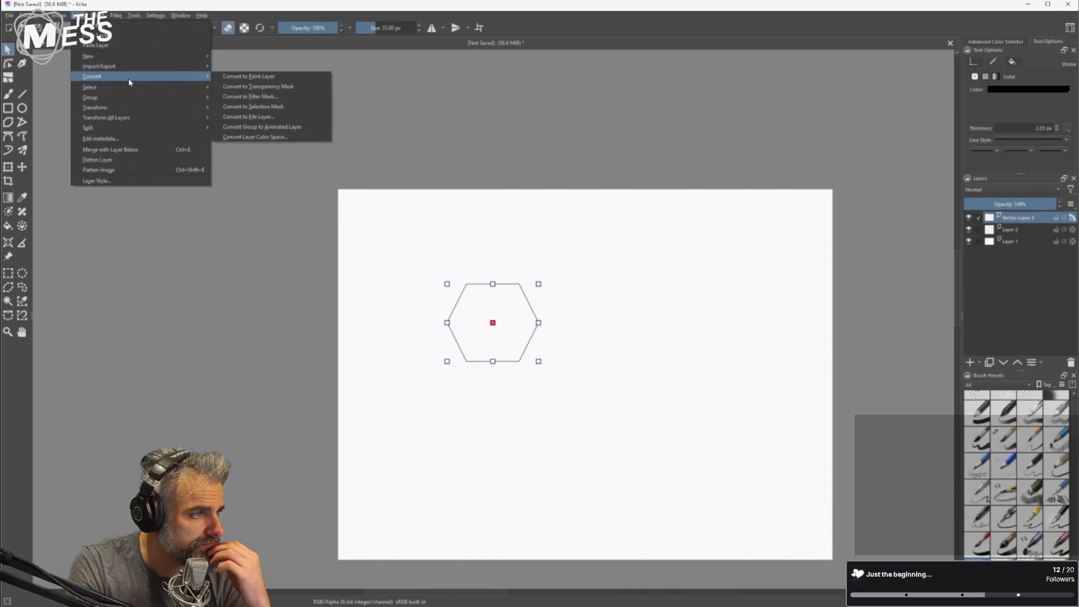
pyautogui.moveTo(129, 89)
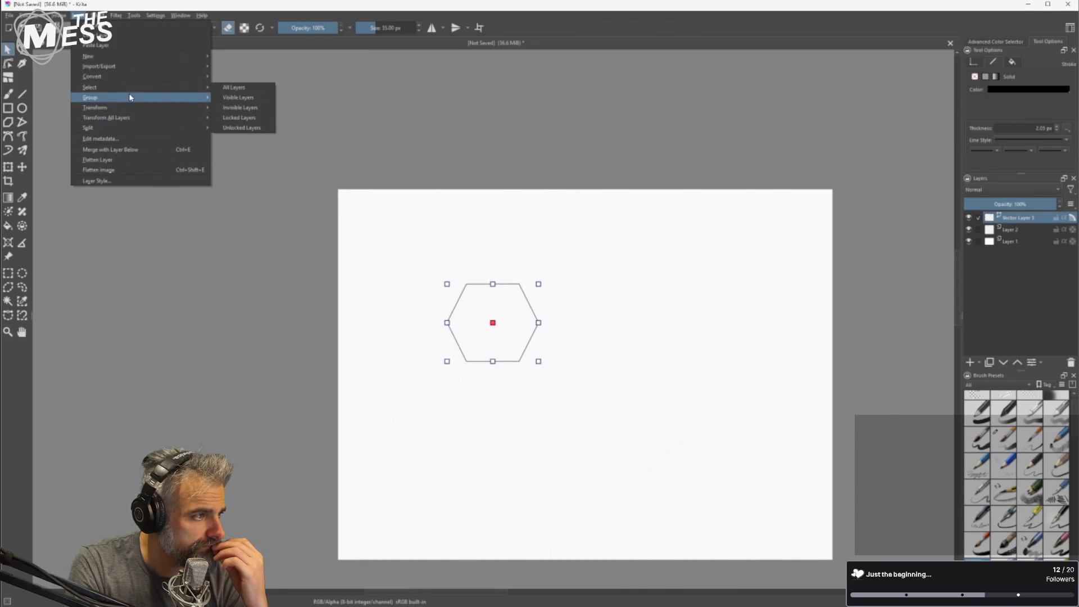
pyautogui.moveTo(128, 132)
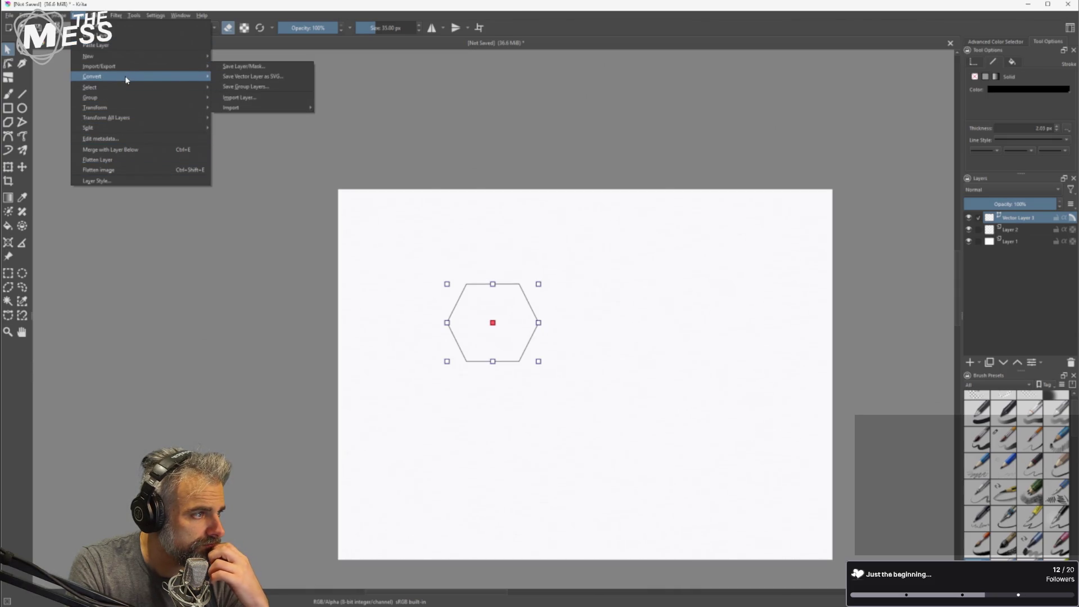
pyautogui.moveTo(57, 18)
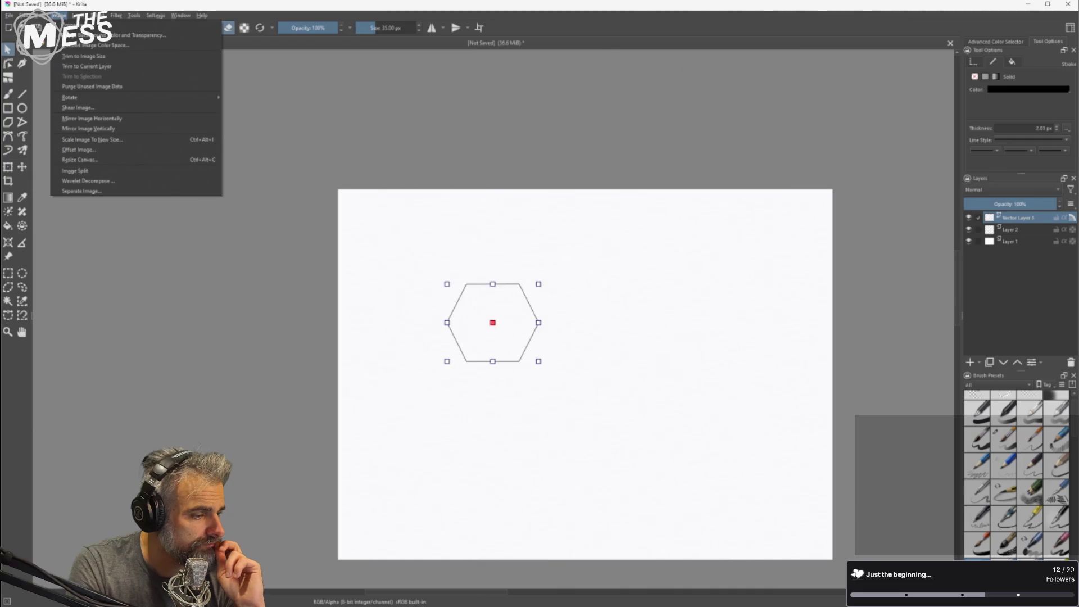
pyautogui.press('Escape')
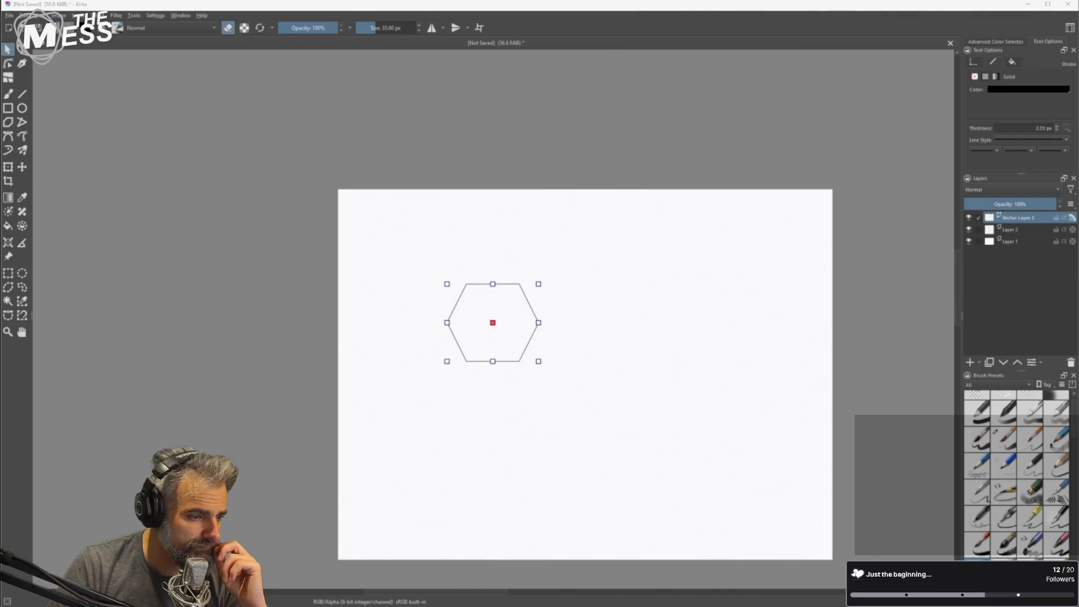
pyautogui.hotkey('alt', 'Tab')
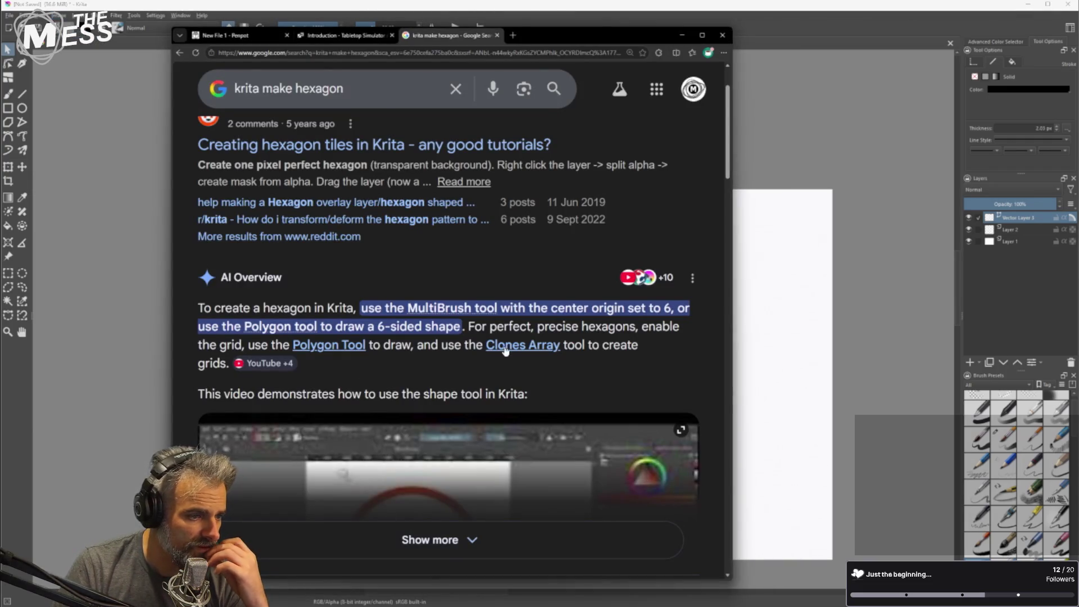
# Open the Krita Manual's Clones Array page, close the search tab, and scroll through it.
pyautogui.click(517, 346)
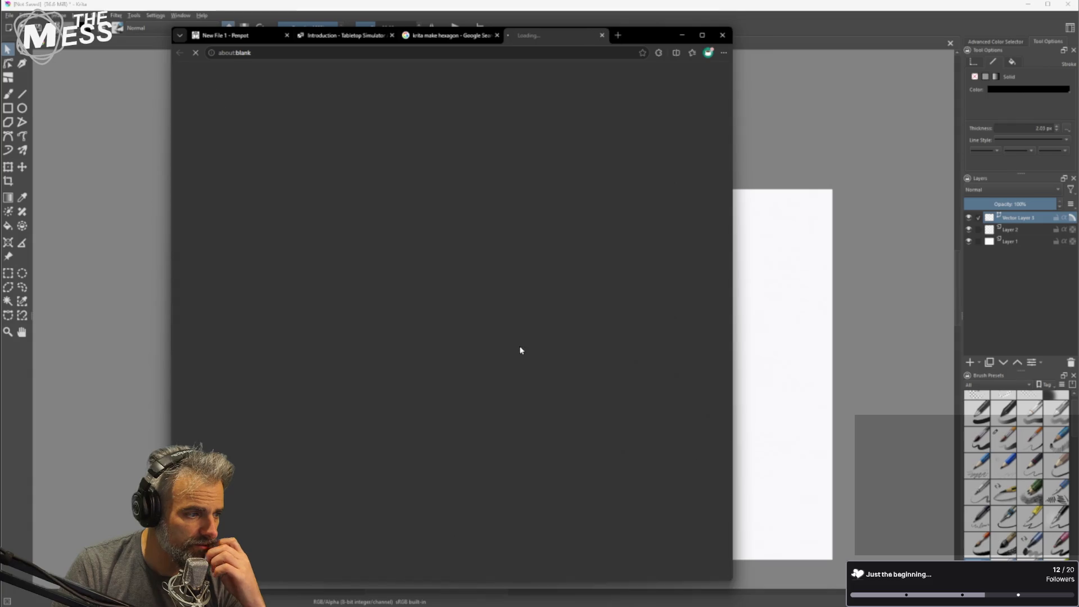
pyautogui.click(498, 36)
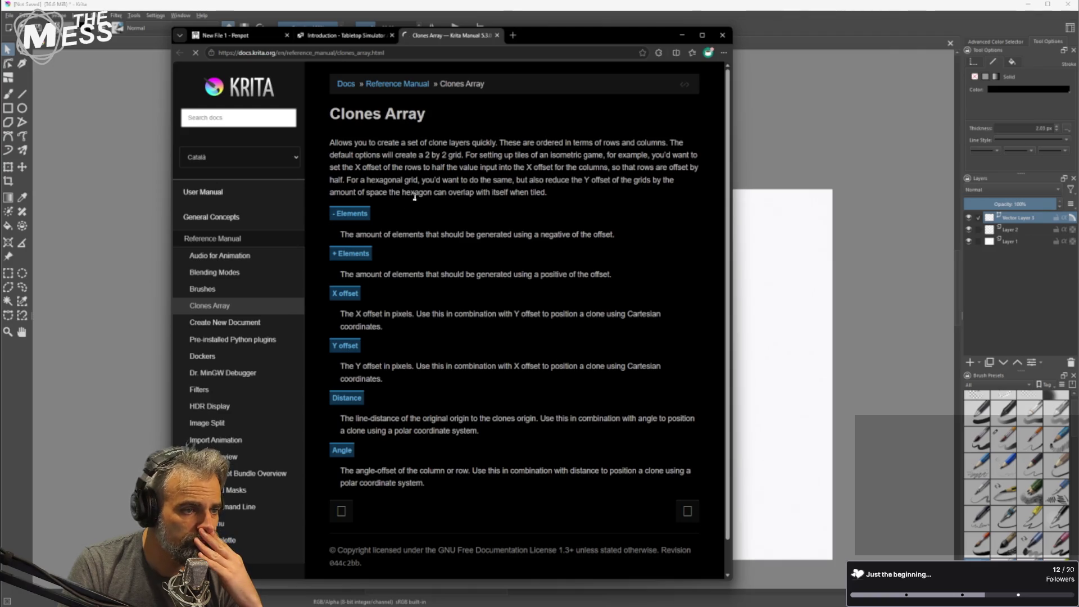
pyautogui.scroll(-2, 487, 292)
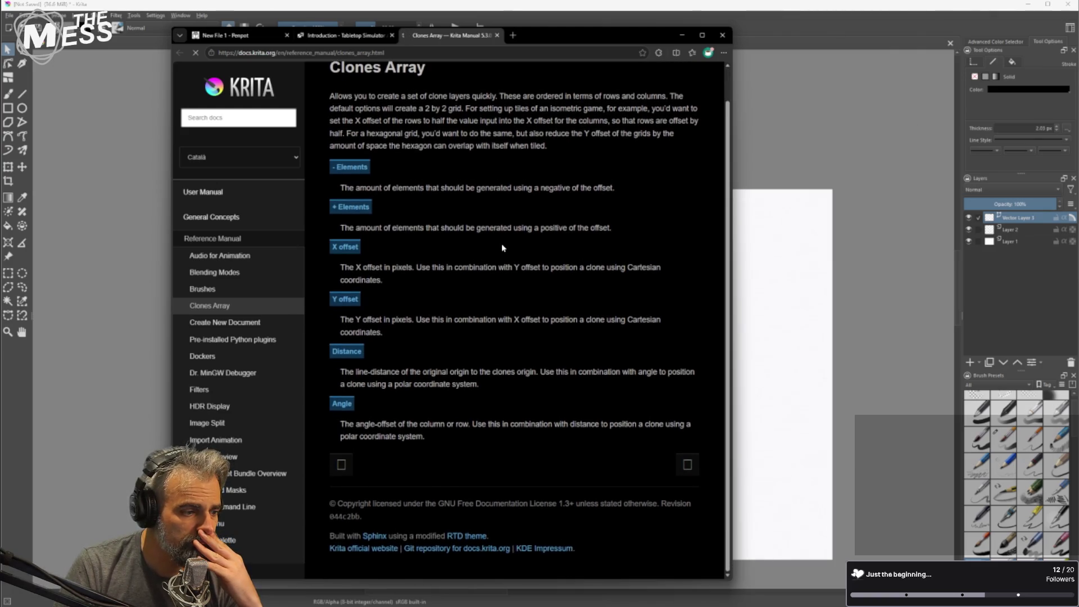
pyautogui.scroll(2, 494, 268)
pyautogui.scroll(-1, 488, 285)
pyautogui.scroll(1, 488, 292)
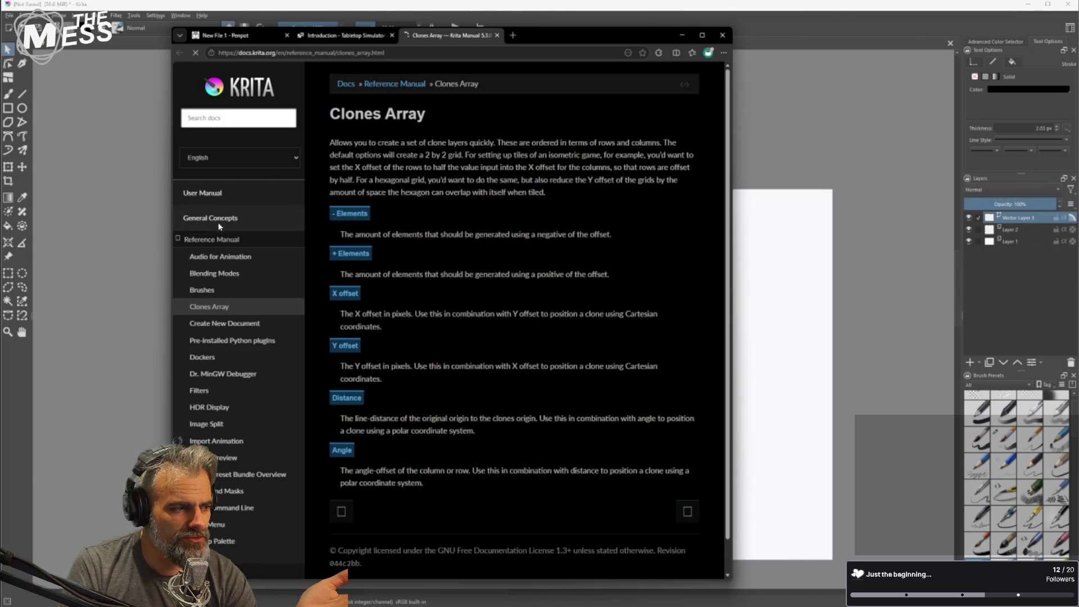
# Minimize the browser and look in Krita's Tools menu for the clone array feature.
pyautogui.click(109, 116)
pyautogui.click(133, 15)
pyautogui.moveTo(149, 37)
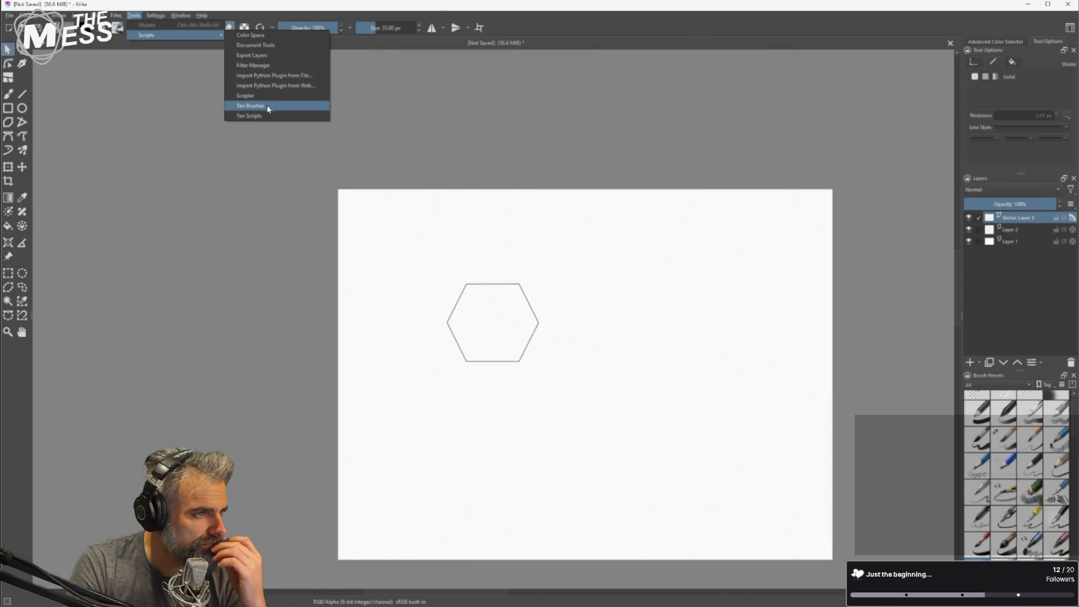
pyautogui.moveTo(164, 18)
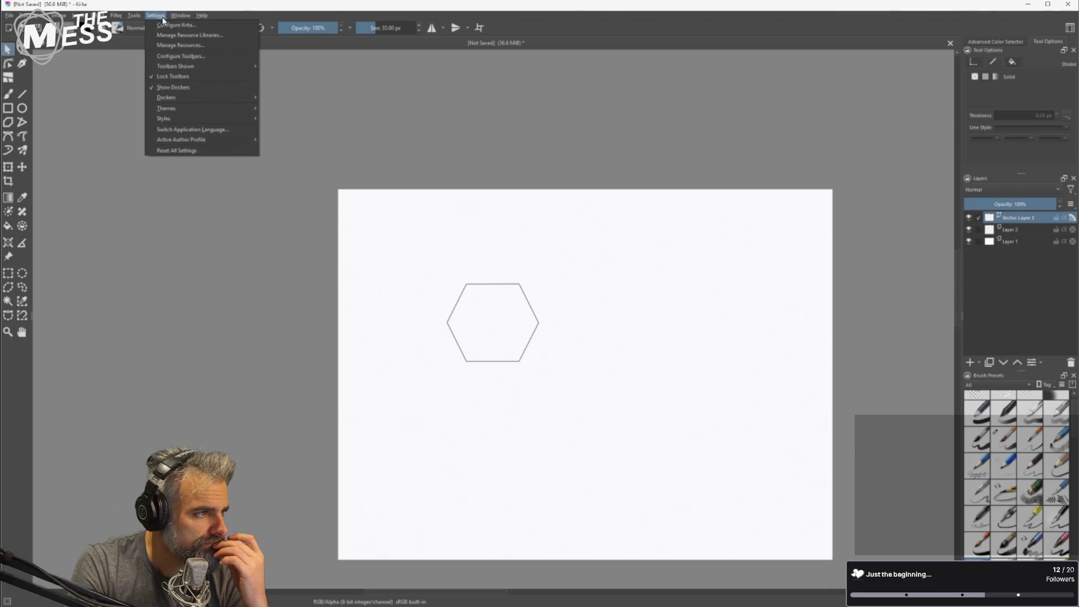
pyautogui.moveTo(123, 19)
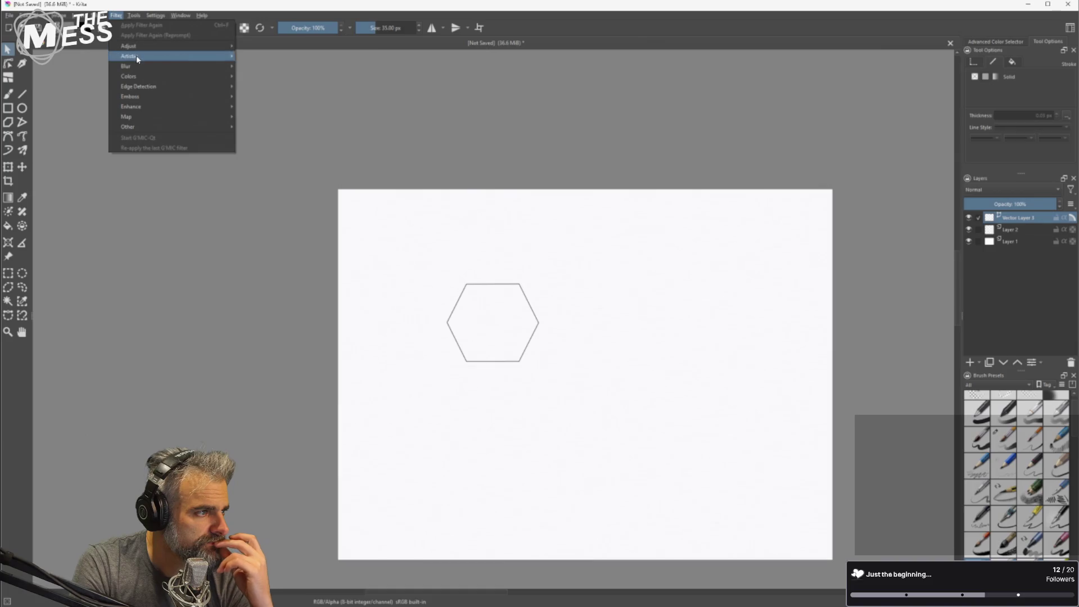
pyautogui.moveTo(143, 127)
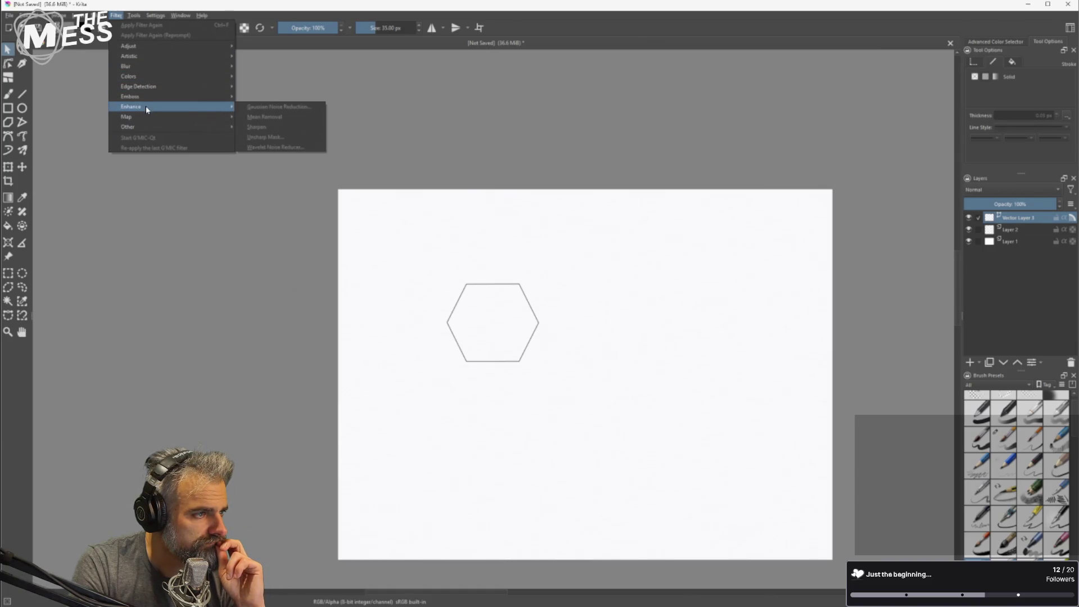
pyautogui.moveTo(149, 87)
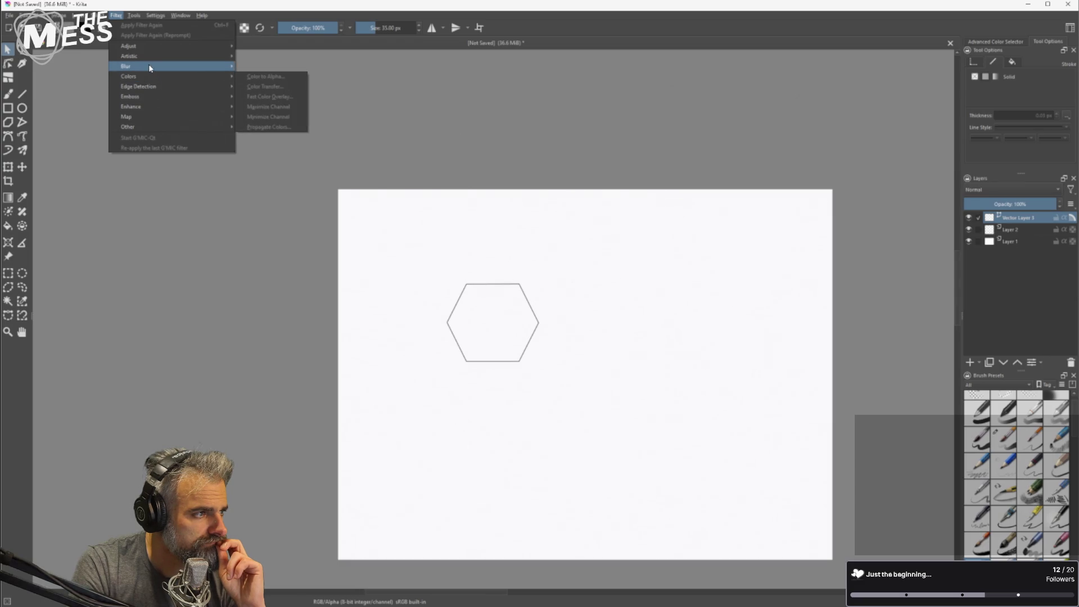
pyautogui.moveTo(150, 53)
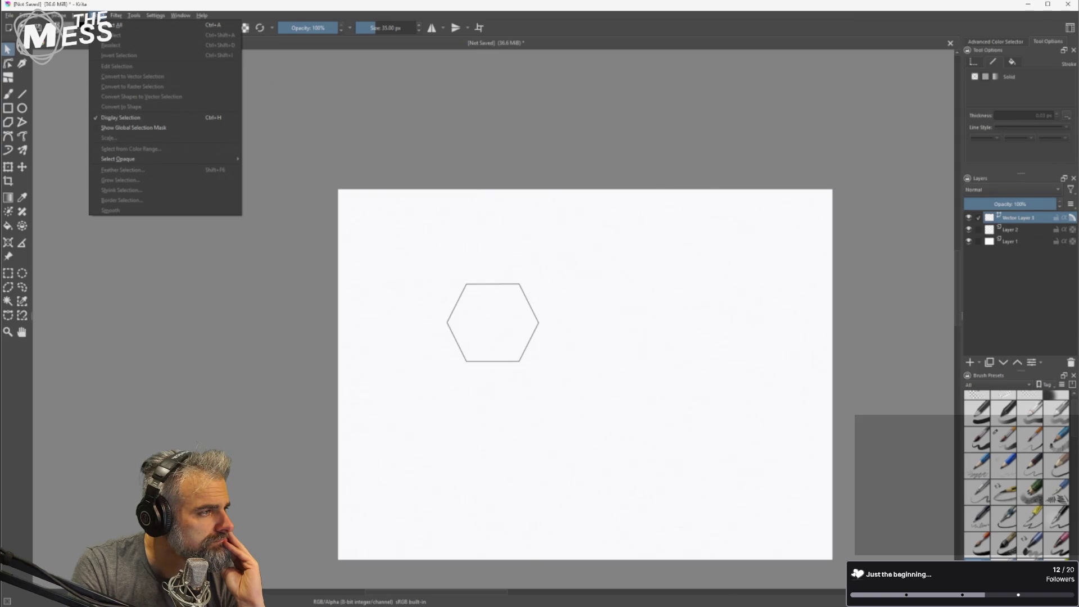
pyautogui.moveTo(130, 160)
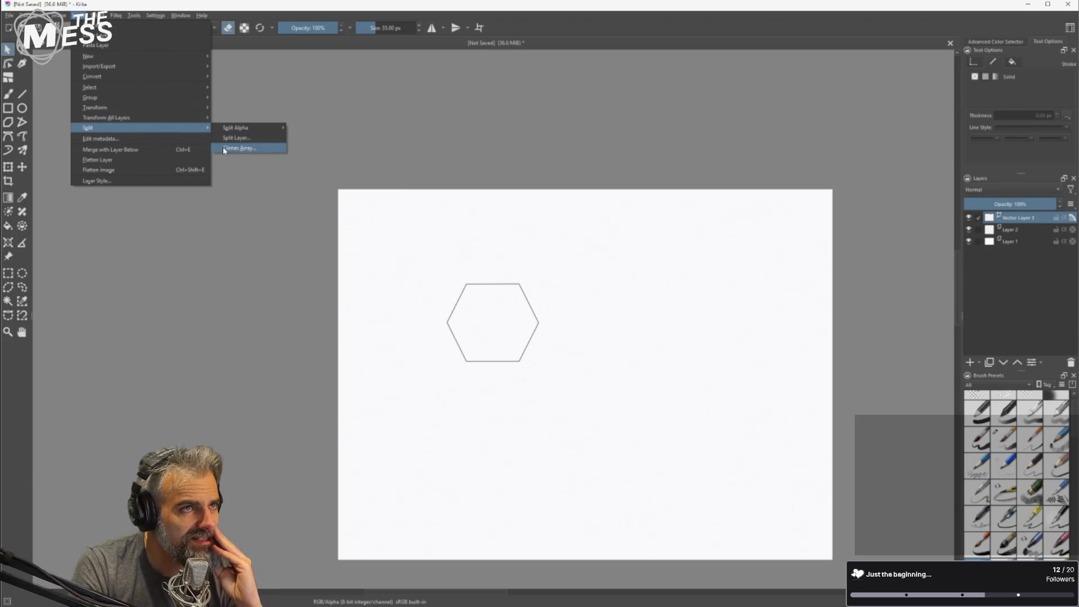
pyautogui.click(490, 335)
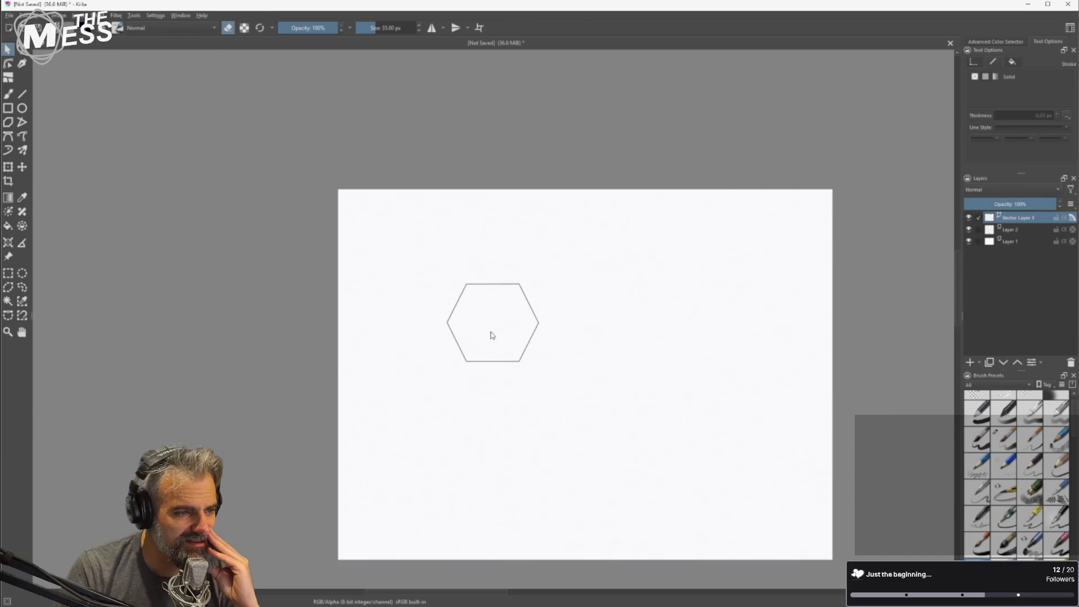
# Move the hexagon slightly up-left and open Layer > Split > Clones Array.
pyautogui.moveTo(507, 332); pyautogui.dragTo(476, 321)
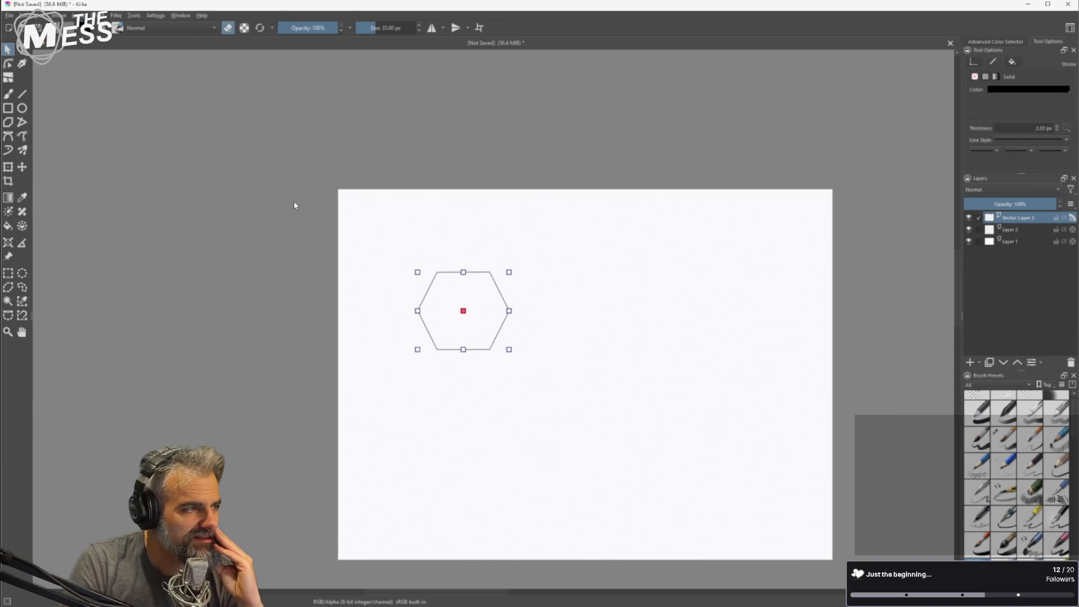
pyautogui.click(78, 15)
pyautogui.moveTo(137, 128)
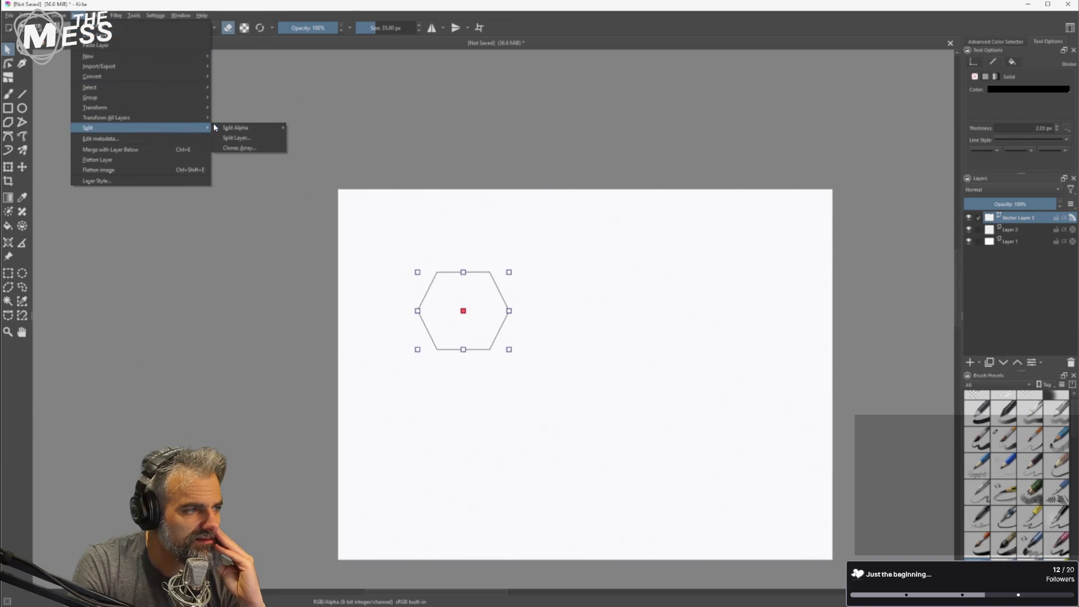
pyautogui.click(242, 147)
# Preview a ten-element clones array of the hexagon, then cancel it to discard the clones.
pyautogui.moveTo(508, 264)
pyautogui.mouseDown()
pyautogui.moveTo(430, 160)
pyautogui.moveTo(431, 141)
pyautogui.mouseUp()
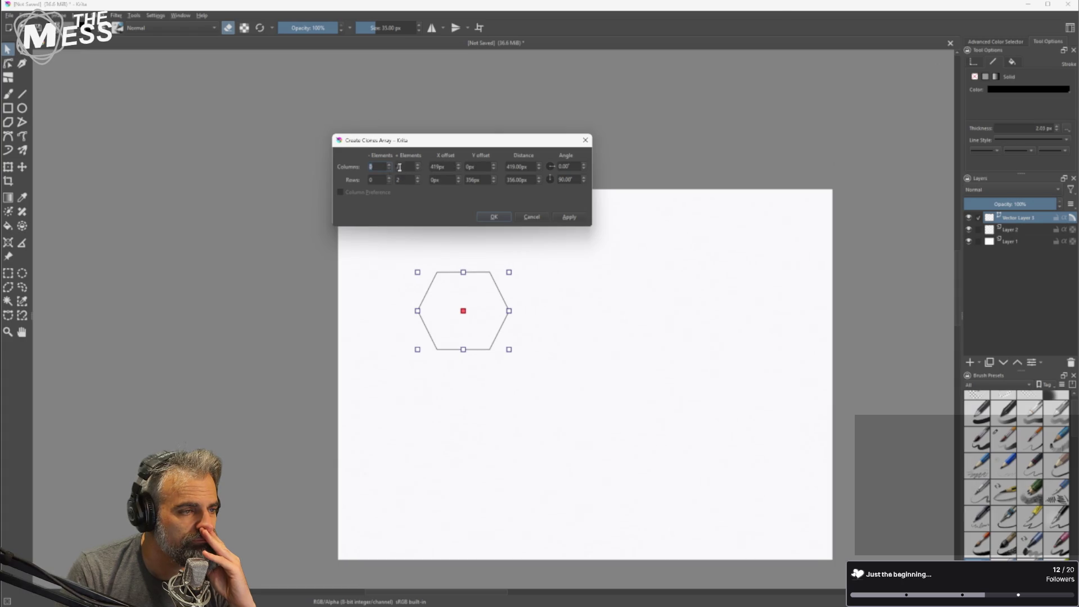
pyautogui.click(562, 218)
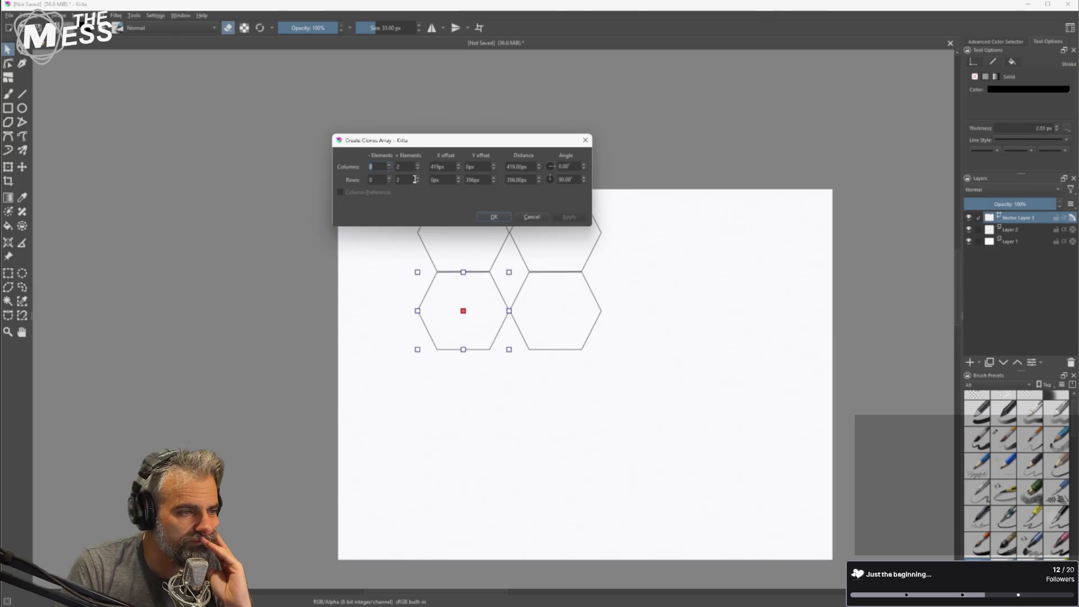
pyautogui.scroll(-1, 420, 176)
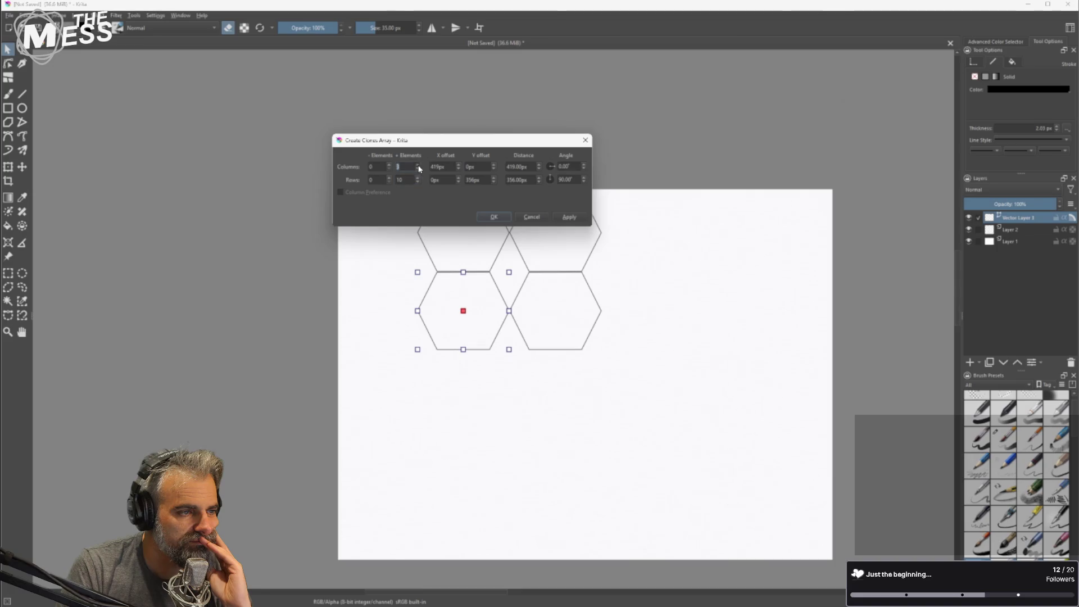
pyautogui.scroll(9, 419, 164)
pyautogui.click(557, 217)
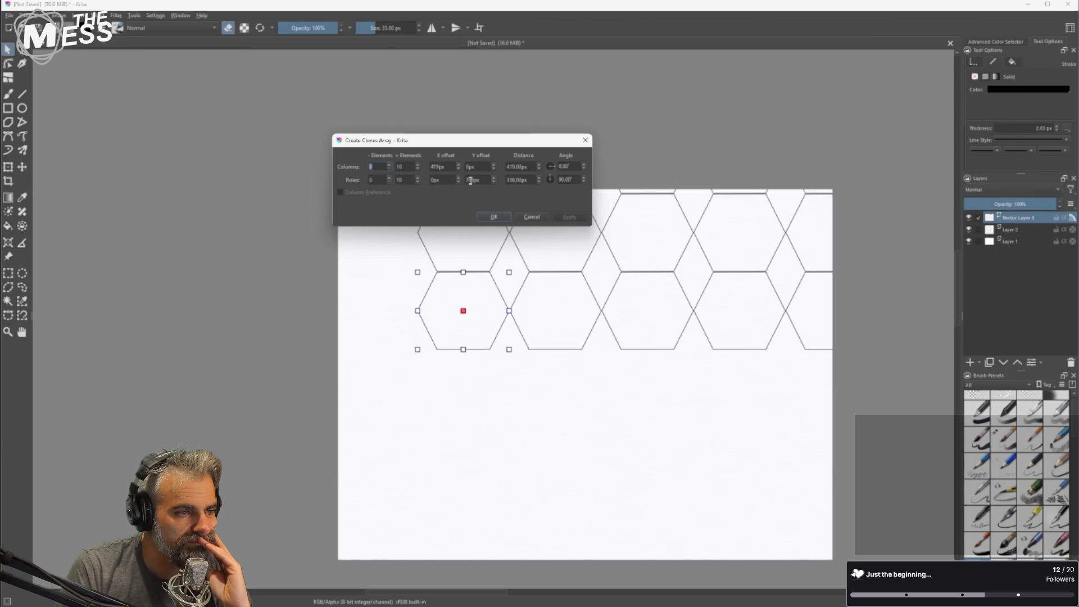
pyautogui.moveTo(474, 146)
pyautogui.mouseDown()
pyautogui.moveTo(335, 214)
pyautogui.moveTo(356, 106)
pyautogui.mouseUp()
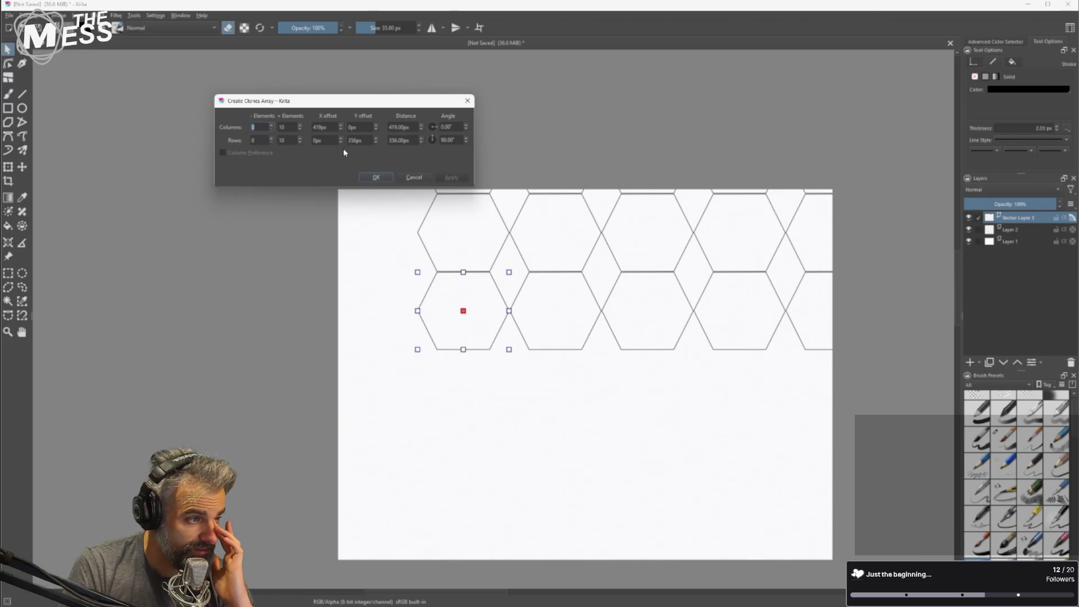
pyautogui.click(413, 178)
# Move the hexagon down-left and resize the canvas to 10000 × 7502 px with proportions constrained.
pyautogui.moveTo(482, 313); pyautogui.dragTo(460, 419)
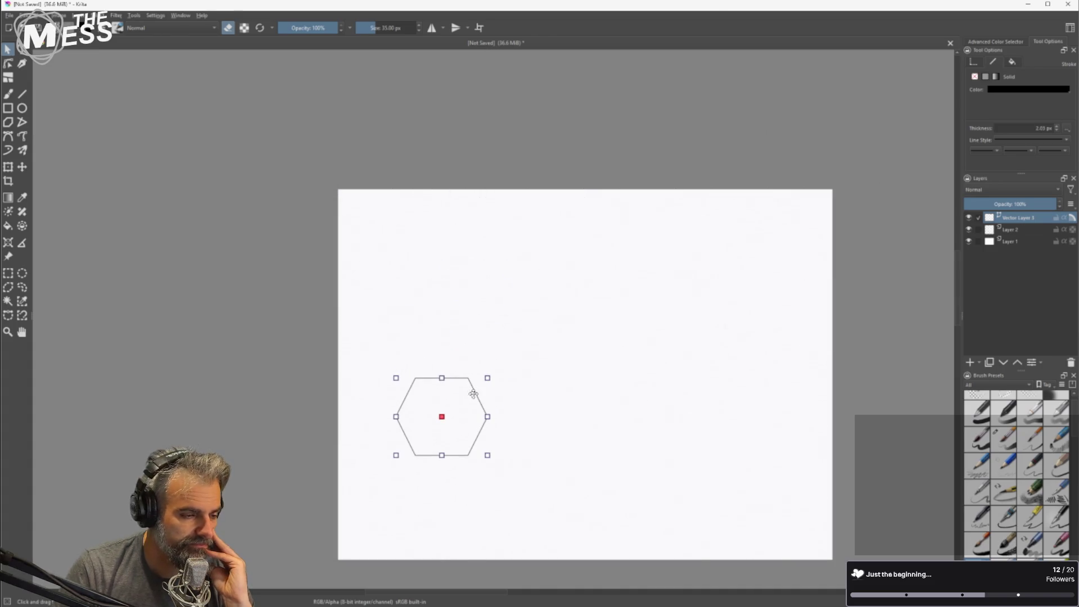
pyautogui.click(59, 16)
pyautogui.click(59, 16)
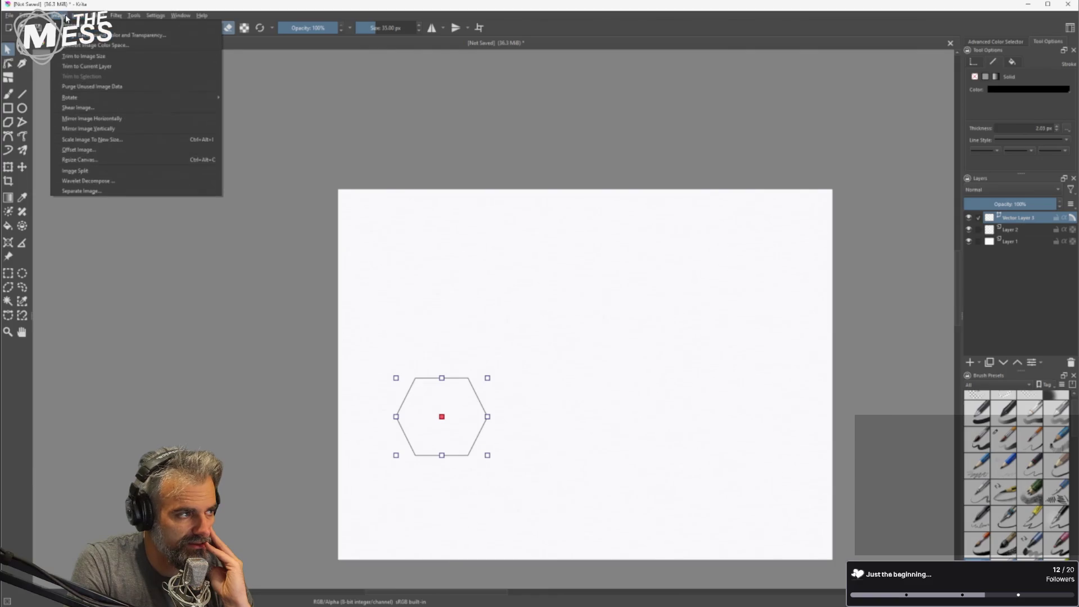
pyautogui.click(108, 159)
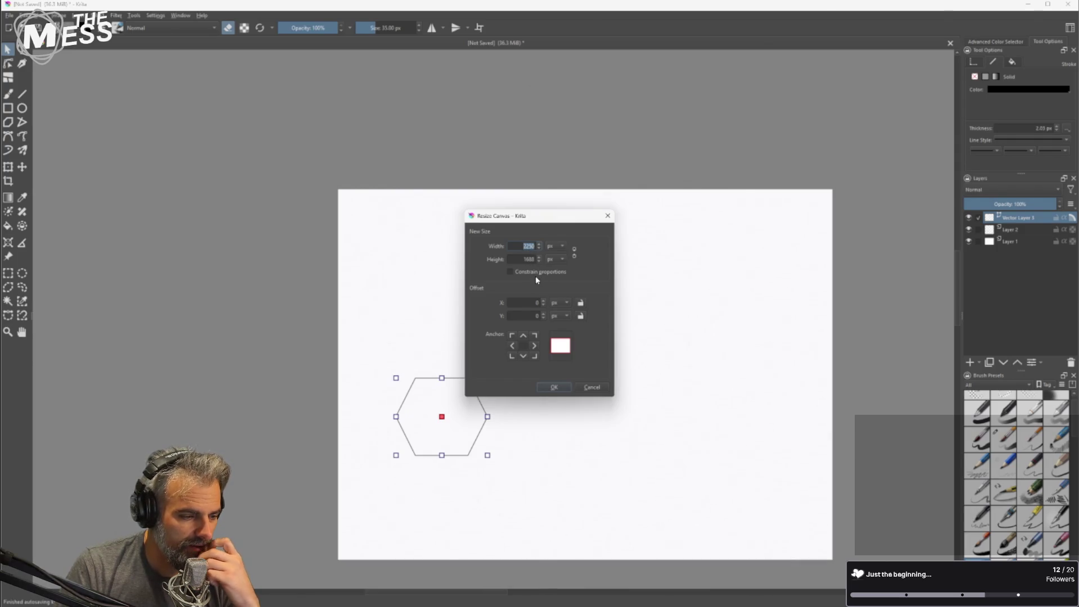
pyautogui.click(532, 271)
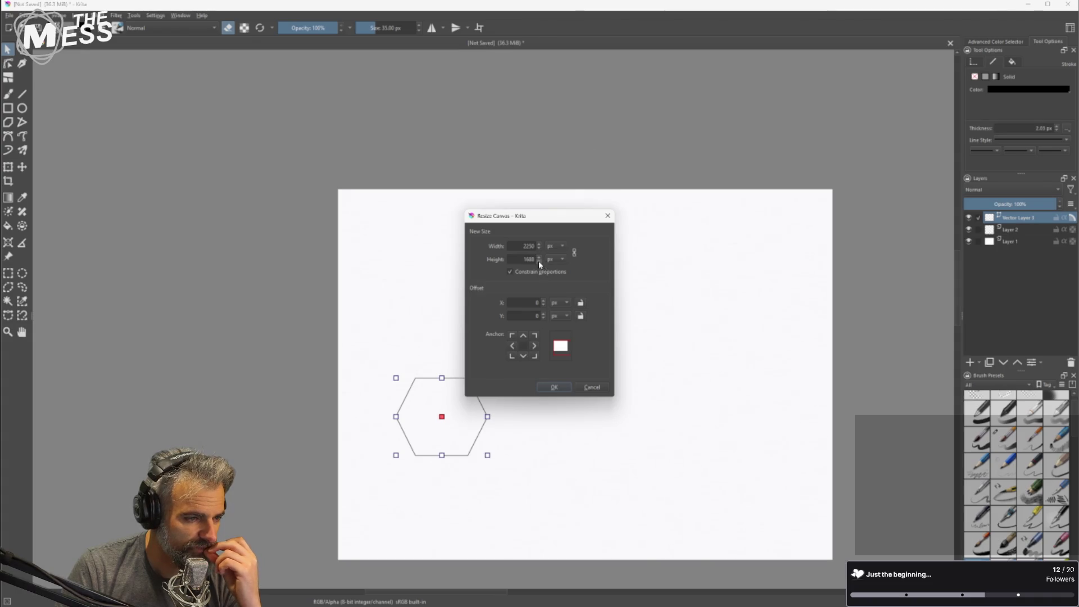
pyautogui.doubleClick(521, 246)
pyautogui.write('1')
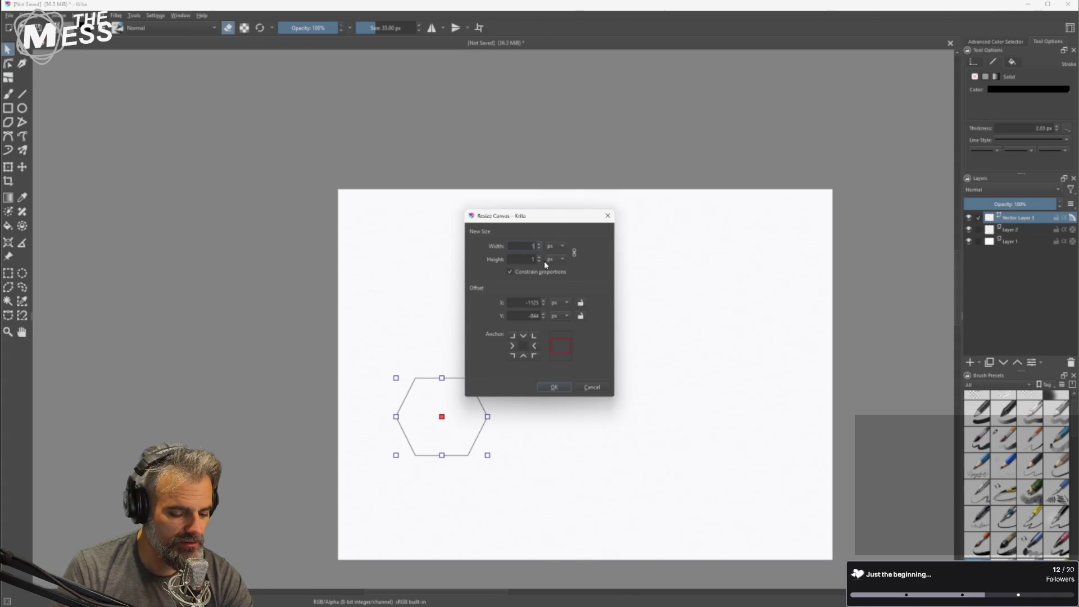
pyautogui.write('0000')
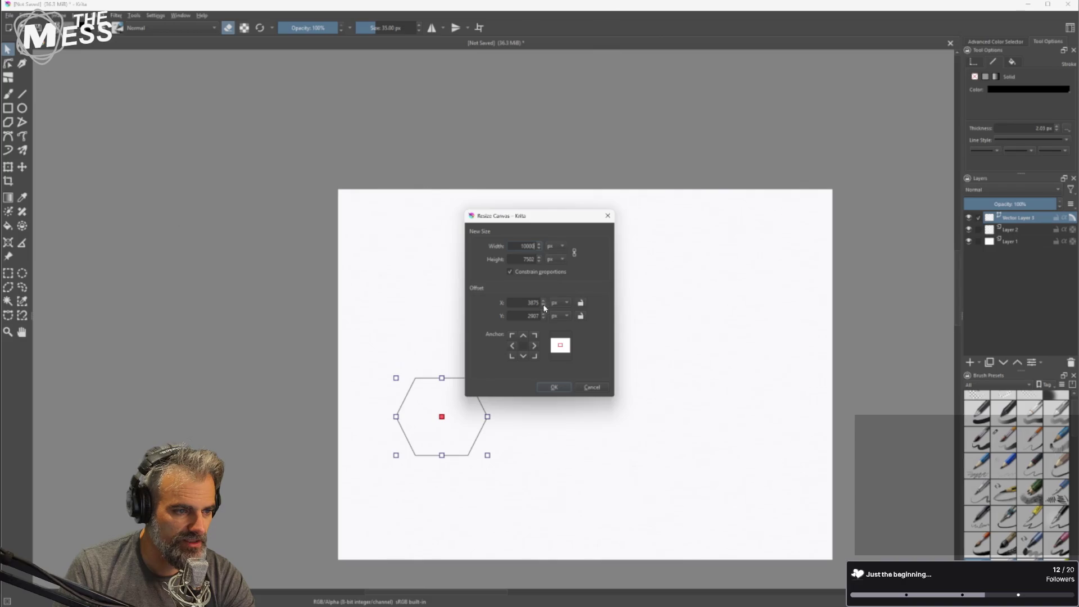
pyautogui.click(549, 385)
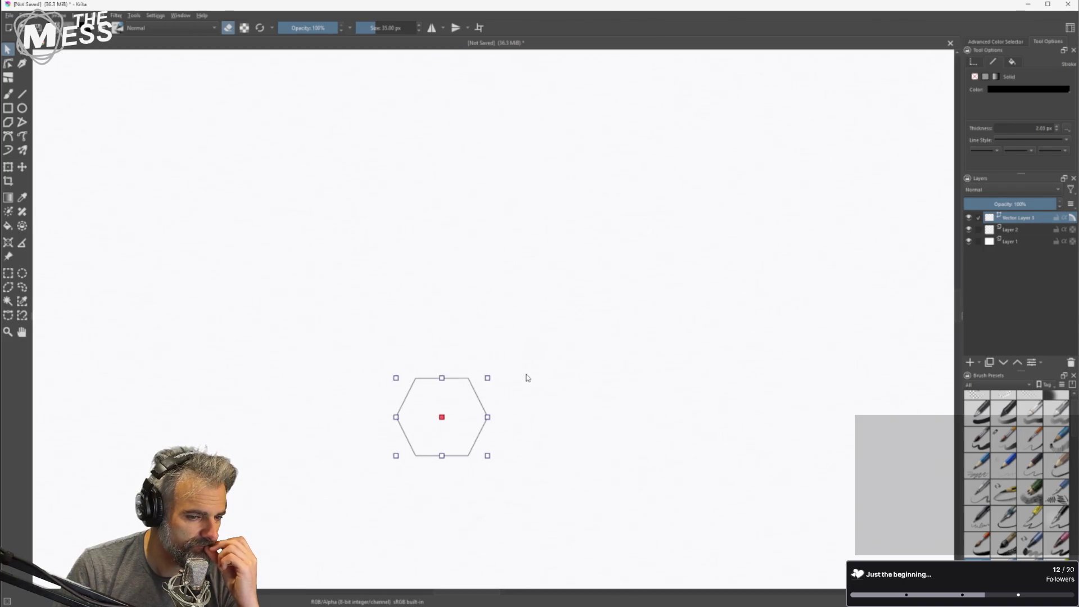
pyautogui.press('-')
pyautogui.press('-')
pyautogui.press('-')
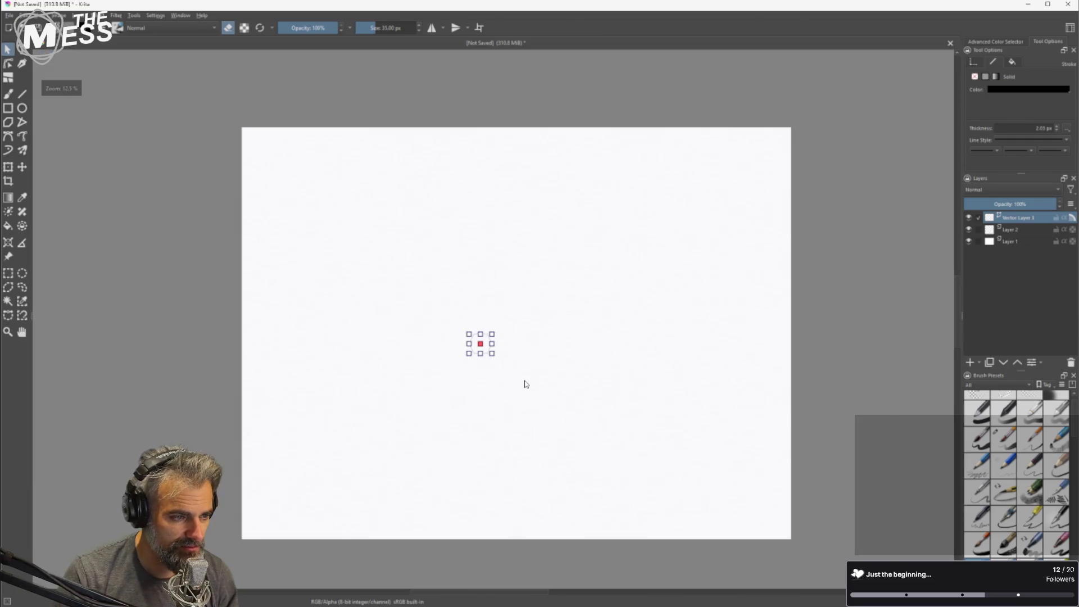
# Drag the hexagon to the lower-left corner of the 10000 × 7502 px canvas.
pyautogui.press('+')
pyautogui.moveTo(483, 343)
pyautogui.mouseDown()
pyautogui.moveTo(303, 435)
pyautogui.moveTo(291, 390)
pyautogui.moveTo(259, 365)
pyautogui.moveTo(253, 458)
pyautogui.mouseUp()
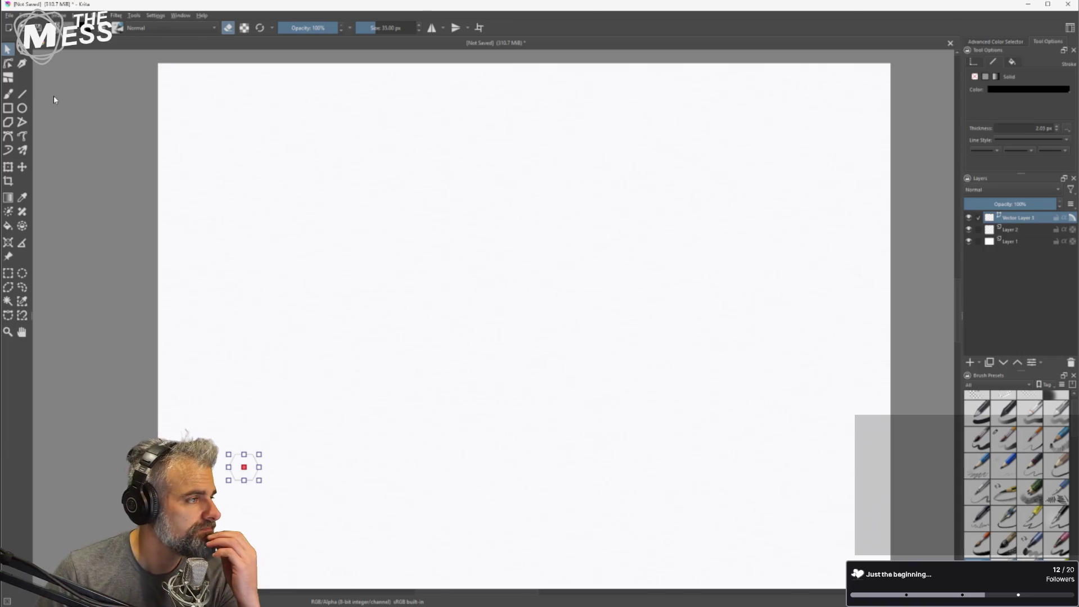
pyautogui.click(58, 15)
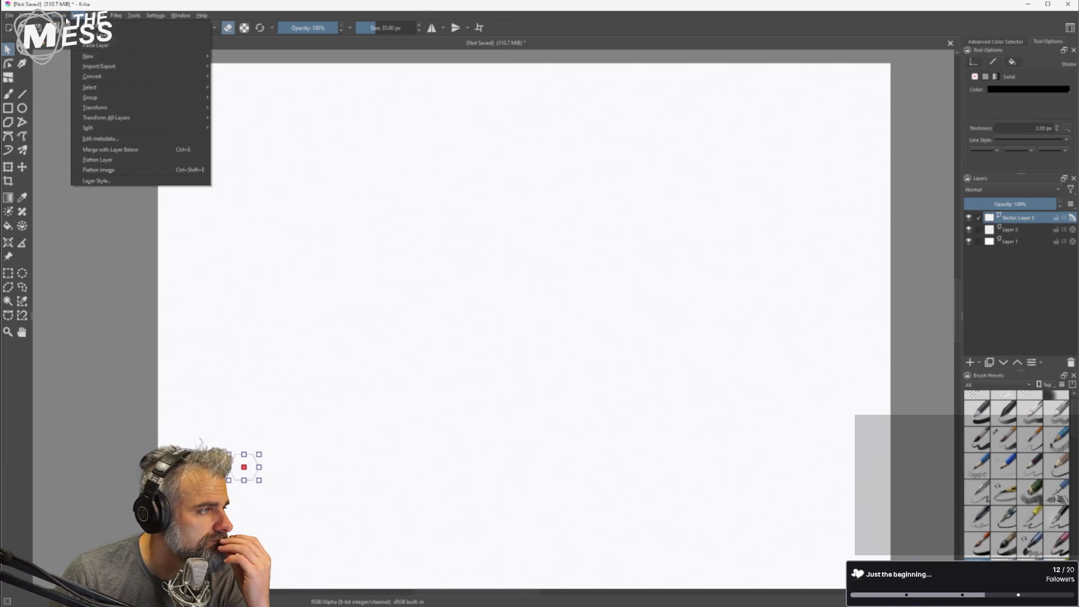
# Open Create Clones Array for the hexagon with two negative-direction rows and one column.
pyautogui.click(112, 18)
pyautogui.click(75, 19)
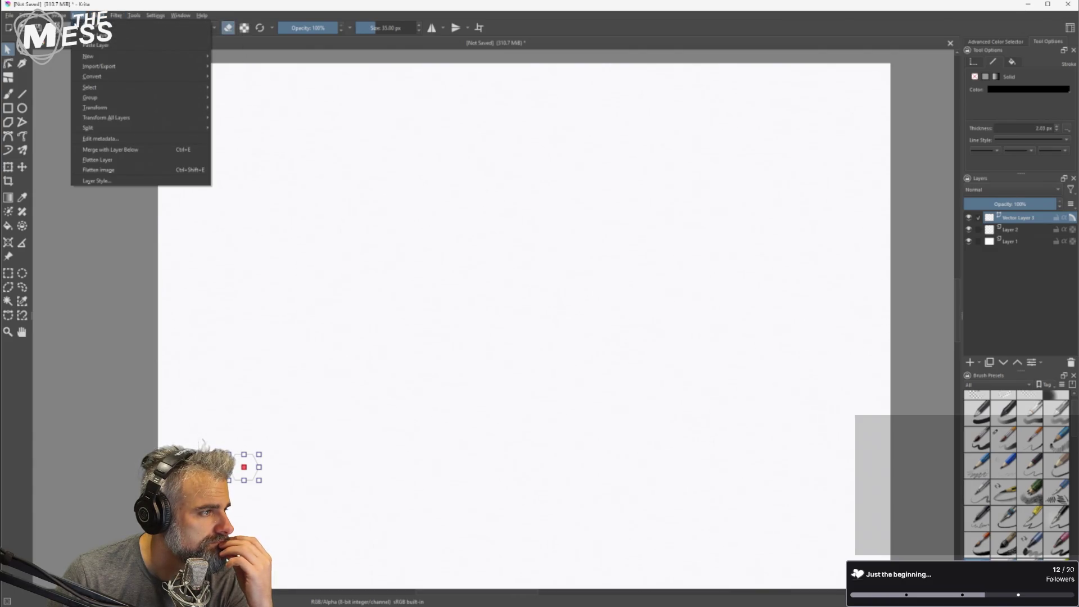
pyautogui.moveTo(113, 129)
pyautogui.click(242, 149)
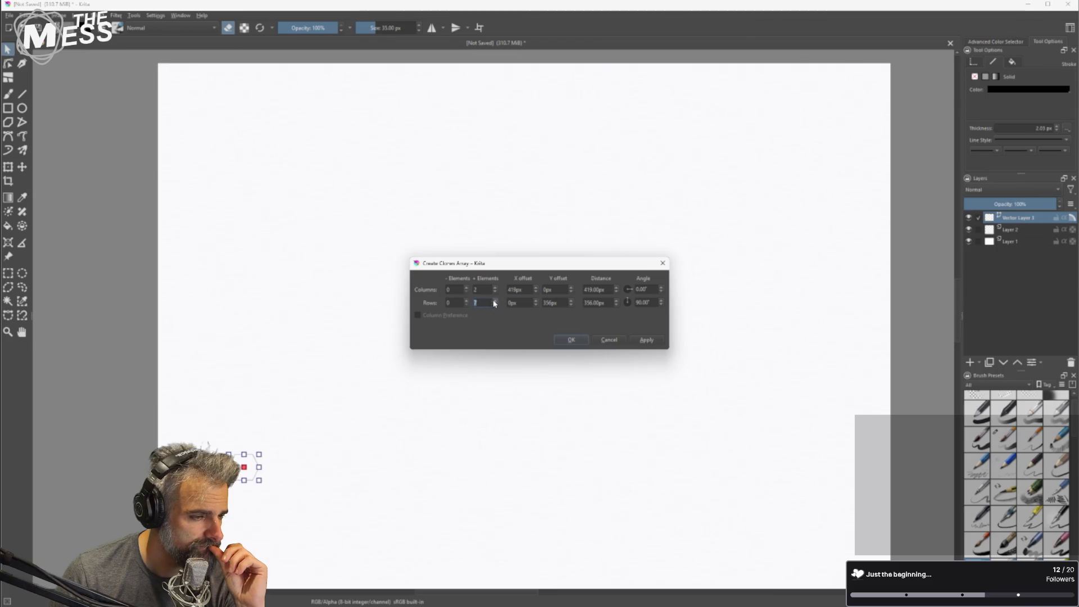
pyautogui.click(468, 302)
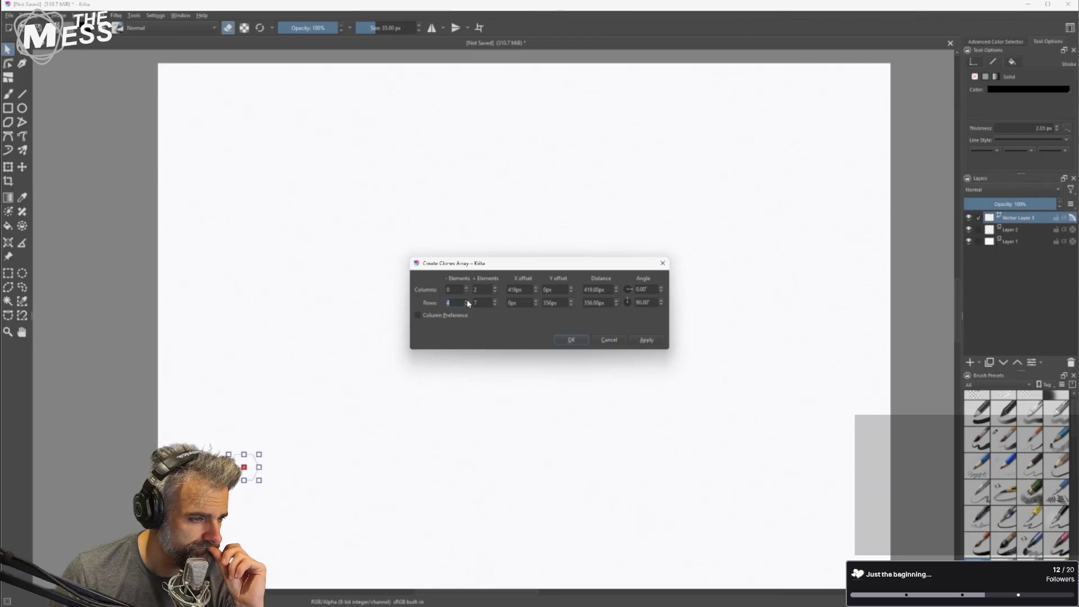
pyautogui.click(467, 303)
pyautogui.click(471, 247)
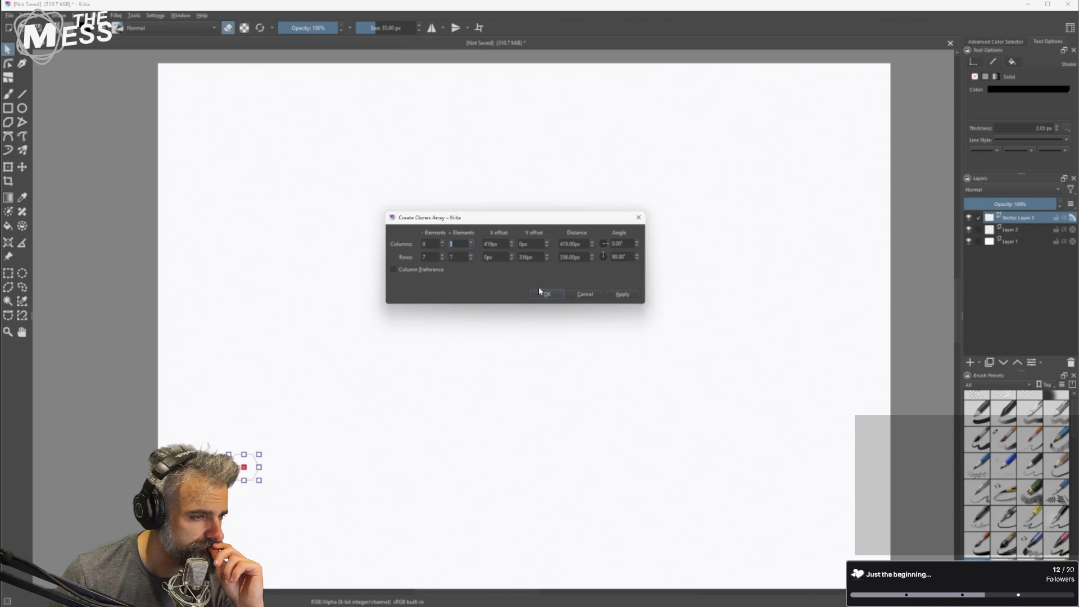
# Preview the vertical clone column, move the dialog aside, and confirm to create the clone layers.
pyautogui.click(620, 293)
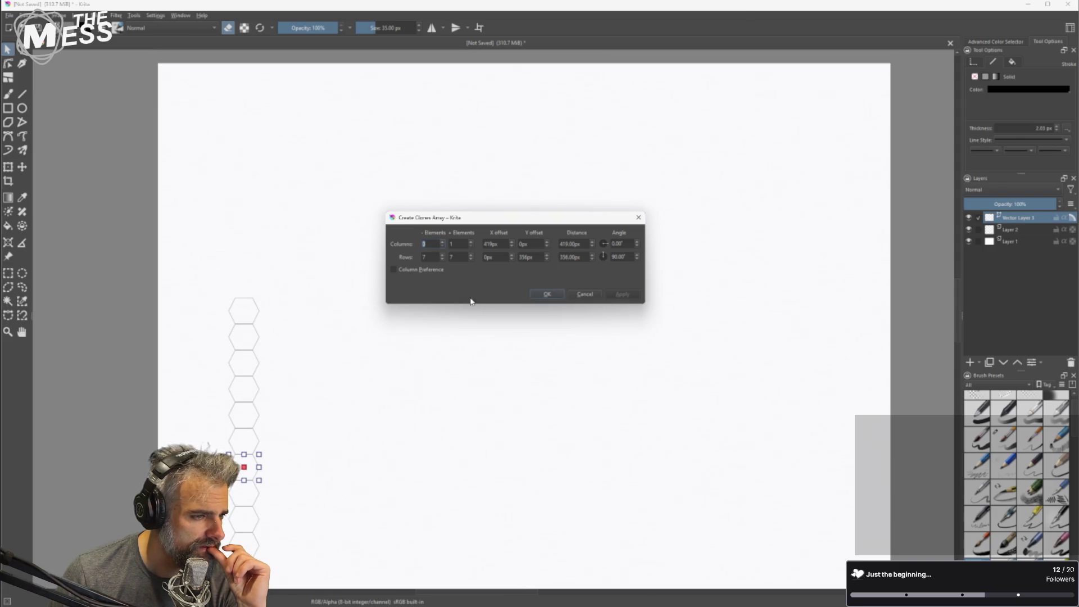
pyautogui.moveTo(479, 224); pyautogui.dragTo(507, 313)
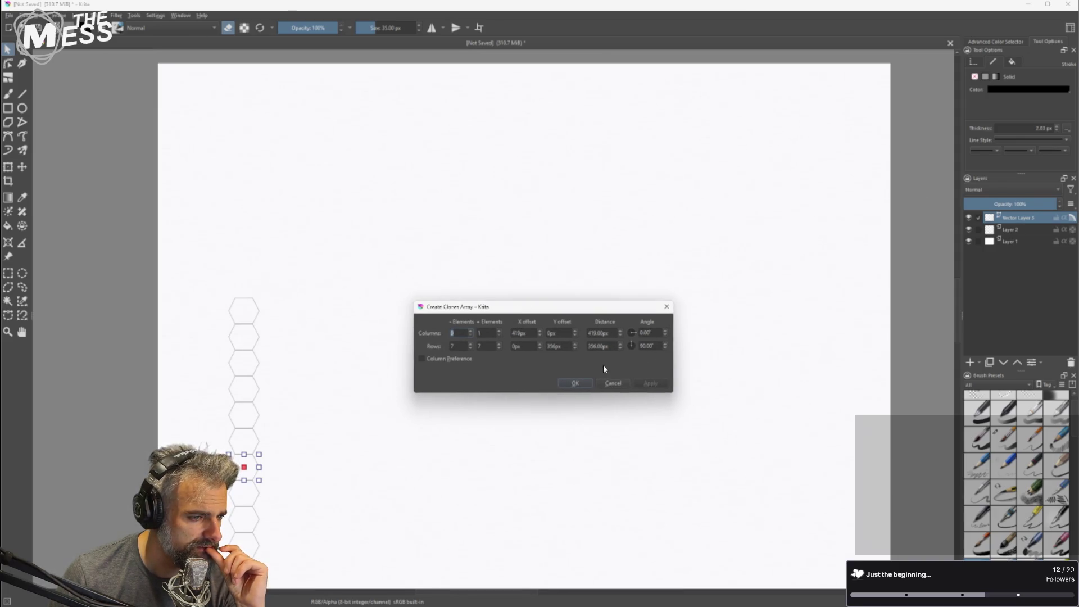
pyautogui.click(575, 384)
pyautogui.scroll(-3, 429, 431)
pyautogui.scroll(1, 365, 458)
pyautogui.click(7, 49)
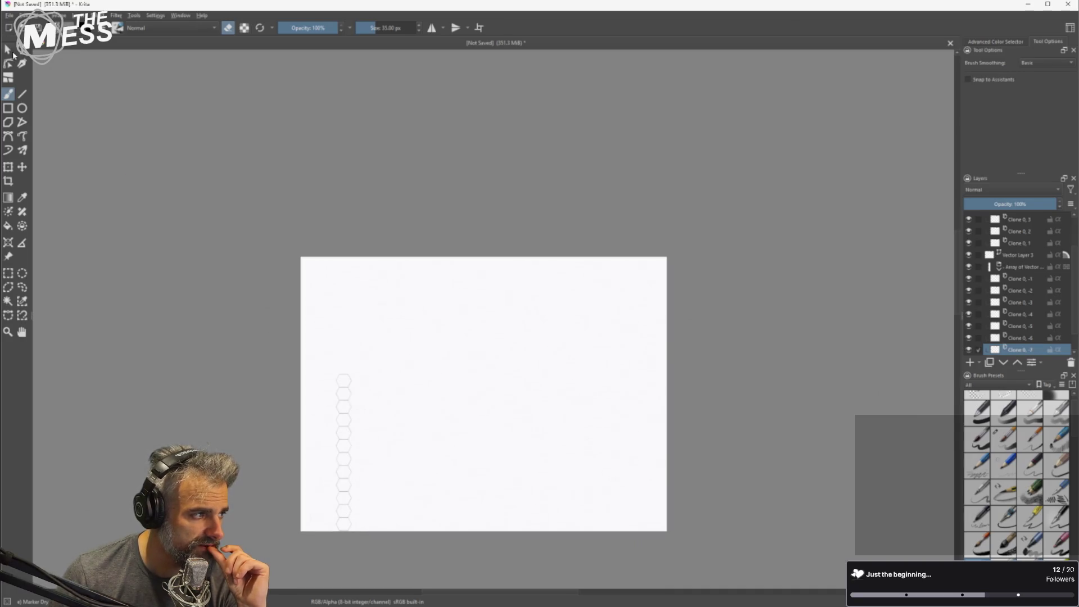
# Inspect the top clone array group and its clone layers, viewing the group's properties without changes.
pyautogui.click(402, 568)
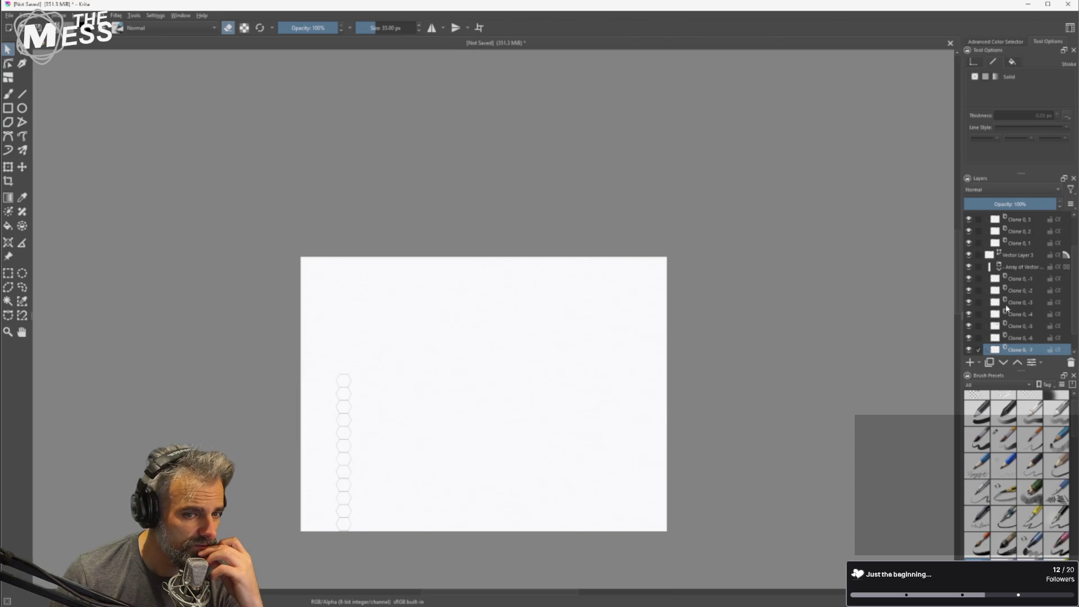
pyautogui.scroll(2, 993, 324)
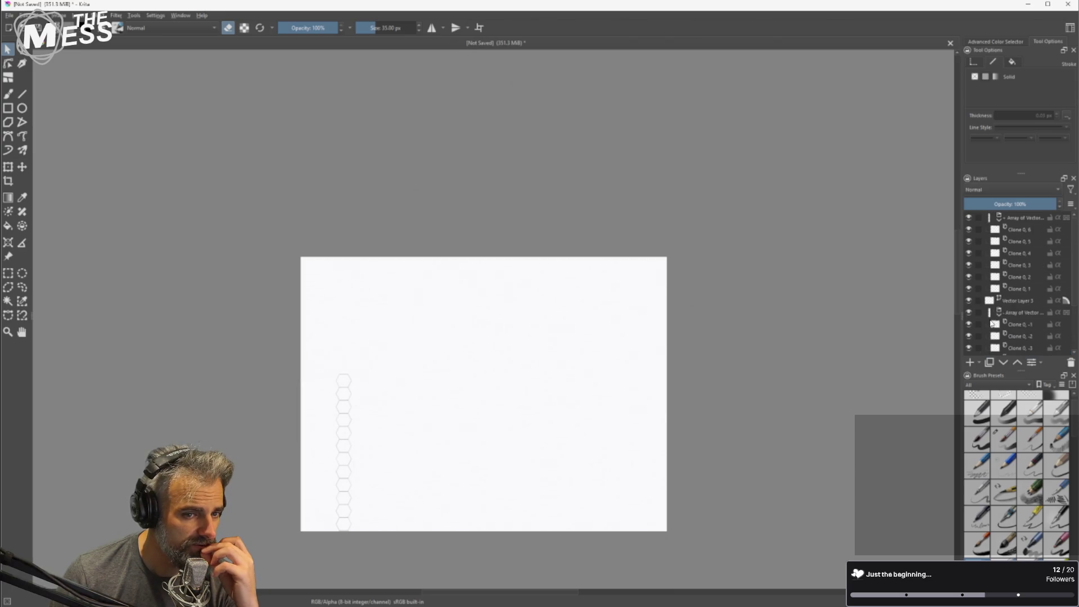
pyautogui.click(1024, 220)
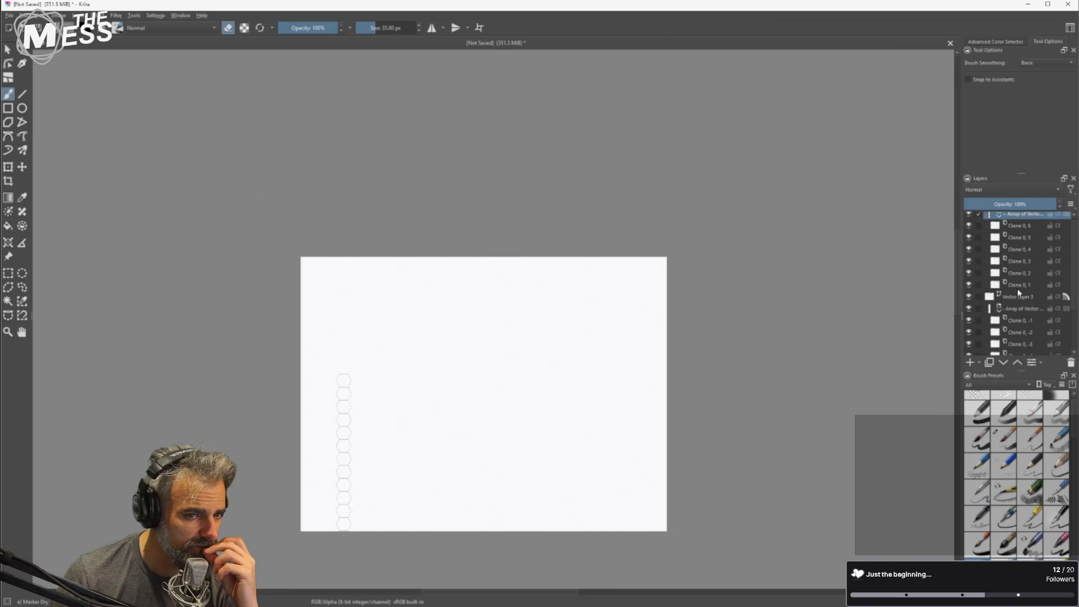
pyautogui.click(1019, 293)
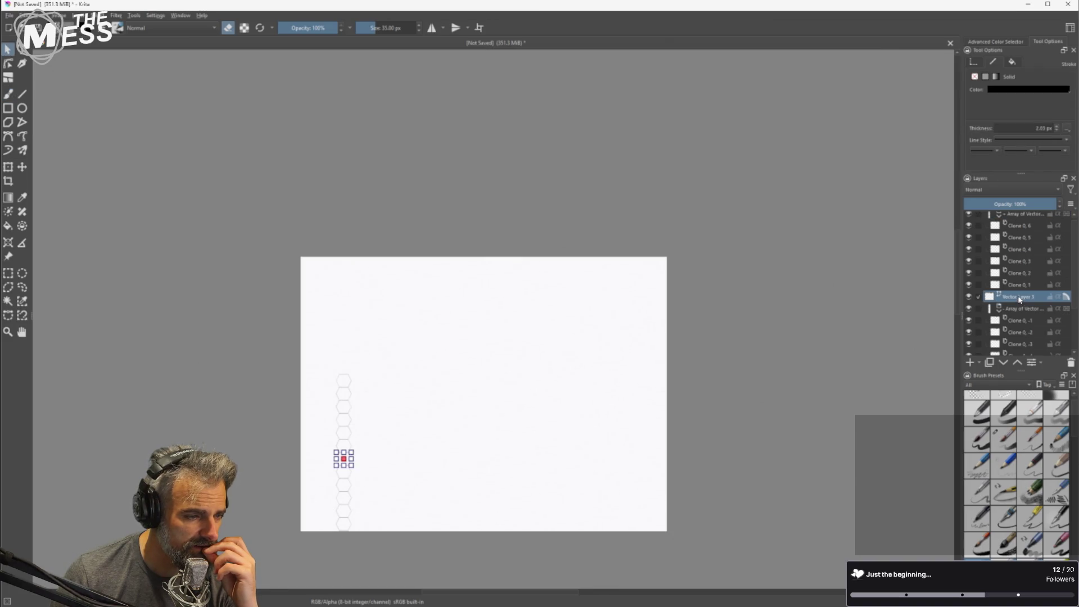
pyautogui.click(1022, 220)
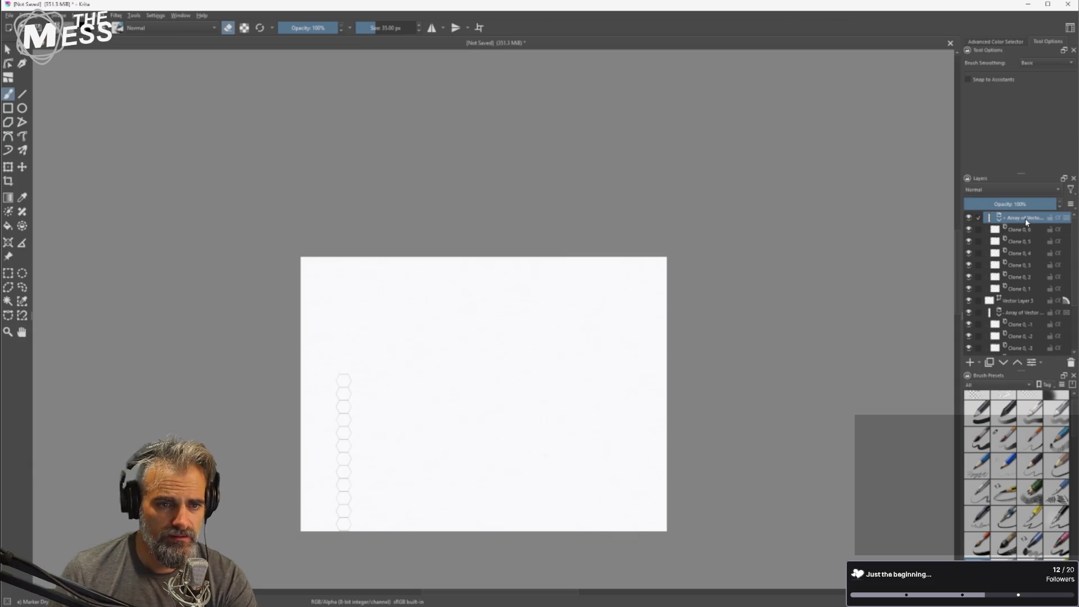
pyautogui.click(1022, 301)
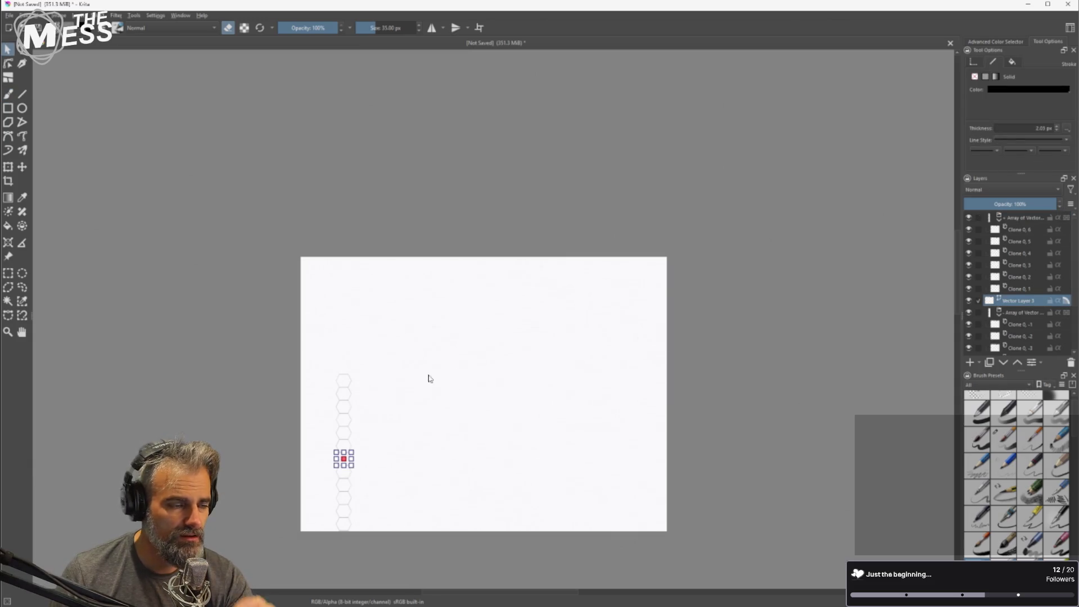
pyautogui.click(1013, 218)
pyautogui.click(1033, 243)
pyautogui.rightClick(1001, 220)
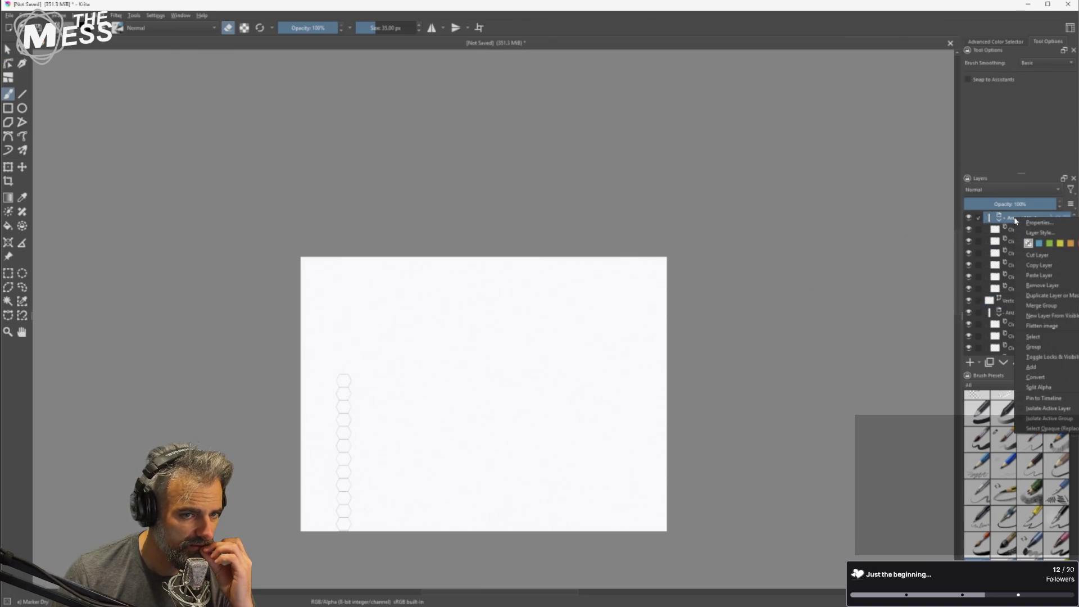
pyautogui.click(1038, 224)
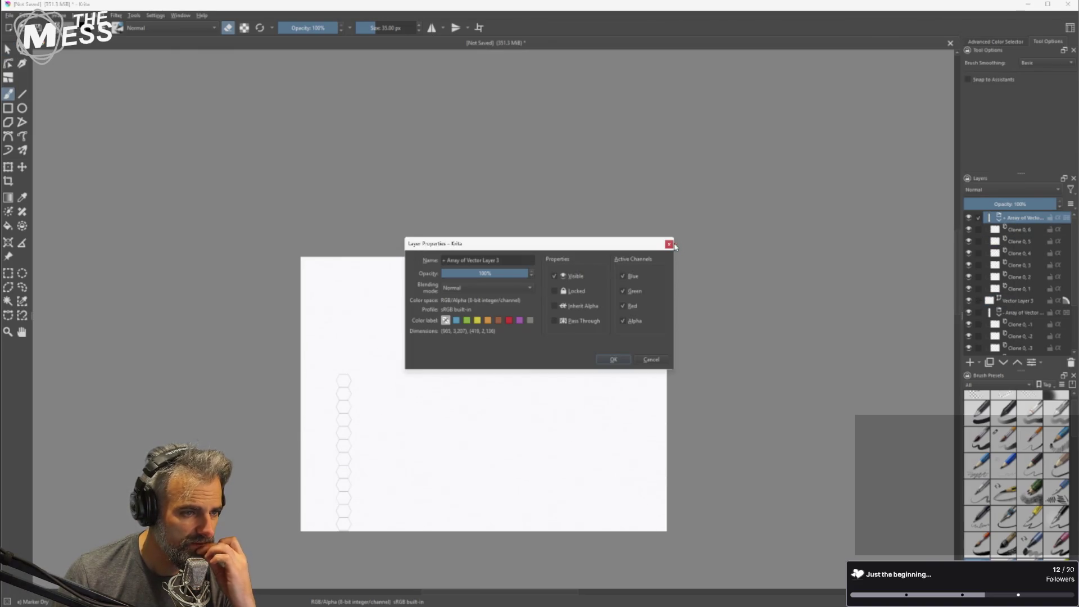
pyautogui.click(670, 244)
# Remove the top clone array group, then the remaining clone array group.
pyautogui.click(1001, 220)
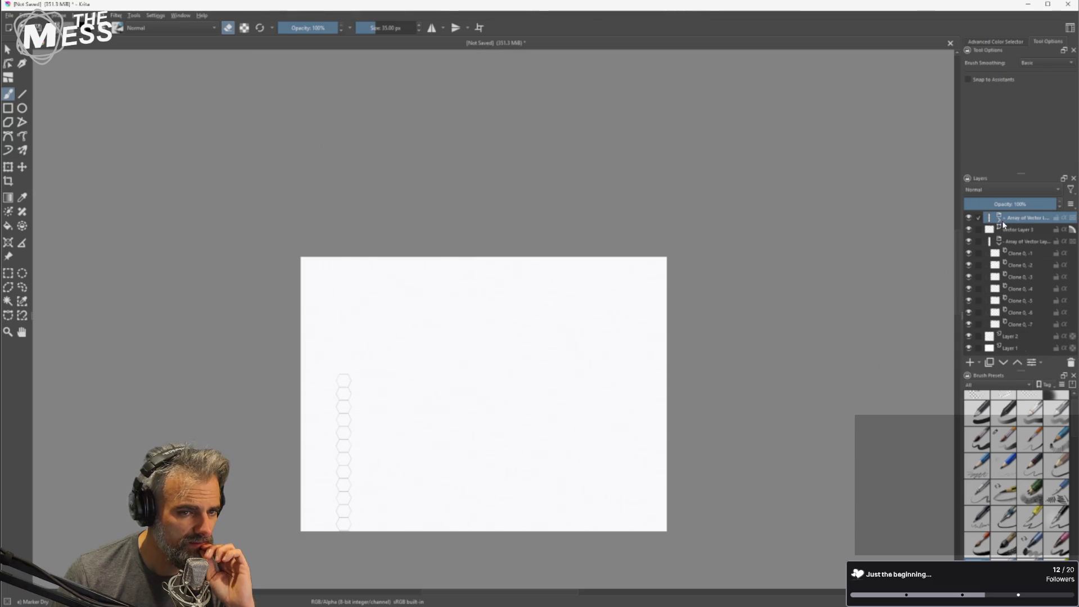
pyautogui.click(1001, 219)
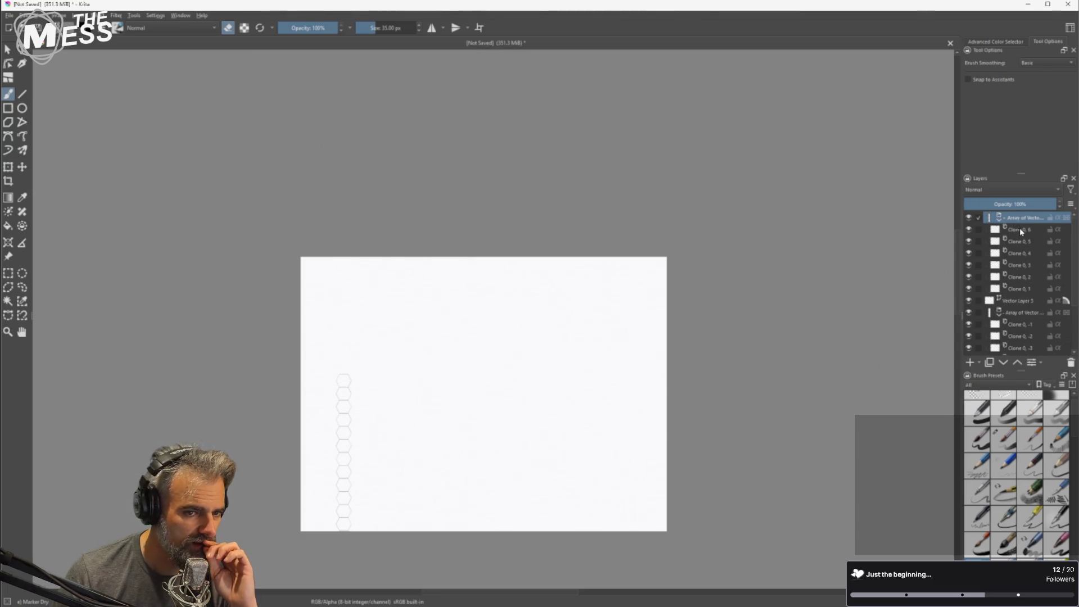
pyautogui.click(1025, 229)
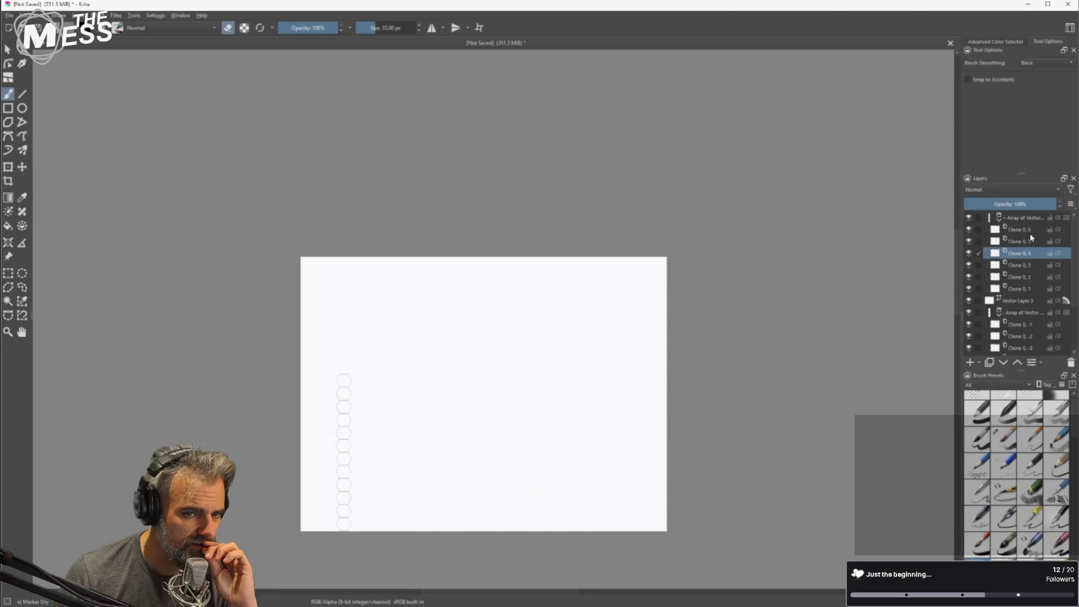
pyautogui.click(1033, 290)
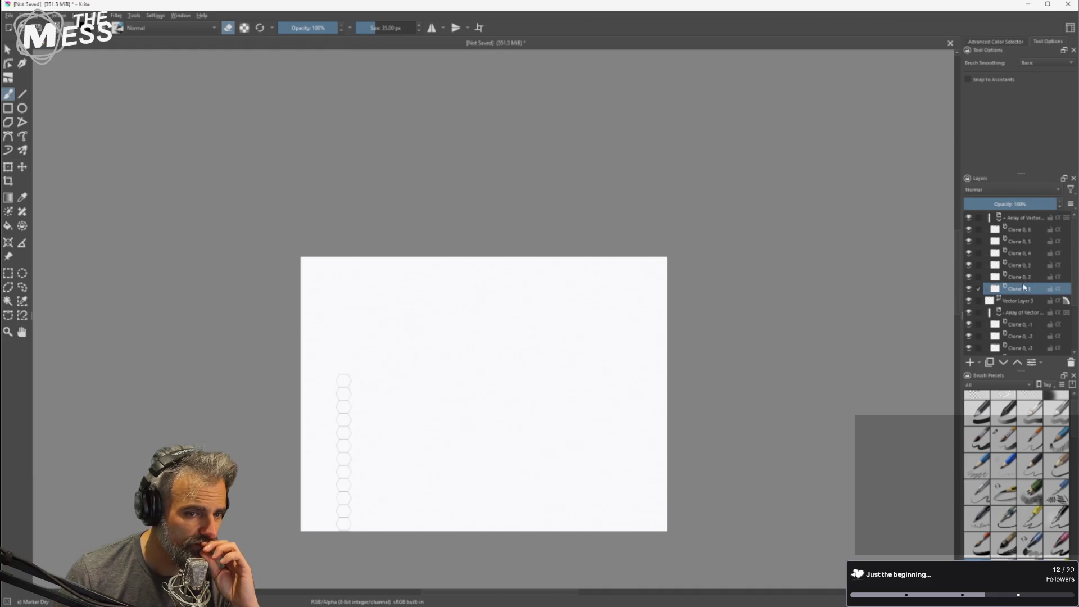
pyautogui.click(1019, 220)
pyautogui.rightClick(1019, 221)
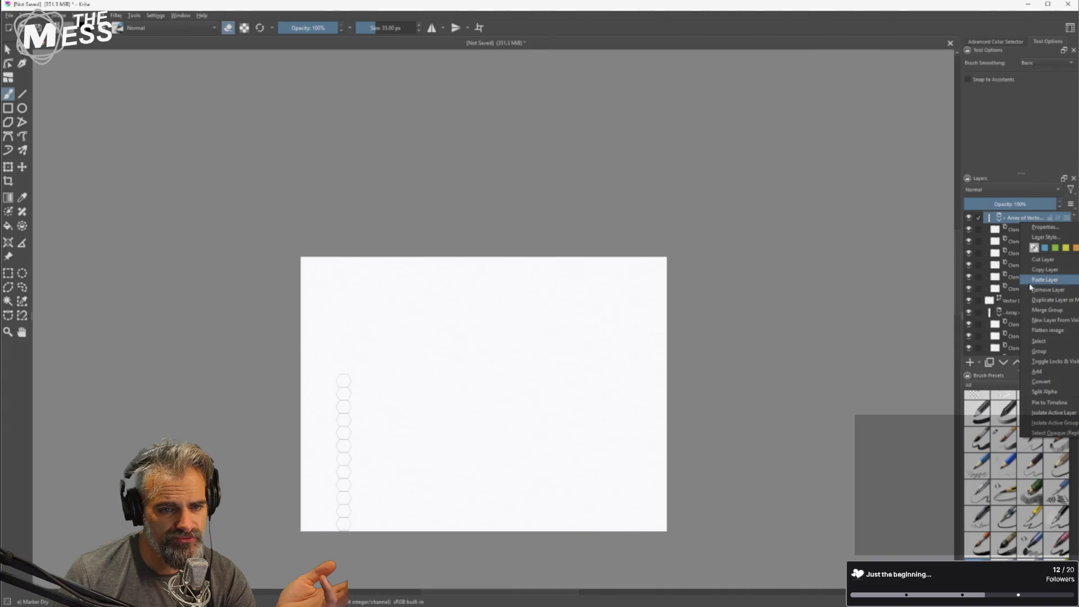
pyautogui.click(1069, 291)
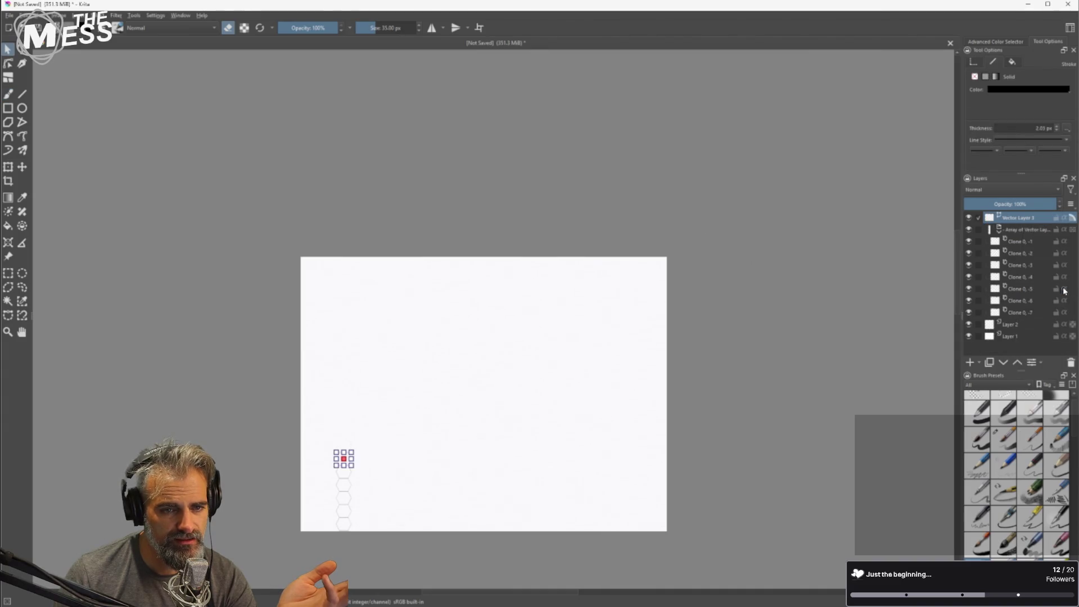
pyautogui.rightClick(1030, 229)
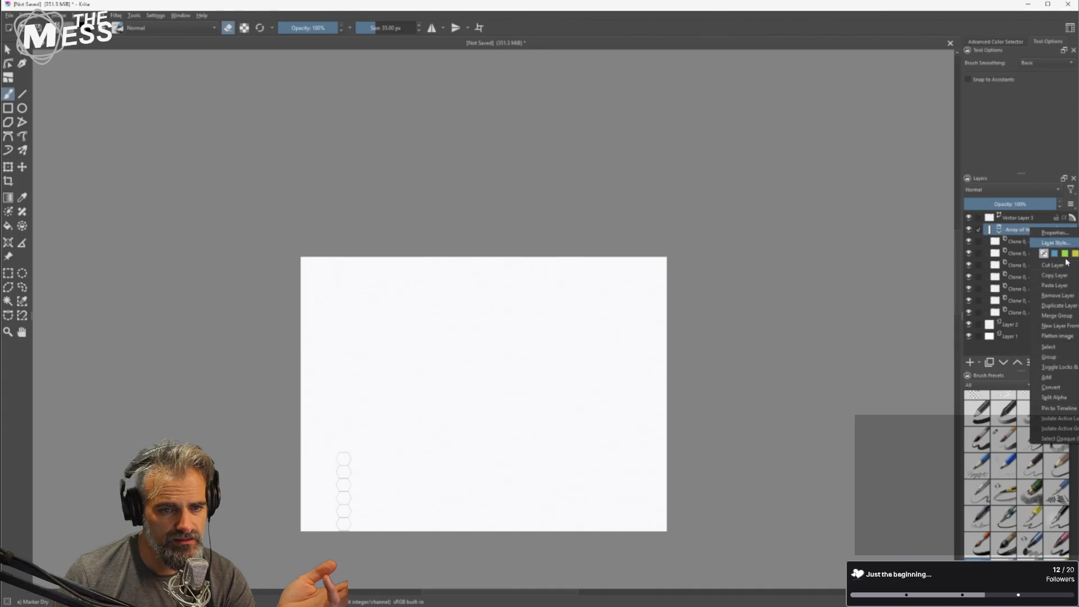
pyautogui.click(1045, 293)
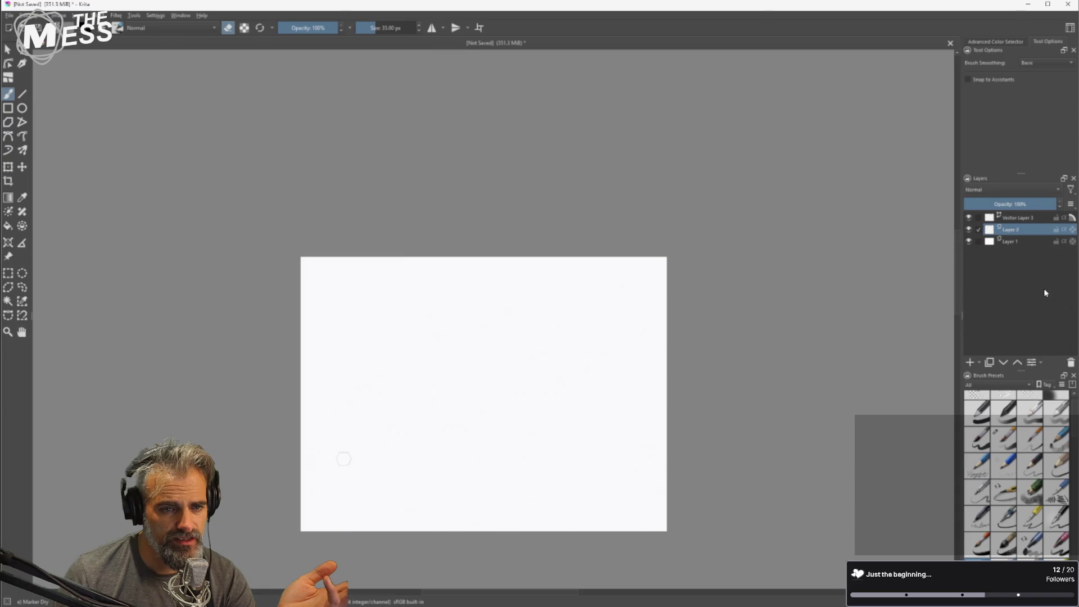
# Select Vector Layer 3 and drag the hexagon higher on the canvas.
pyautogui.click(1018, 217)
pyautogui.scroll(4, 343, 500)
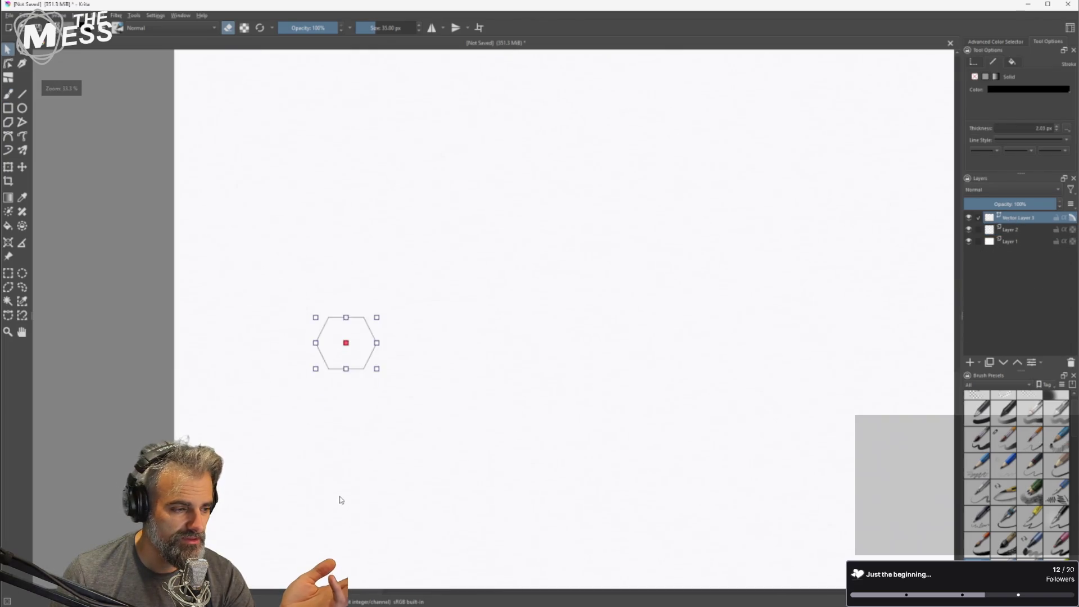
pyautogui.scroll(-3, 374, 374)
pyautogui.moveTo(370, 326)
pyautogui.mouseDown()
pyautogui.moveTo(368, 359)
pyautogui.moveTo(388, 224)
pyautogui.mouseUp()
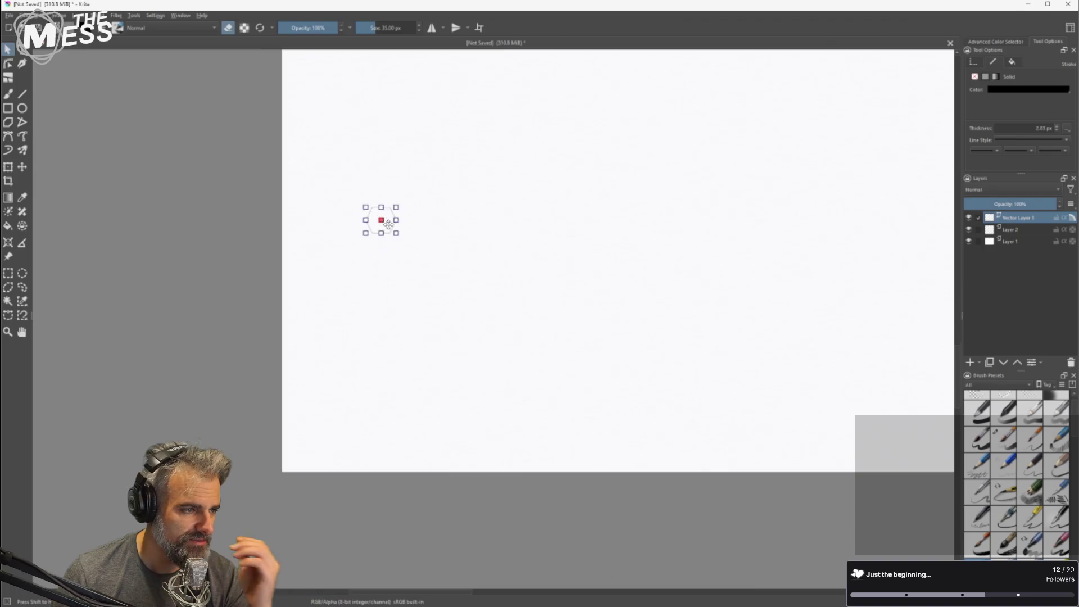
pyautogui.scroll(1, 379, 247)
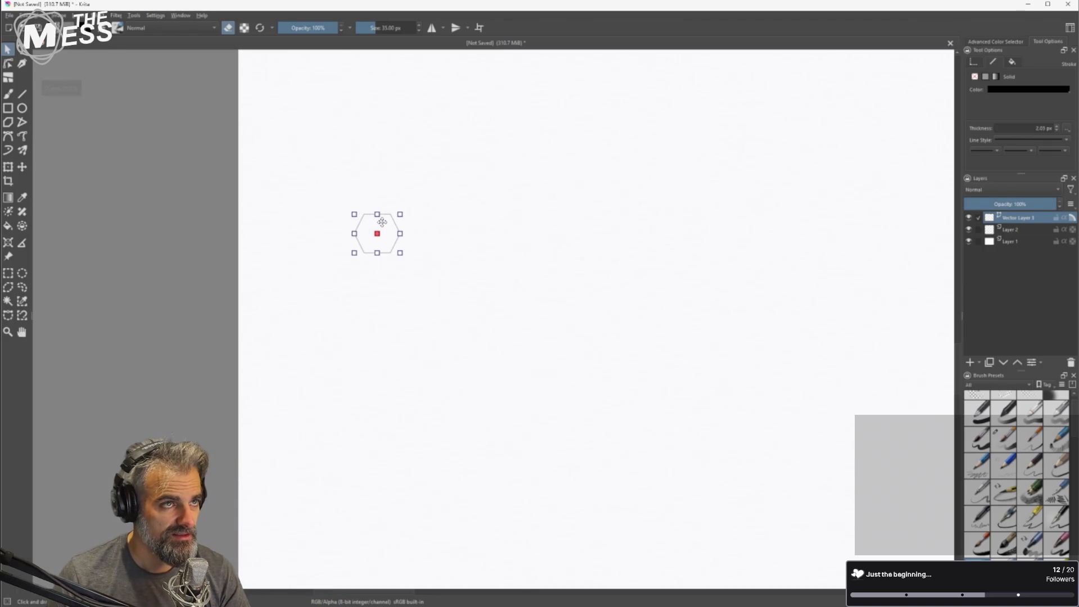
pyautogui.scroll(1, 392, 235)
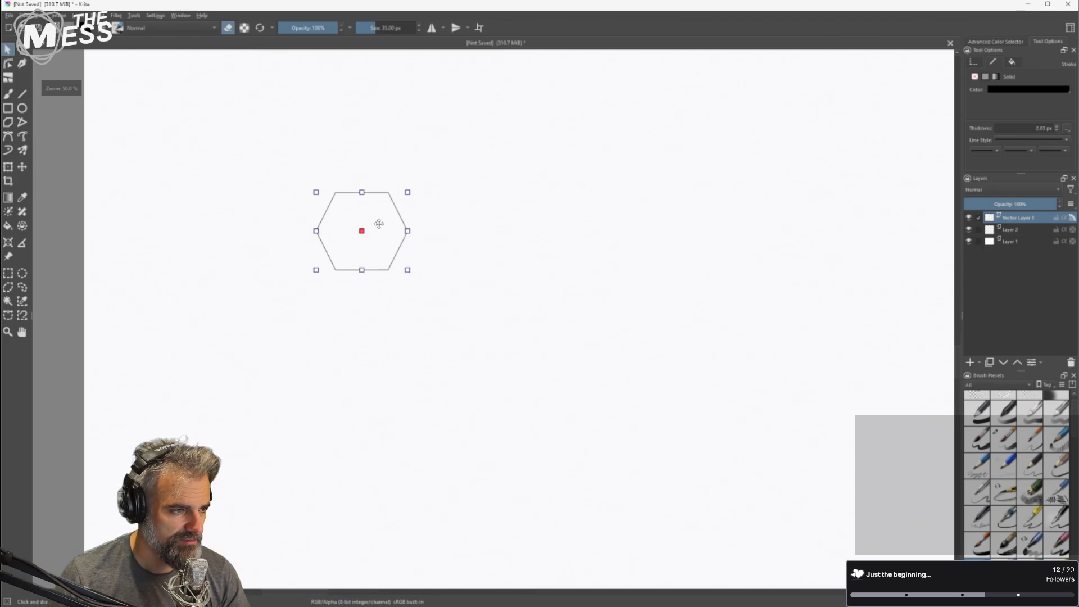
pyautogui.scroll(-1, 394, 232)
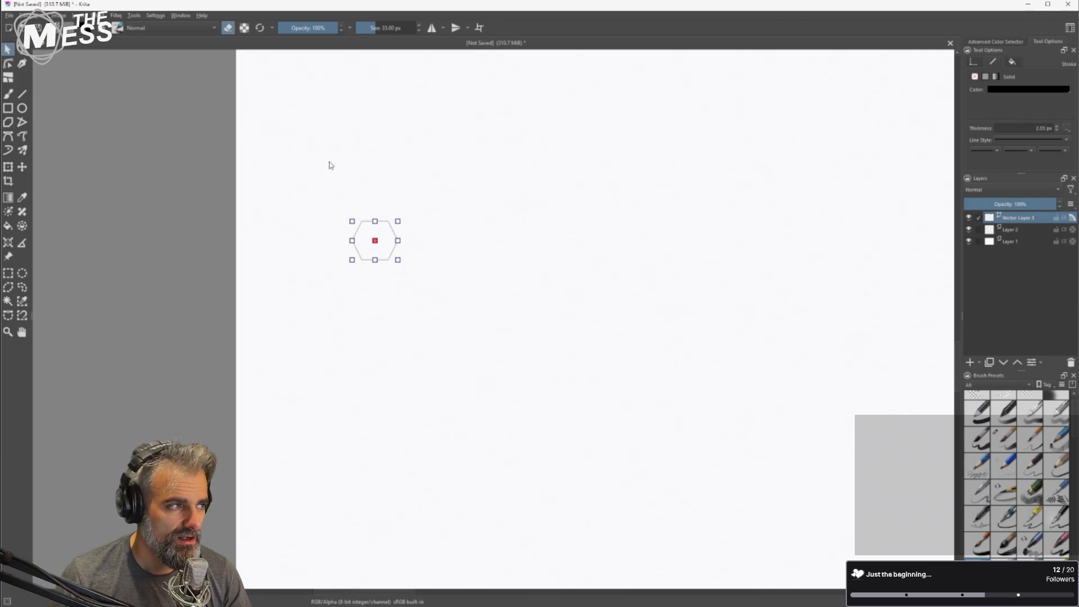
# Launch Layer > Split > Clones Array for the lone hexagon.
pyautogui.click(97, 15)
pyautogui.moveTo(79, 15)
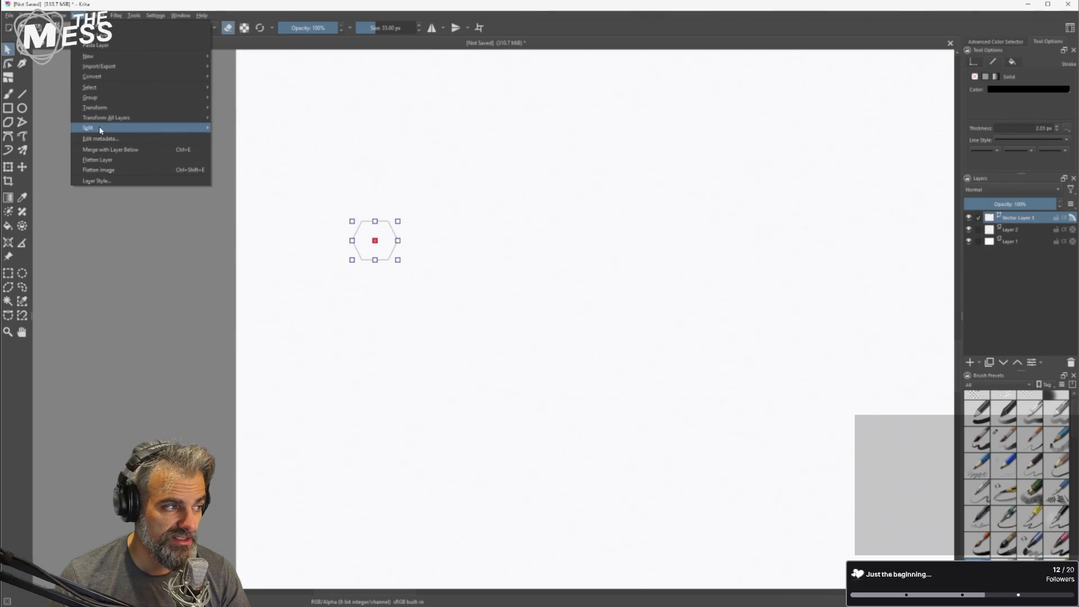
pyautogui.moveTo(190, 129)
pyautogui.click(239, 147)
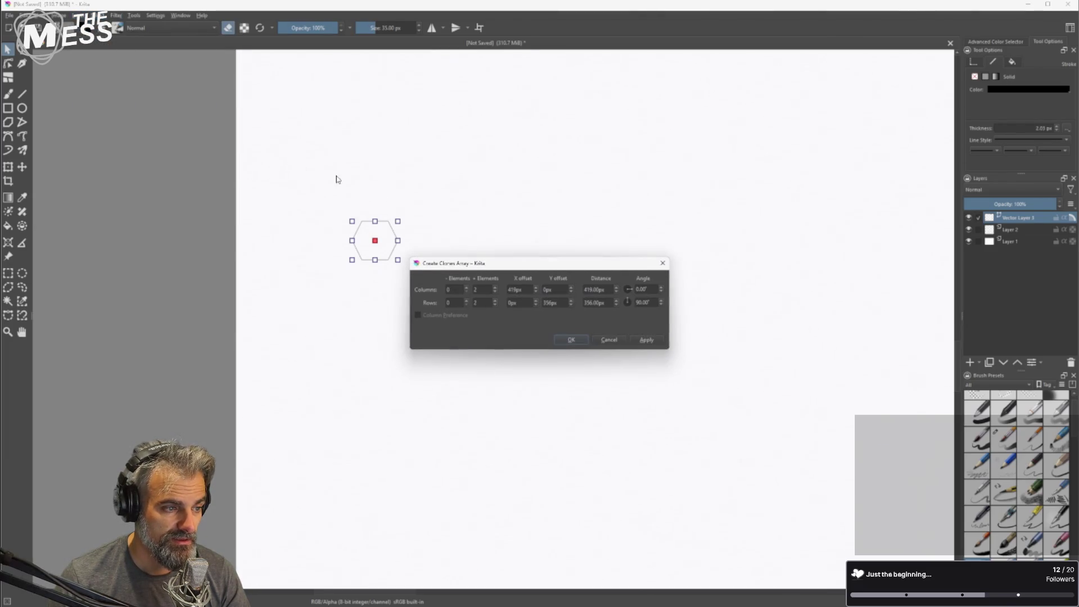
# Set the clones array to one column with 5 entered for rows, preview, and confirm.
pyautogui.click(497, 292)
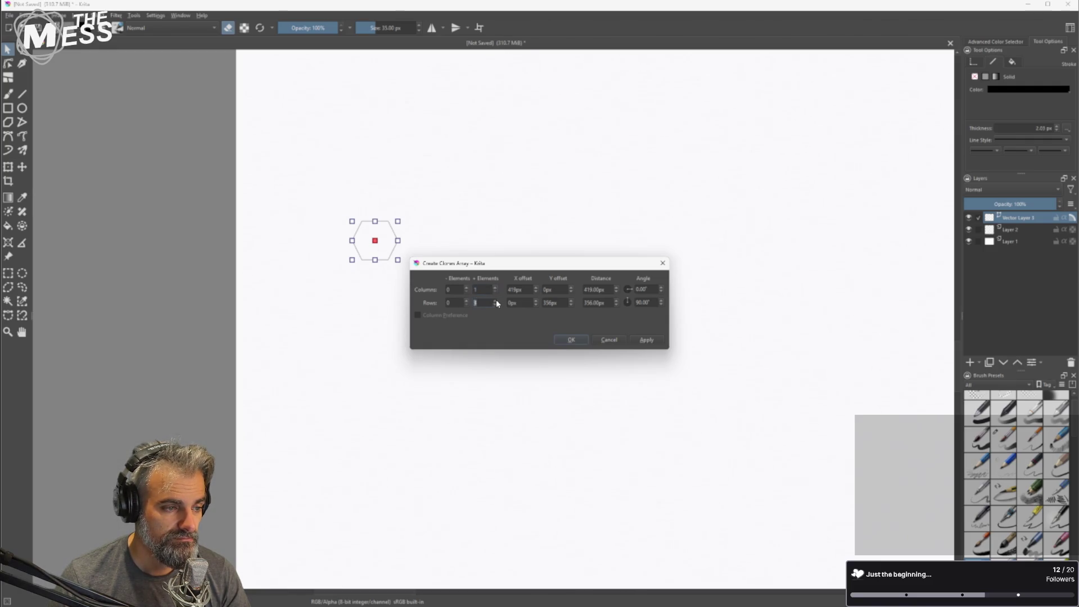
pyautogui.write('5')
pyautogui.click(464, 303)
pyautogui.click(644, 339)
pyautogui.click(570, 340)
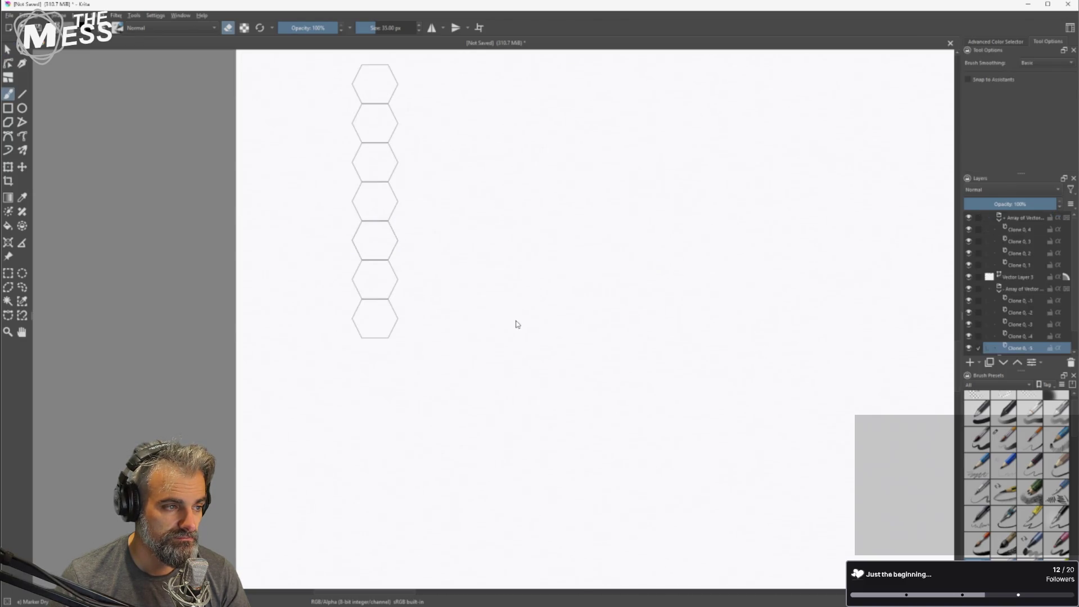
pyautogui.scroll(-3, 494, 312)
pyautogui.scroll(1, 494, 312)
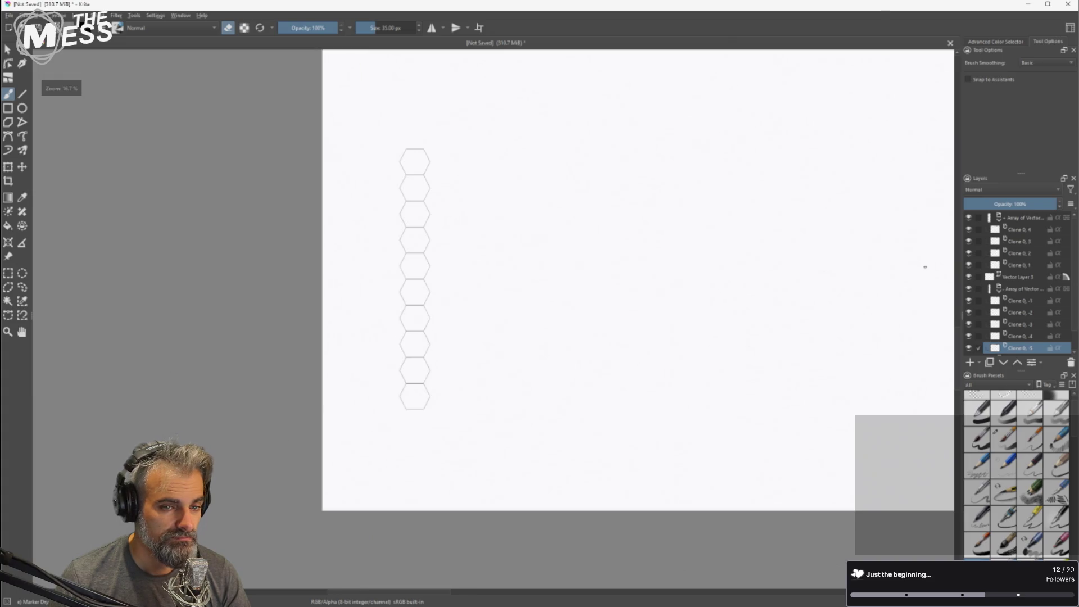
# Select the range of clone layers in the Layers docker and remove them.
pyautogui.click(1016, 278)
pyautogui.click(1022, 217)
pyautogui.scroll(-1, 1024, 290)
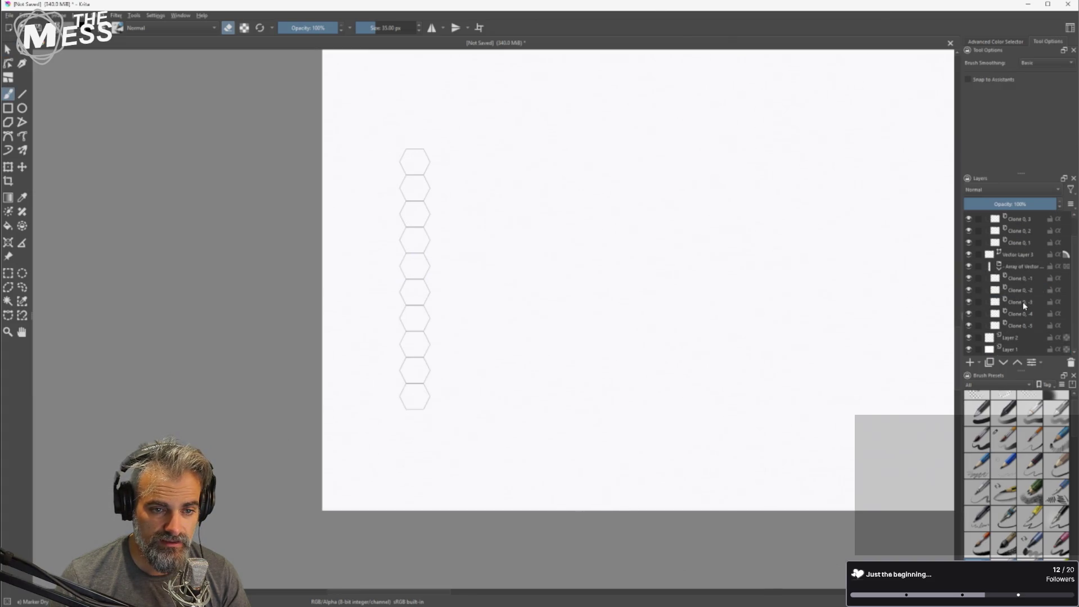
pyautogui.keyDown('shift'); pyautogui.click(1022, 322); pyautogui.keyUp('shift')
pyautogui.scroll(1, 1016, 309)
pyautogui.rightClick(1025, 261)
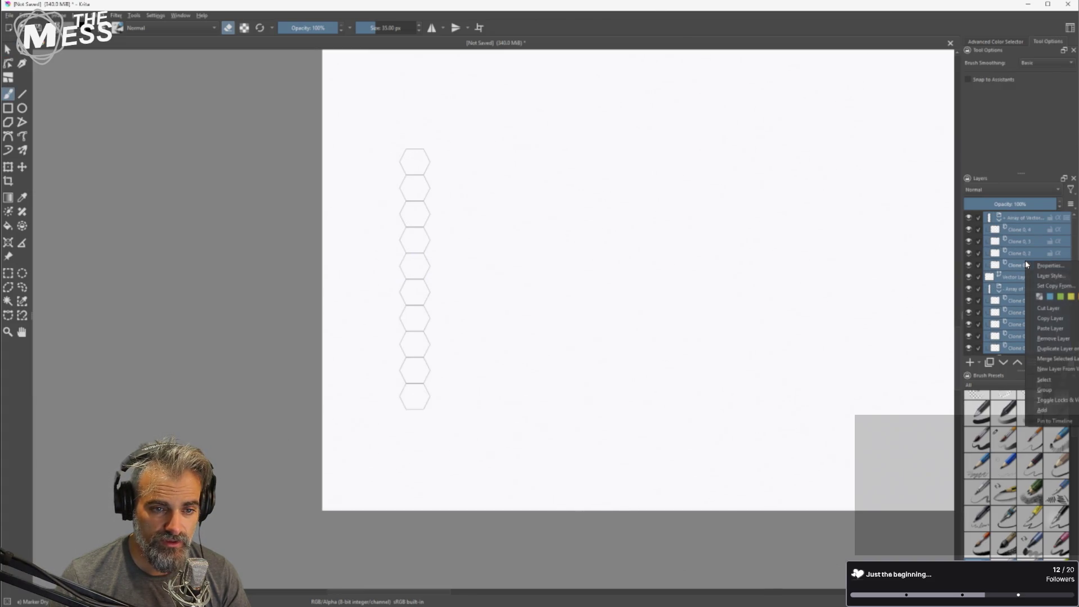
pyautogui.click(1059, 338)
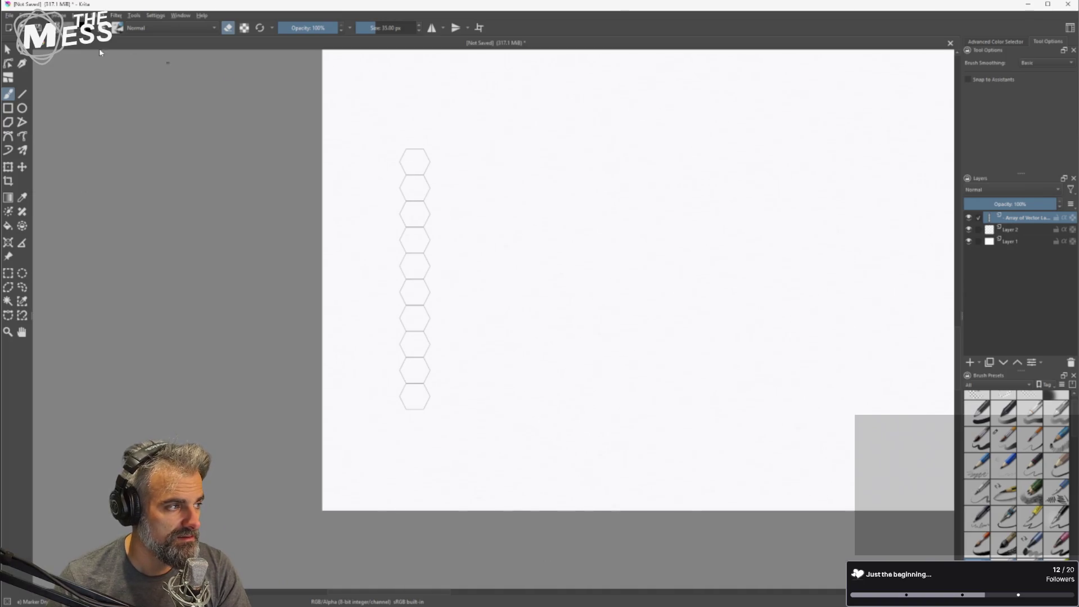
# Switch among shape selection, point editing and brush tools while trying to pick the top hexagon.
pyautogui.click(9, 50)
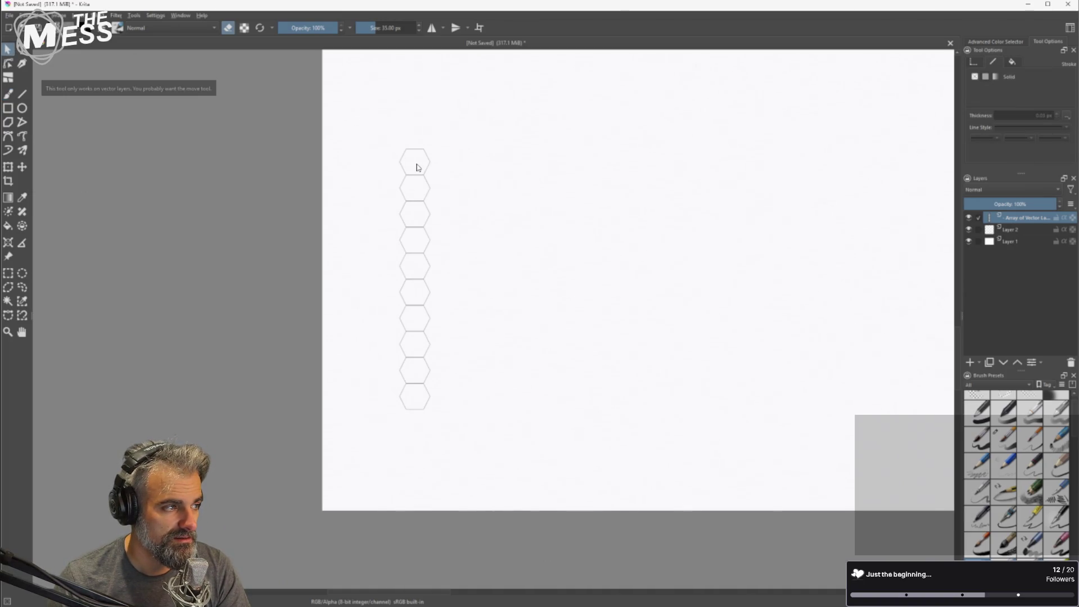
pyautogui.scroll(1, 923, 192)
pyautogui.click(9, 64)
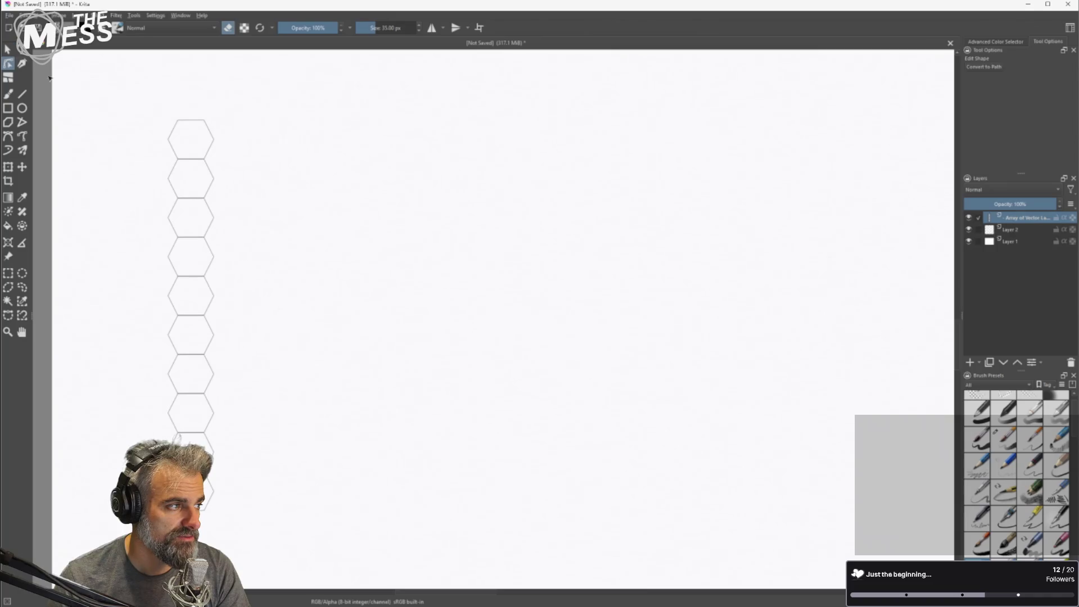
pyautogui.click(208, 128)
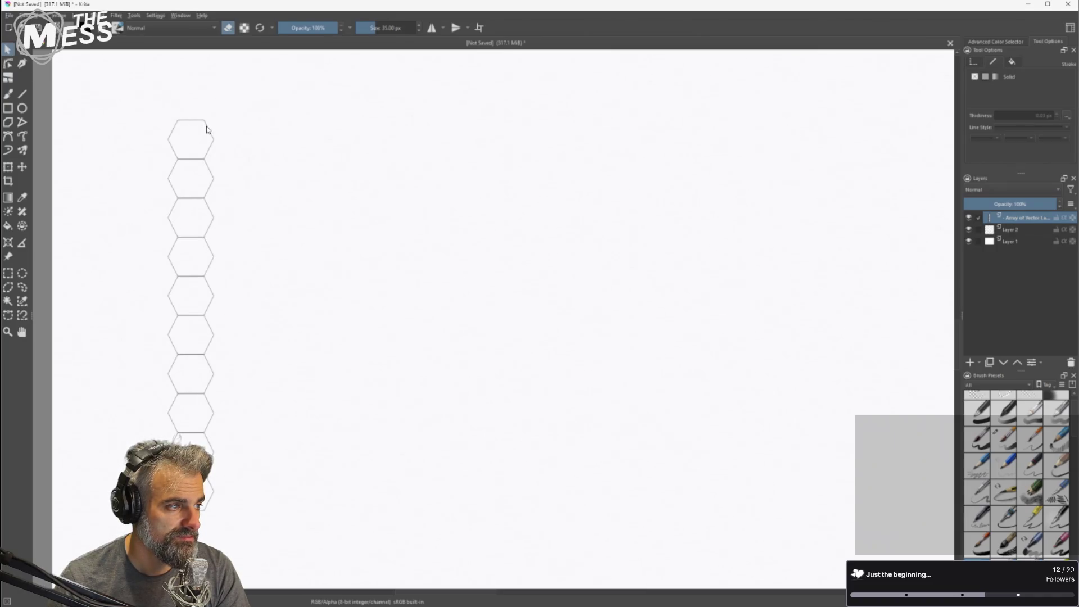
pyautogui.doubleClick(1028, 219)
pyautogui.press('b')
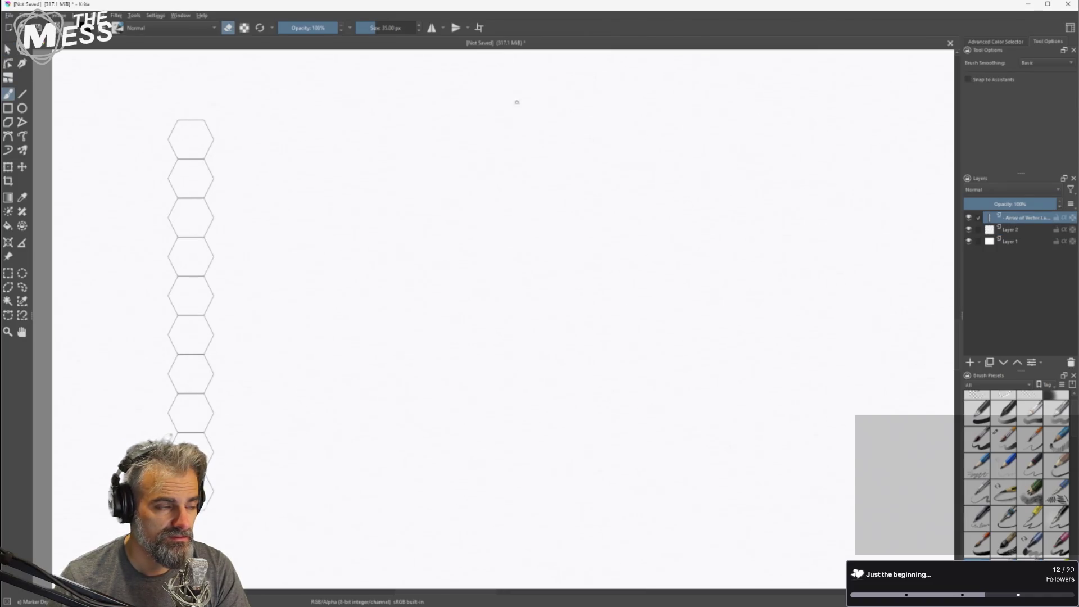
pyautogui.click(7, 51)
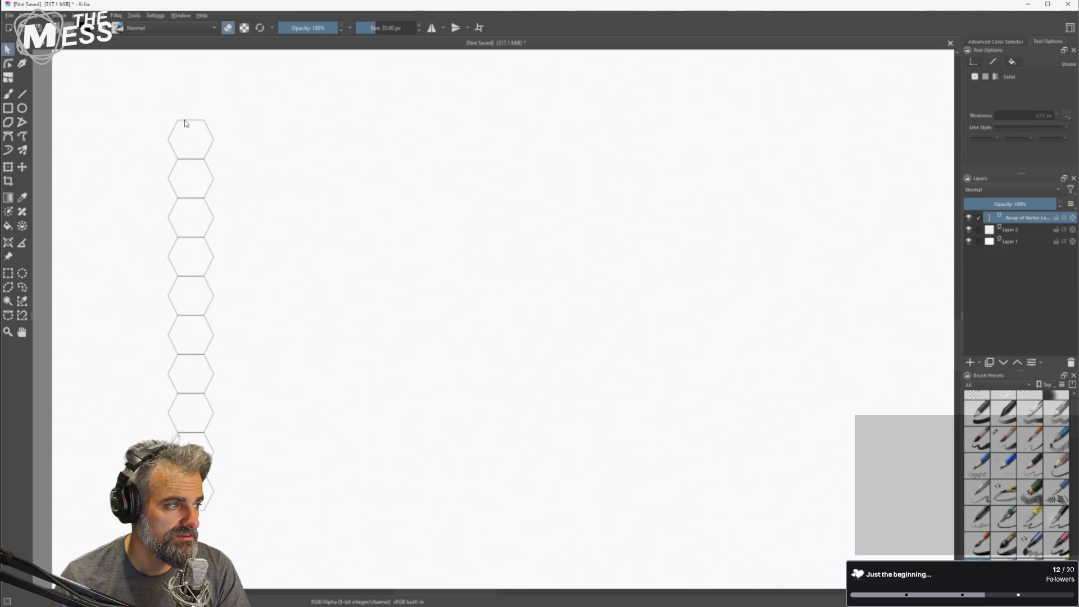
pyautogui.click(186, 122)
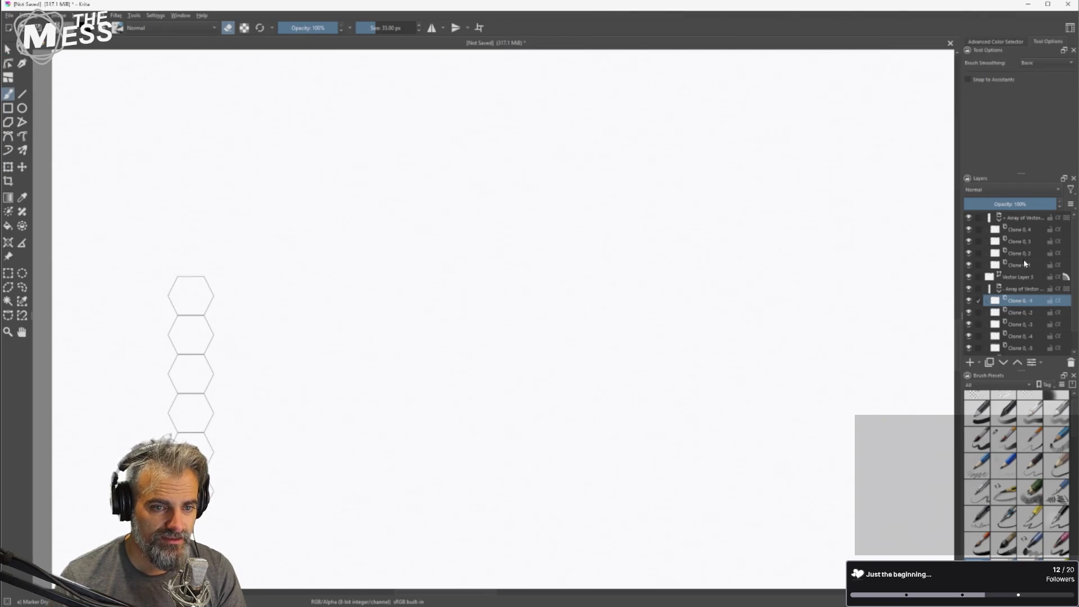
# Remove the array groups one by one, undoing one accidental deletion along the way.
pyautogui.click(1021, 268)
pyautogui.rightClick(1020, 268)
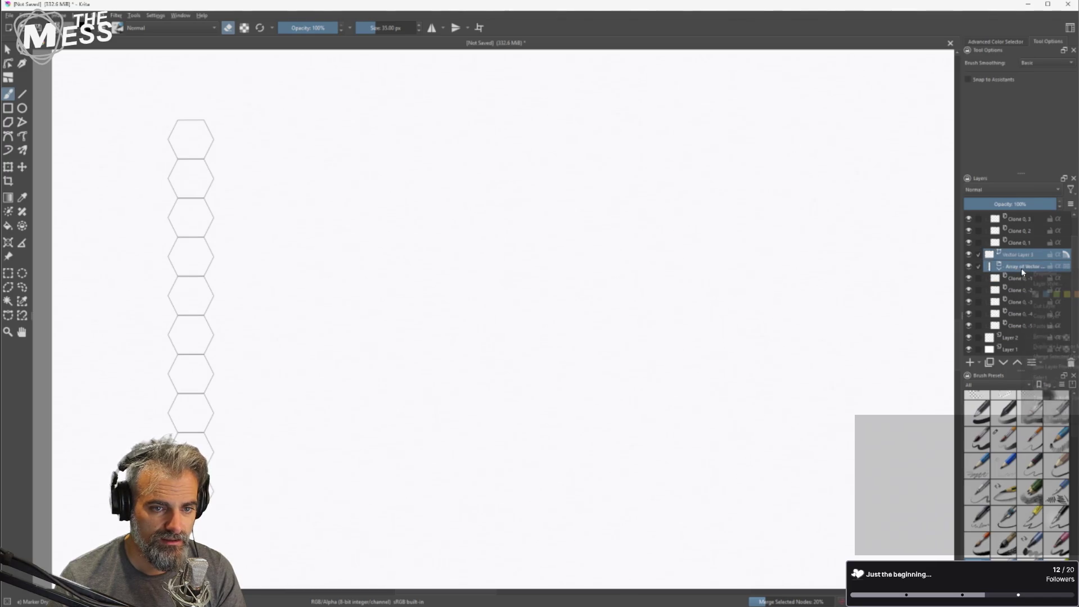
pyautogui.click(1059, 336)
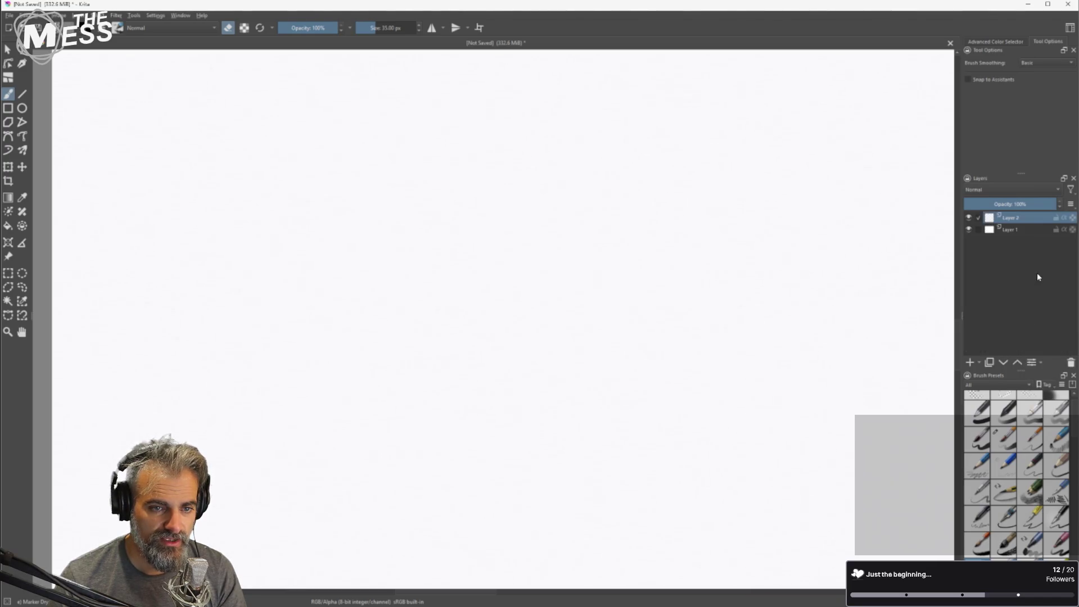
pyautogui.hotkey('ctrl', 'z')
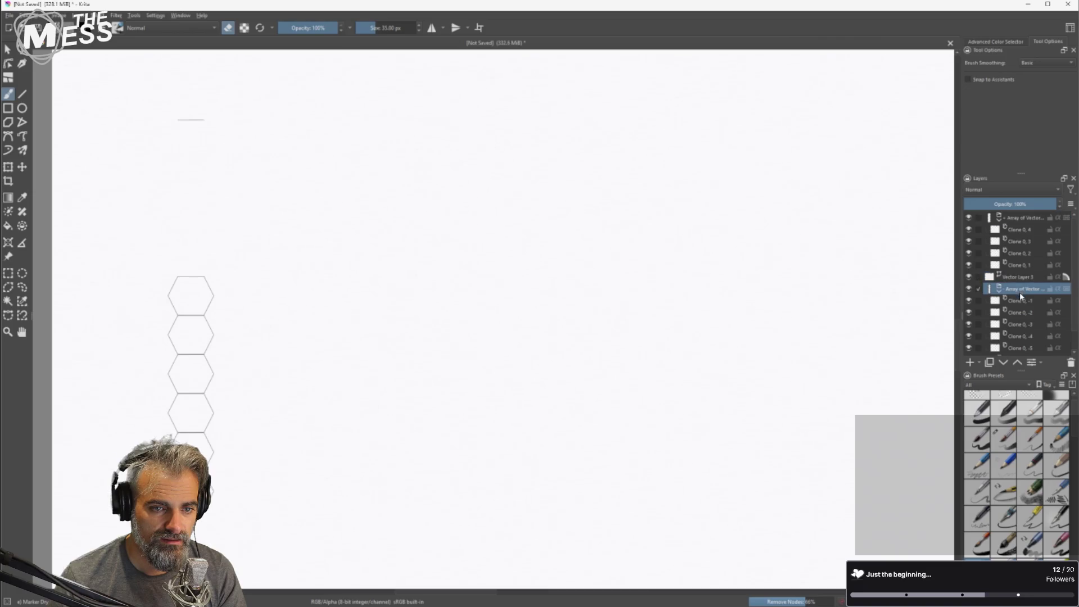
pyautogui.rightClick(1021, 290)
pyautogui.click(1054, 358)
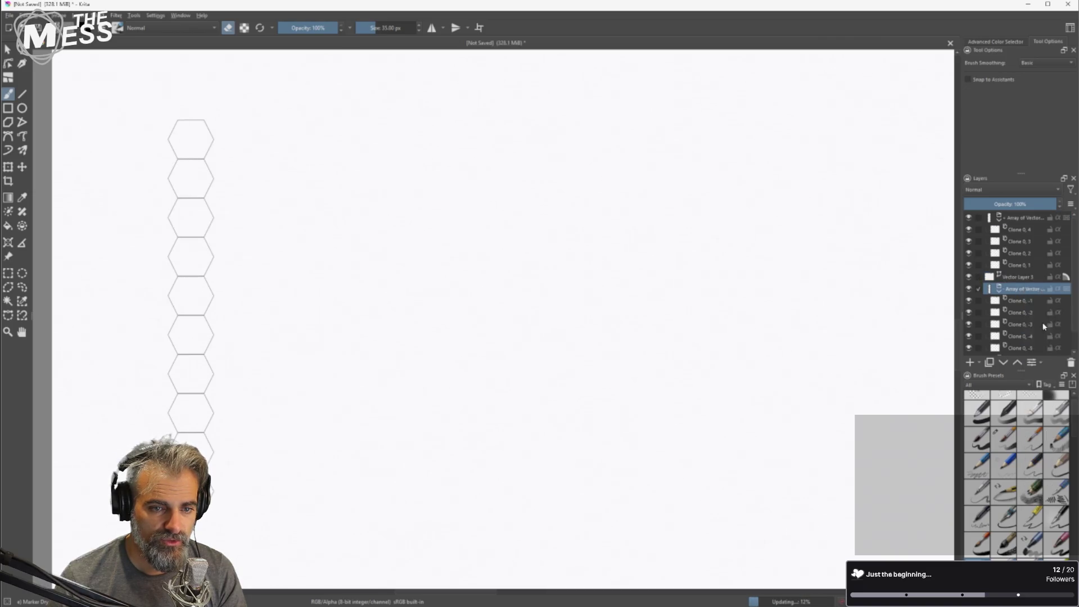
pyautogui.rightClick(1020, 218)
pyautogui.click(1047, 287)
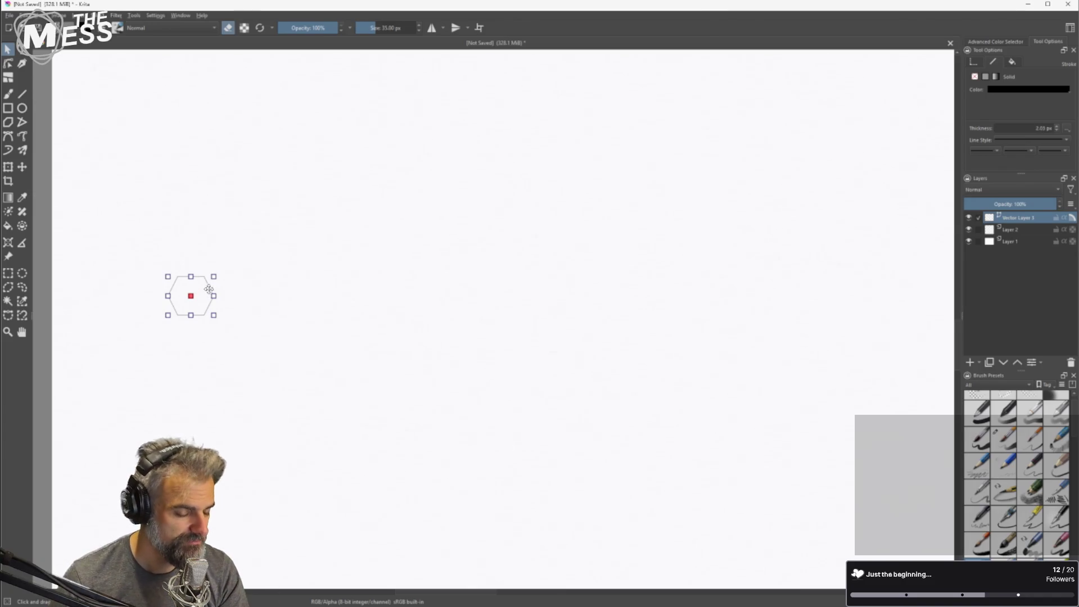
# Copy and paste the hexagon, placing the duplicate edge to edge above the original.
pyautogui.hotkey('ctrl', 'c')
pyautogui.hotkey('ctrl', 'v')
pyautogui.moveTo(206, 301)
pyautogui.mouseDown()
pyautogui.moveTo(198, 254)
pyautogui.moveTo(205, 264)
pyautogui.mouseUp()
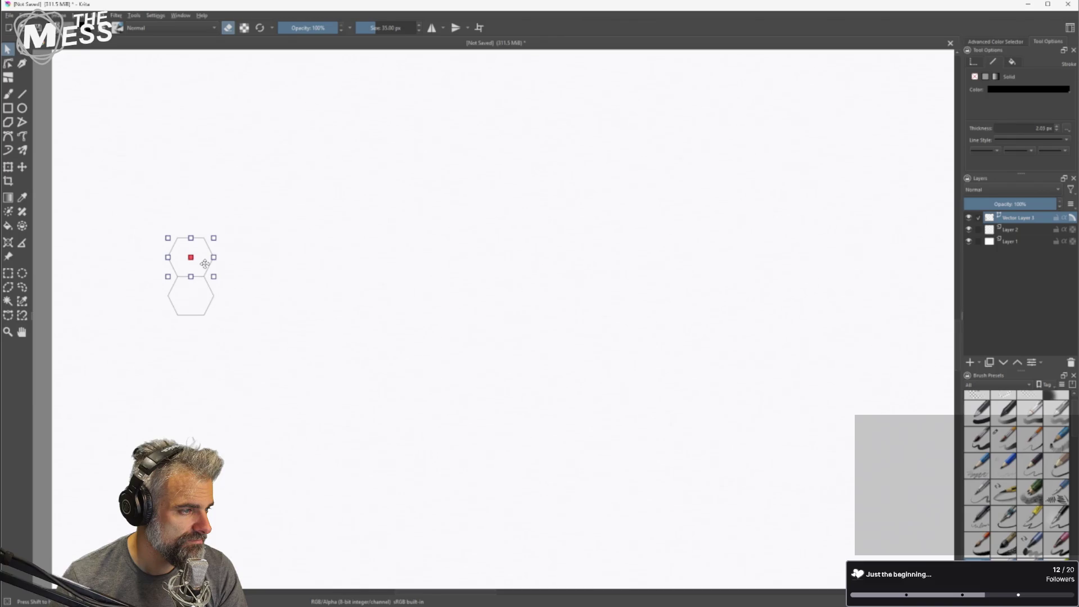
pyautogui.scroll(8, 176, 277)
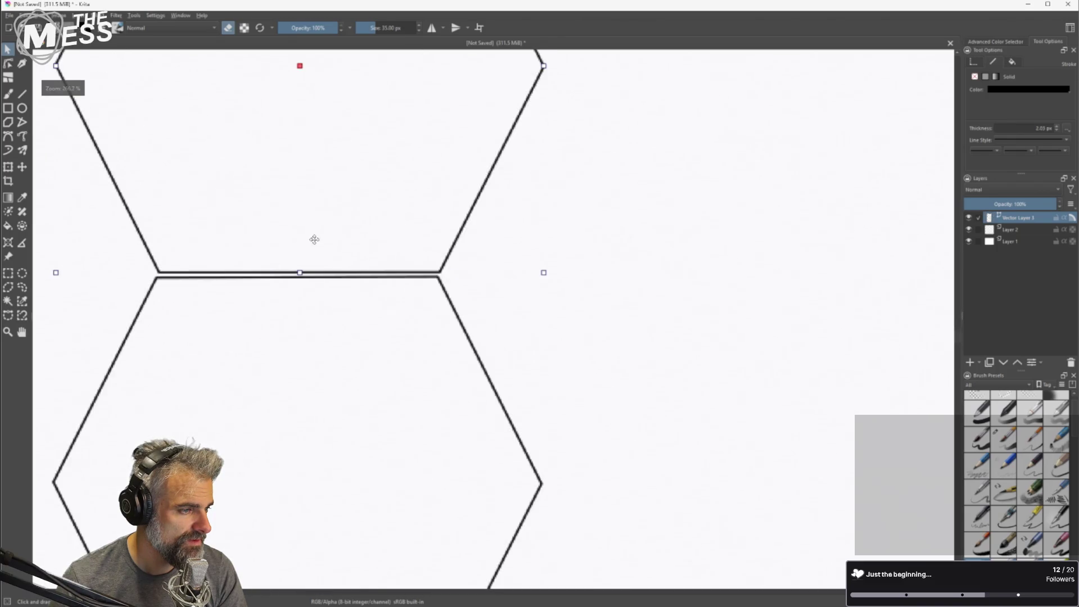
pyautogui.moveTo(314, 243)
pyautogui.mouseDown()
pyautogui.moveTo(279, 264)
pyautogui.moveTo(275, 216)
pyautogui.moveTo(296, 253)
pyautogui.moveTo(316, 258)
pyautogui.moveTo(300, 273)
pyautogui.mouseUp()
pyautogui.scroll(-8, 314, 242)
pyautogui.scroll(8, 277, 221)
pyautogui.scroll(-5, 301, 273)
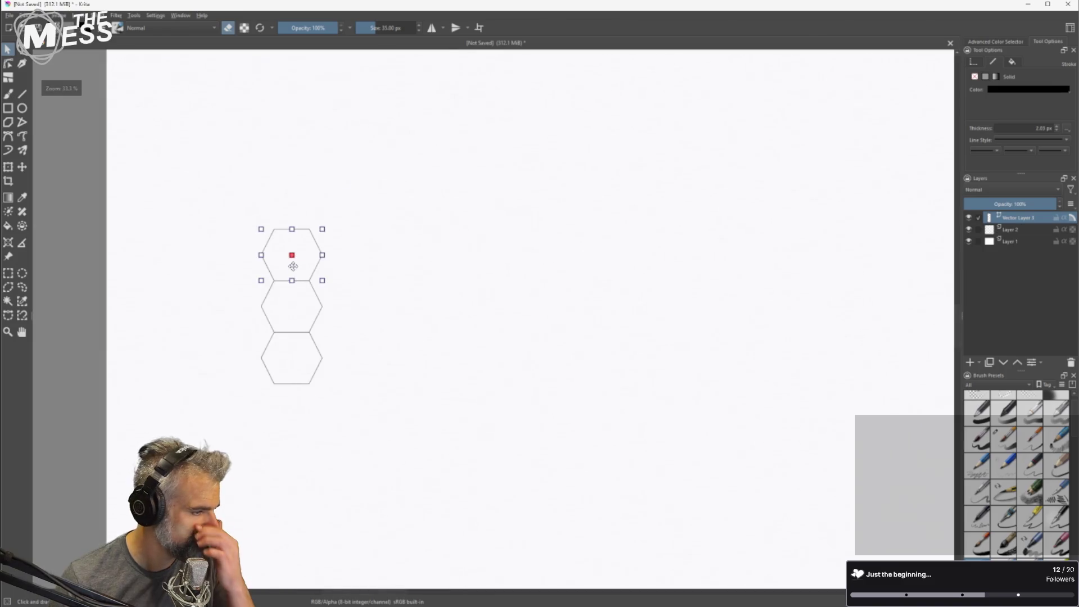
# Lift the next hexagon copy onto the stack, level the view to 0°, and seat its bottom edge.
pyautogui.moveTo(301, 270); pyautogui.dragTo(298, 225)
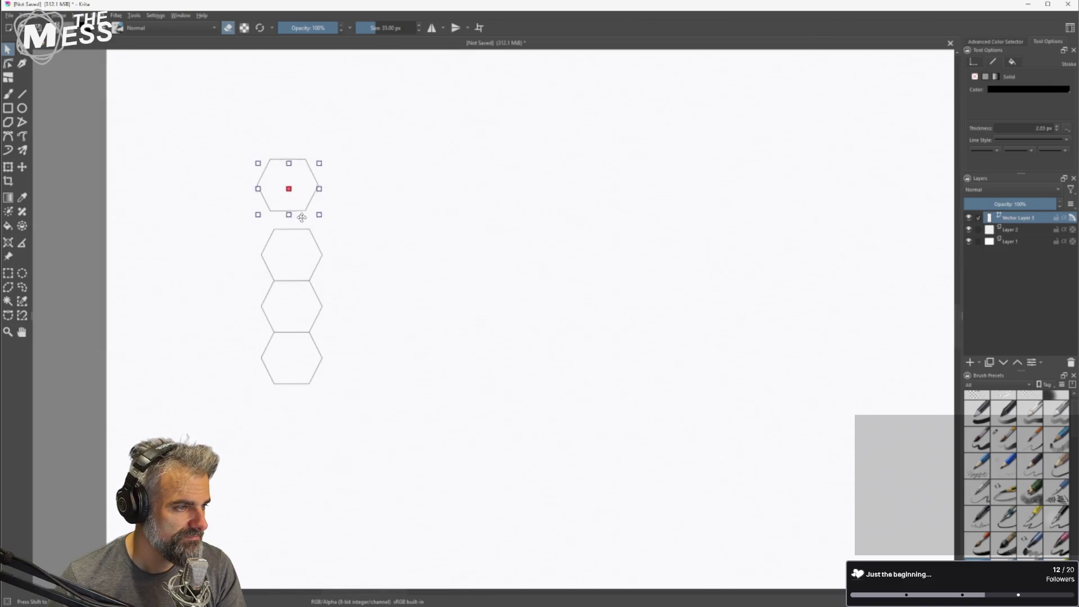
pyautogui.scroll(5, 295, 226)
pyautogui.moveTo(304, 273)
pyautogui.mouseDown()
pyautogui.moveTo(351, 188)
pyautogui.moveTo(367, 183)
pyautogui.mouseUp()
pyautogui.scroll(-5, 361, 197)
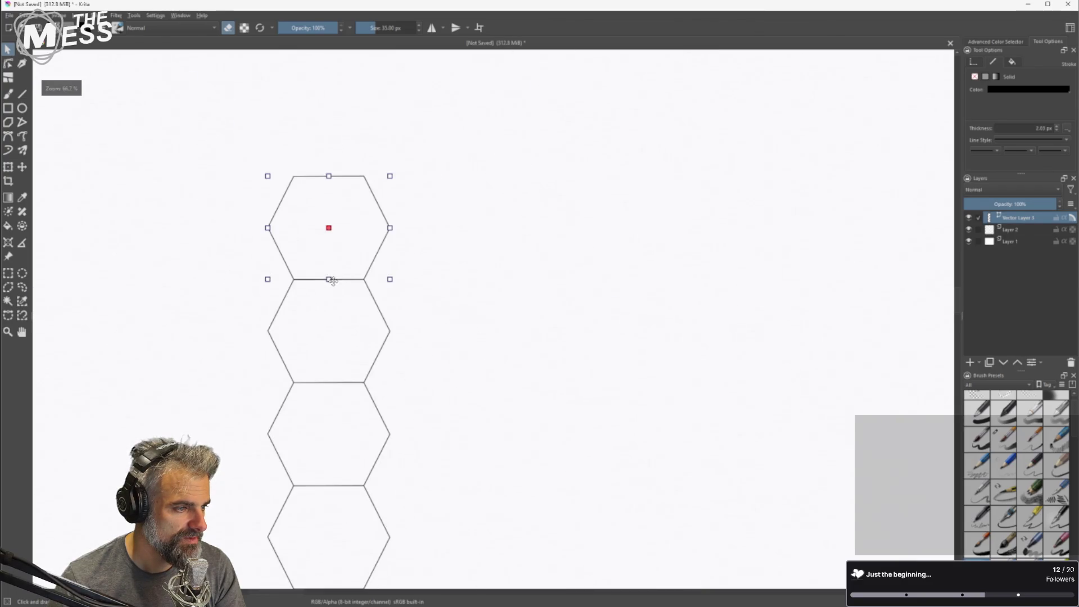
pyautogui.moveTo(332, 249); pyautogui.dragTo(331, 273)
pyautogui.scroll(4, 331, 273)
pyautogui.scroll(-2, 331, 255)
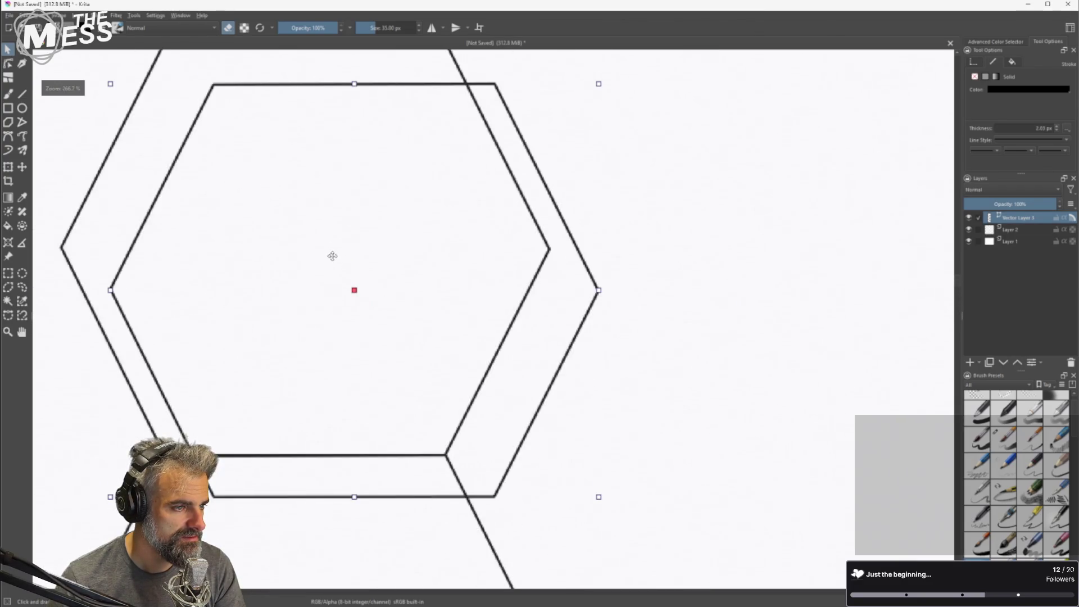
pyautogui.moveTo(339, 113)
pyautogui.mouseDown()
pyautogui.moveTo(345, 174)
pyautogui.moveTo(376, 140)
pyautogui.moveTo(376, 165)
pyautogui.mouseUp()
pyautogui.moveTo(377, 167); pyautogui.dragTo(376, 161)
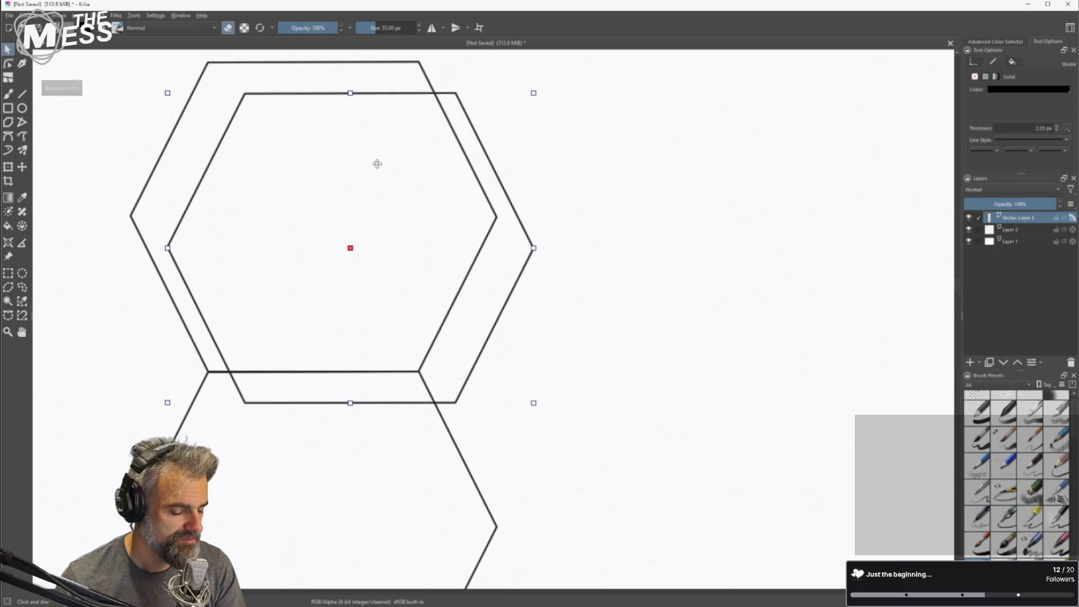
pyautogui.moveTo(349, 126)
pyautogui.mouseDown()
pyautogui.moveTo(433, 379)
pyautogui.moveTo(381, 104)
pyautogui.moveTo(397, 54)
pyautogui.moveTo(395, 102)
pyautogui.mouseUp()
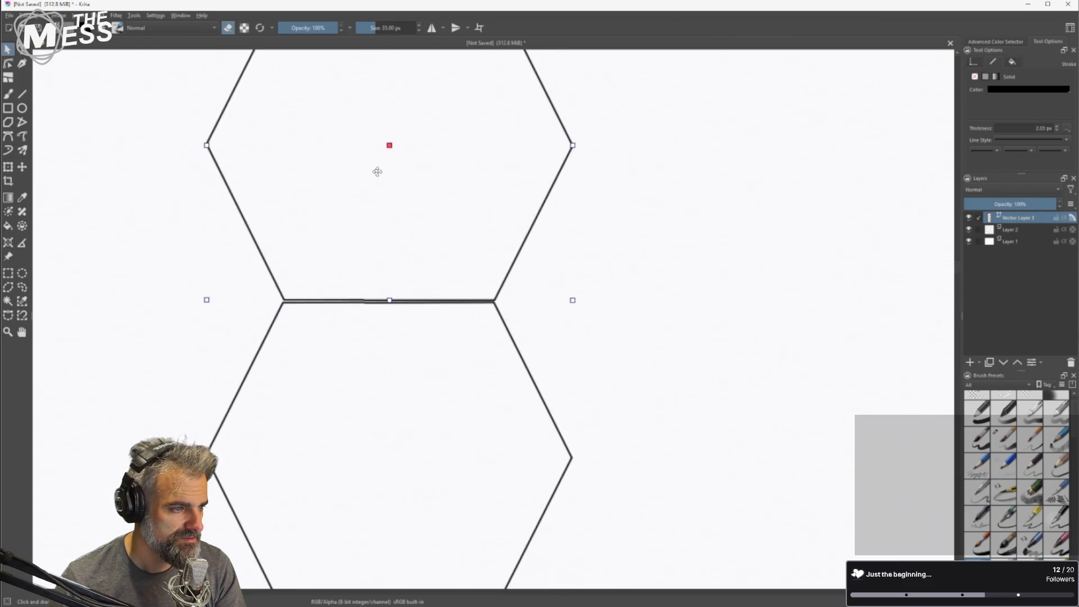
pyautogui.scroll(2, 365, 186)
pyautogui.moveTo(426, 363); pyautogui.dragTo(425, 367)
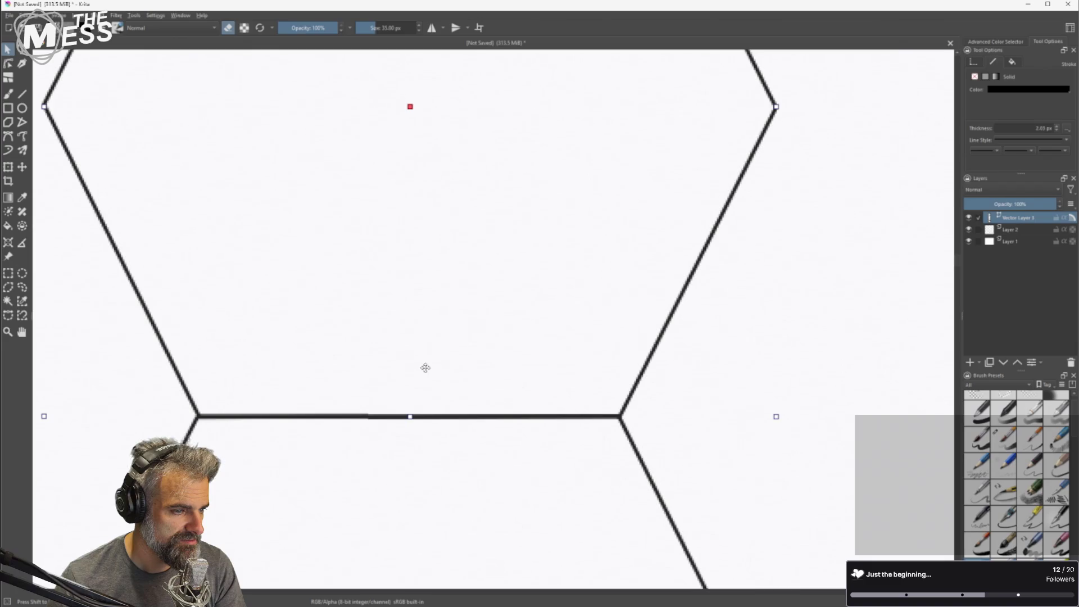
pyautogui.scroll(-6, 419, 356)
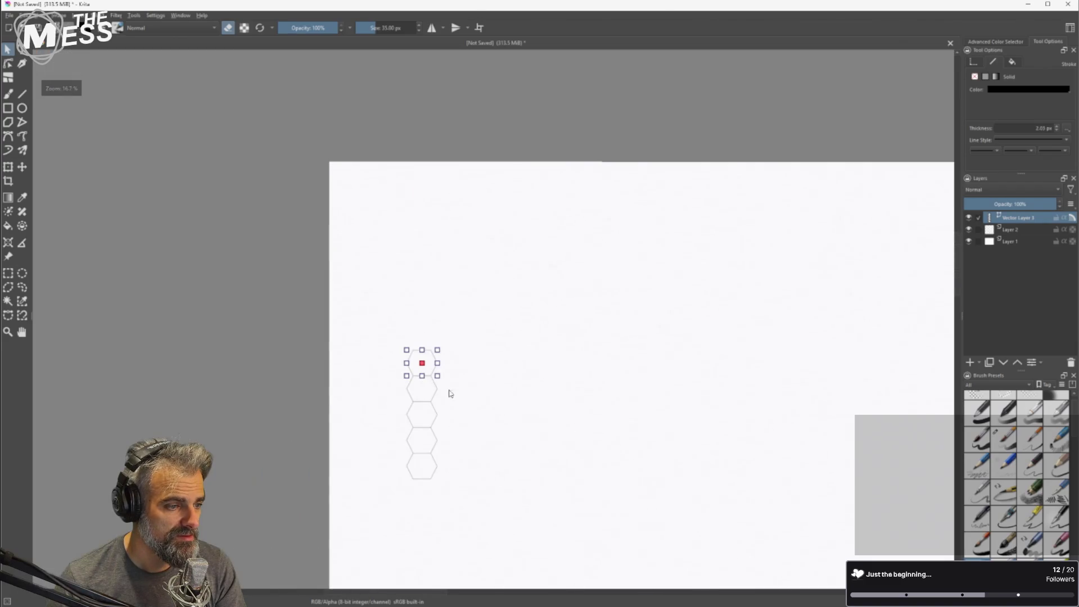
# Select the five-hexagon stack, paste a copy, and join it above the column.
pyautogui.moveTo(392, 308); pyautogui.dragTo(485, 530)
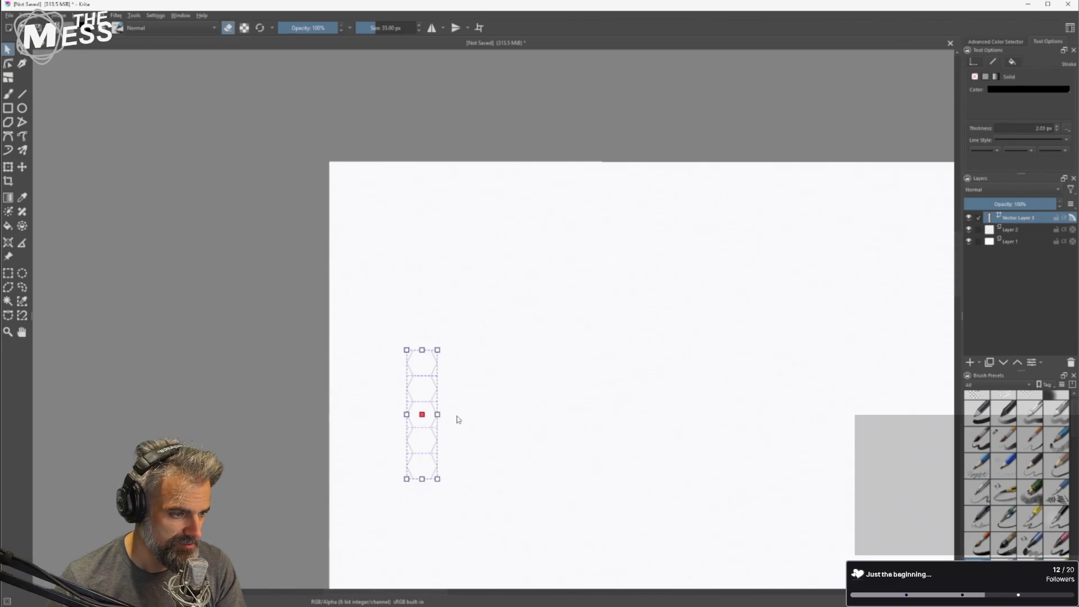
pyautogui.hotkey('ctrl', 'v')
pyautogui.moveTo(427, 466); pyautogui.dragTo(426, 328)
pyautogui.scroll(8, 426, 328)
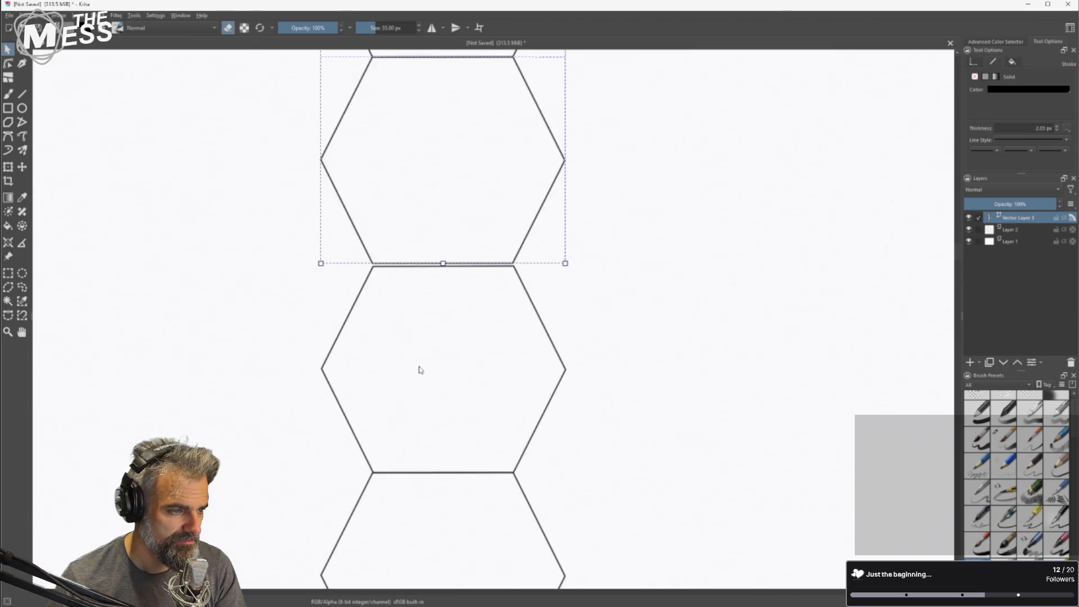
pyautogui.moveTo(492, 165); pyautogui.dragTo(491, 164)
pyautogui.scroll(-10, 488, 358)
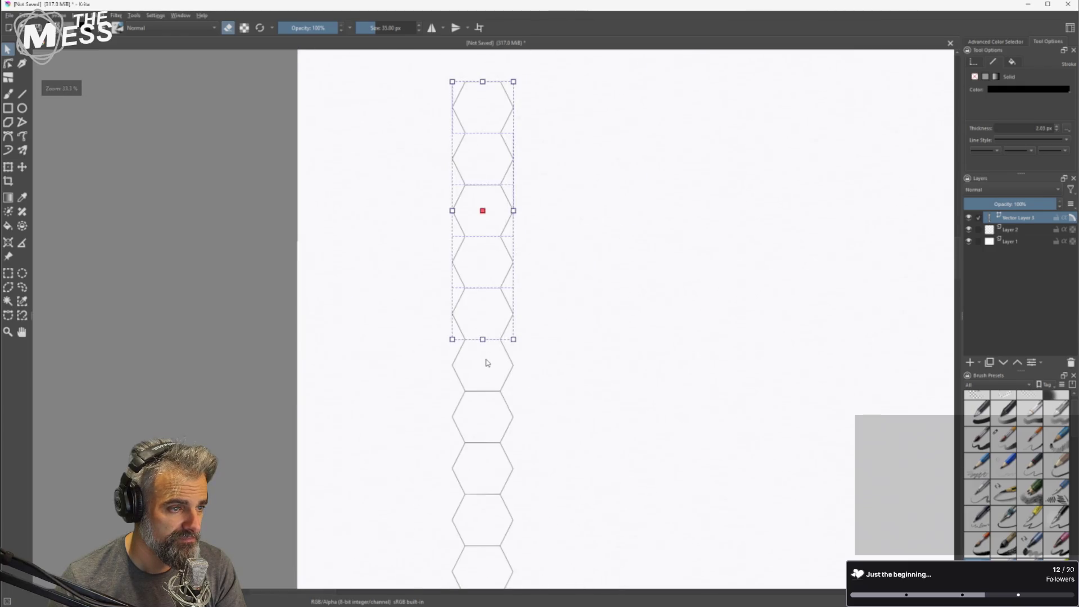
# Paste another copy directly below the column, align its top edge, then select the whole column.
pyautogui.hotkey('ctrl', 'v')
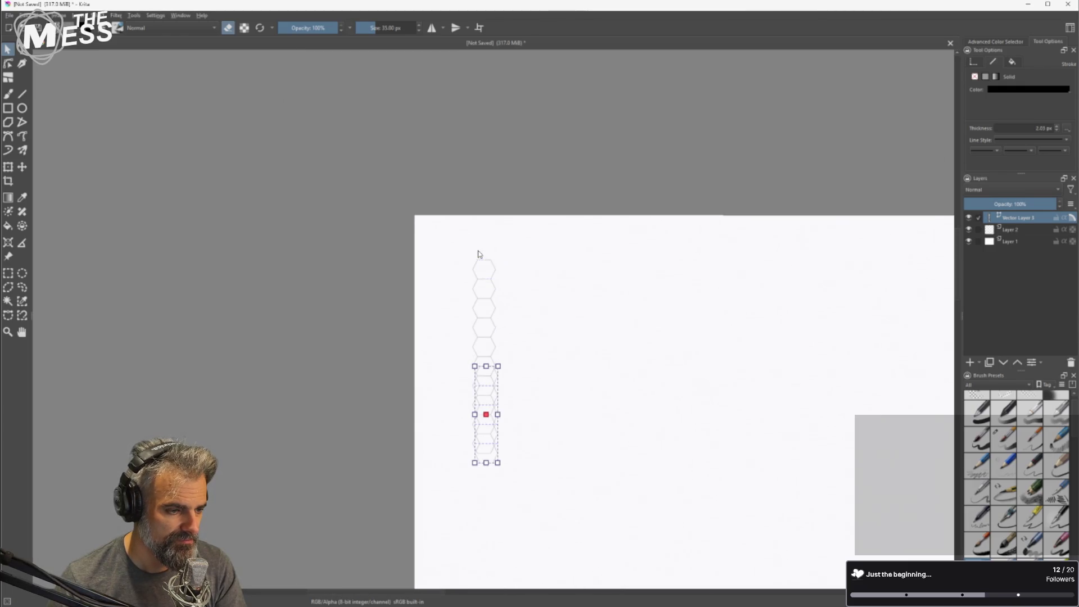
pyautogui.scroll(5, 486, 477)
pyautogui.moveTo(507, 232)
pyautogui.mouseDown()
pyautogui.moveTo(536, 332)
pyautogui.moveTo(551, 325)
pyautogui.moveTo(515, 397)
pyautogui.moveTo(503, 390)
pyautogui.mouseUp()
pyautogui.scroll(5, 504, 390)
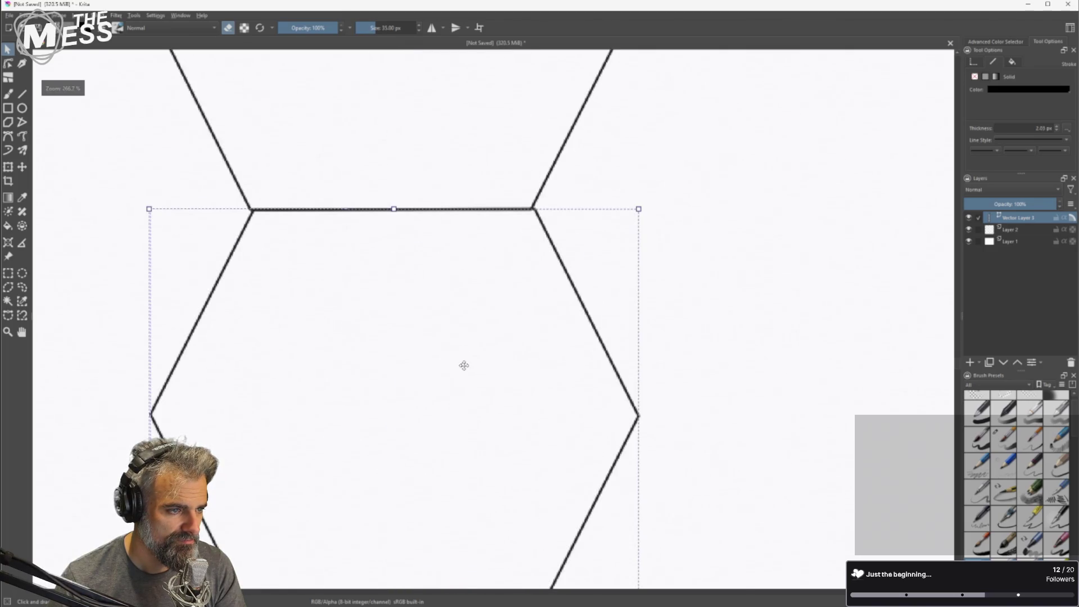
pyautogui.moveTo(517, 305); pyautogui.dragTo(518, 303)
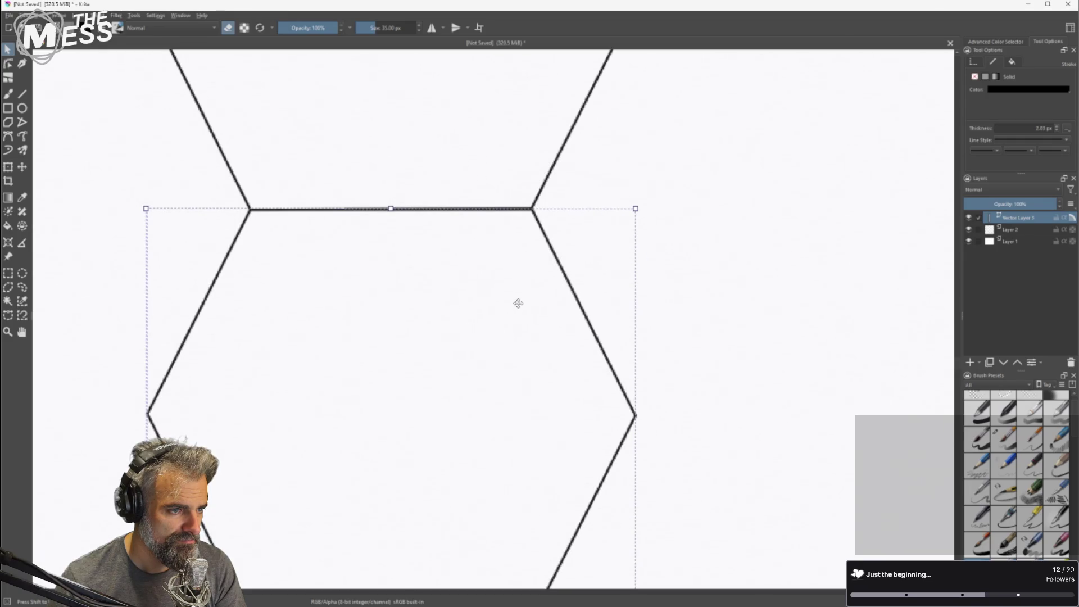
pyautogui.scroll(-6, 484, 374)
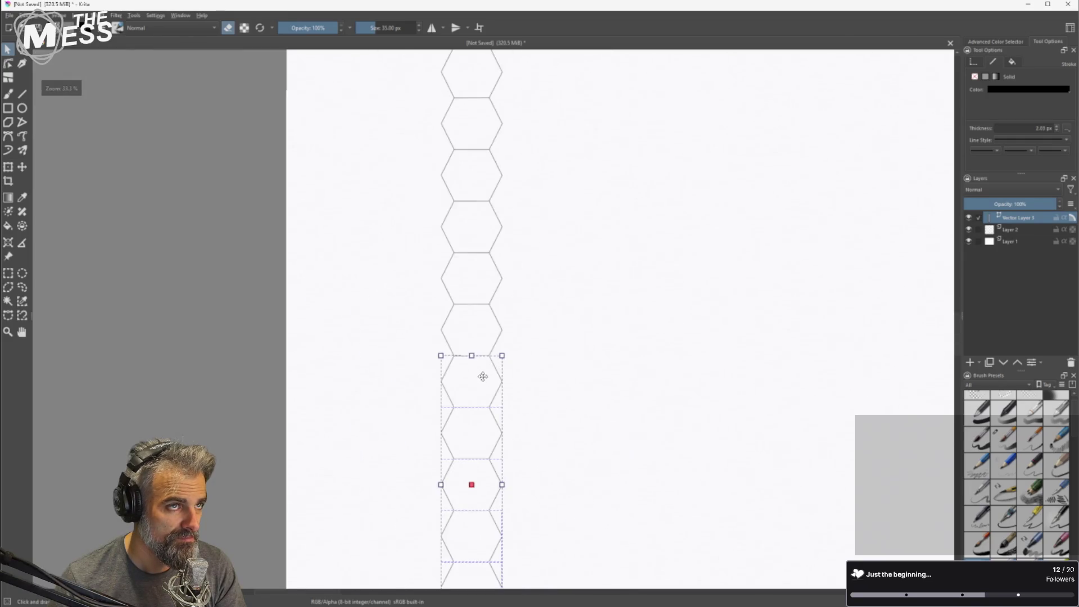
pyautogui.click(540, 380)
pyautogui.scroll(-2, 542, 381)
pyautogui.moveTo(483, 224); pyautogui.dragTo(558, 477)
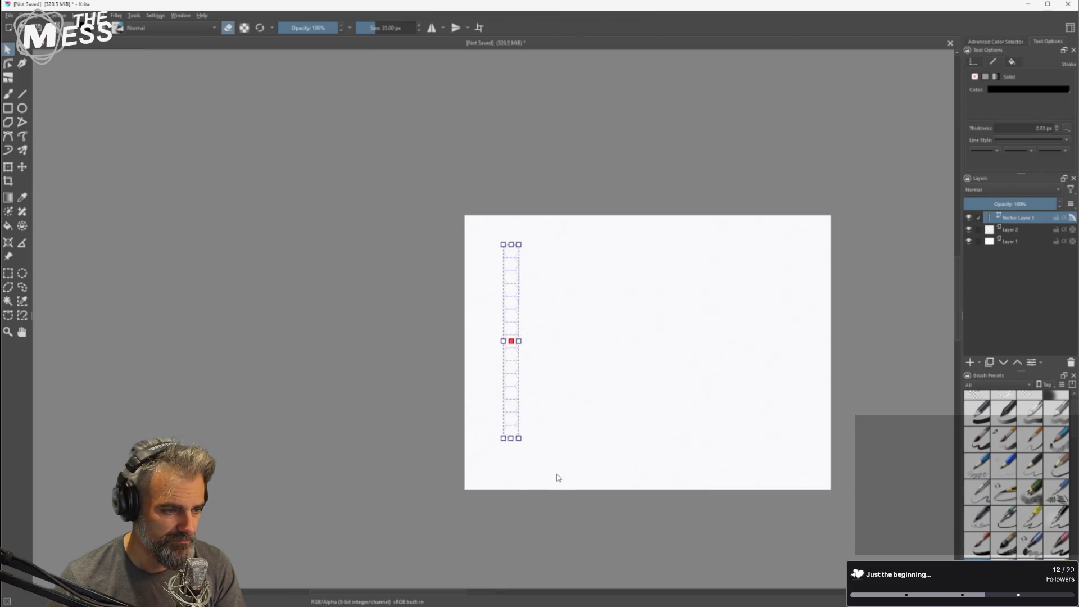
# Place the copied column beside the original and pan until both columns are in view.
pyautogui.scroll(4, 544, 373)
pyautogui.moveTo(445, 409)
pyautogui.mouseDown()
pyautogui.moveTo(491, 407)
pyautogui.moveTo(484, 336)
pyautogui.mouseUp()
pyautogui.scroll(-1, 518, 385)
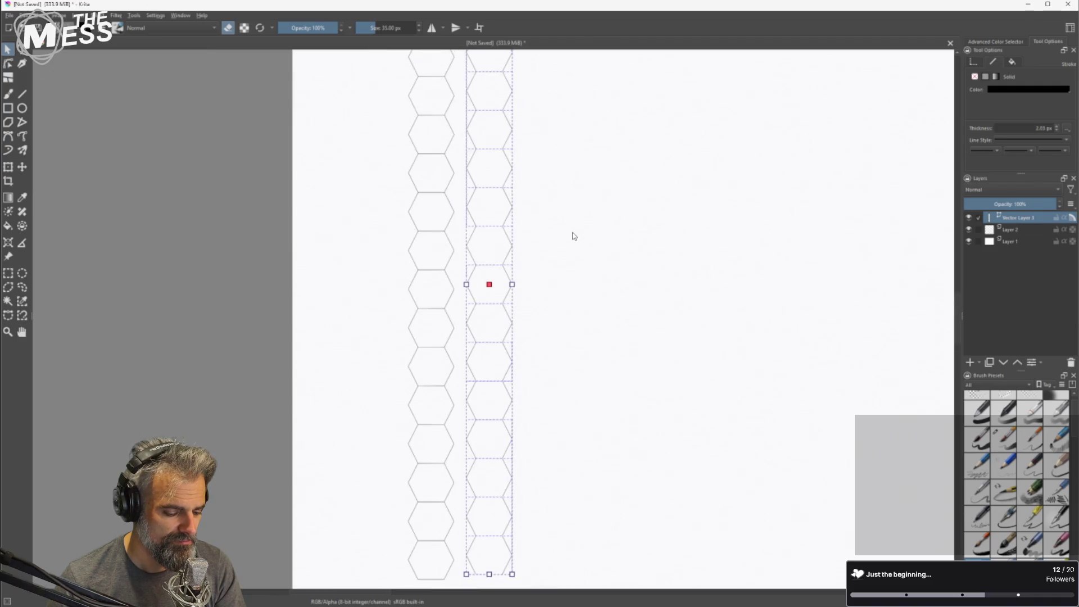
pyautogui.moveTo(573, 236)
pyautogui.mouseDown()
pyautogui.moveTo(530, 520)
pyautogui.moveTo(513, 214)
pyautogui.mouseUp()
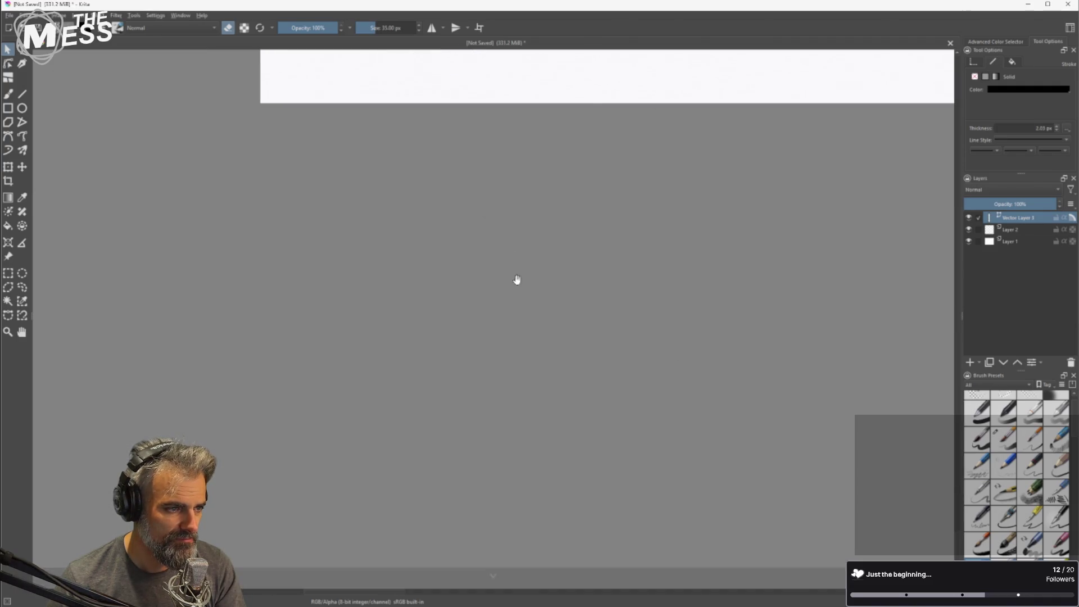
pyautogui.moveTo(543, 89); pyautogui.dragTo(517, 89)
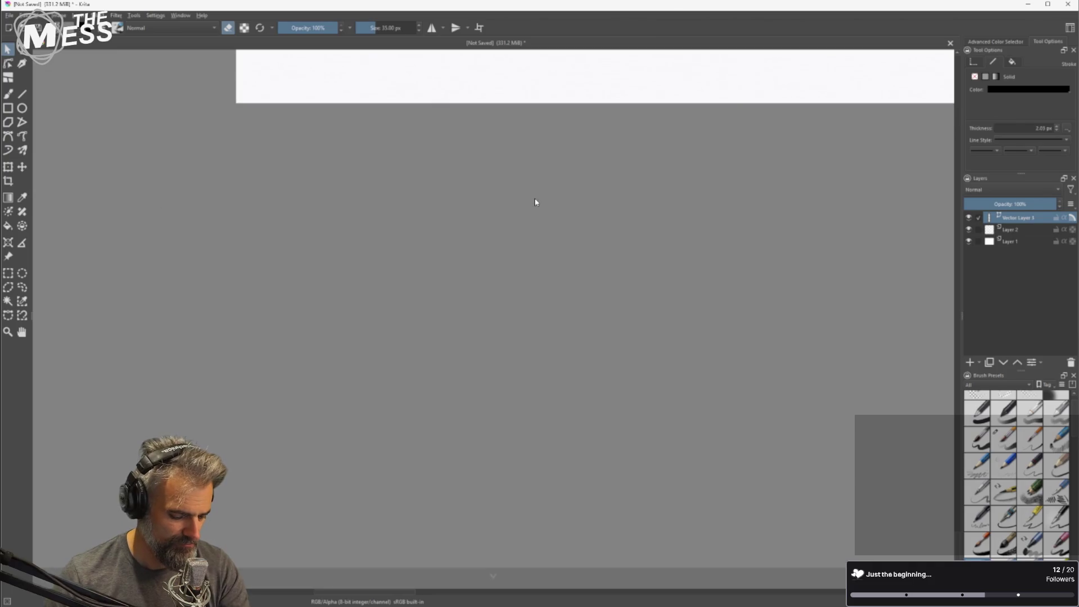
pyautogui.moveTo(537, 182)
pyautogui.mouseDown()
pyautogui.moveTo(494, 511)
pyautogui.moveTo(508, 113)
pyautogui.moveTo(515, 369)
pyautogui.mouseUp()
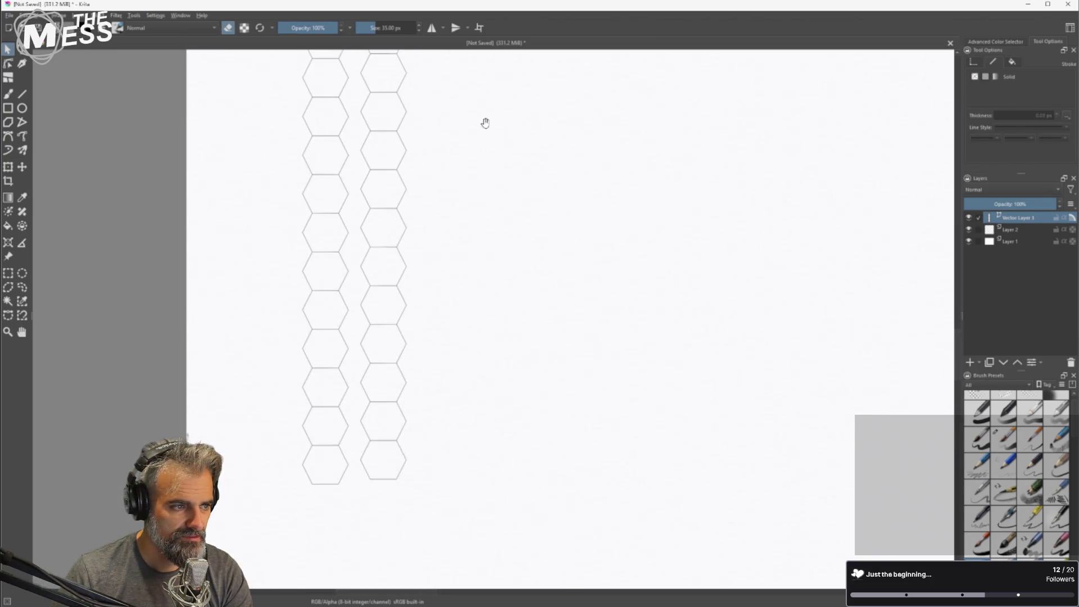
pyautogui.moveTo(489, 128); pyautogui.dragTo(474, 178)
pyautogui.scroll(-2, 371, 183)
pyautogui.scroll(1, 354, 125)
# Select the right column and drag it left to interlock half a cell offset with the first.
pyautogui.moveTo(354, 123); pyautogui.dragTo(426, 441)
pyautogui.scroll(6, 349, 145)
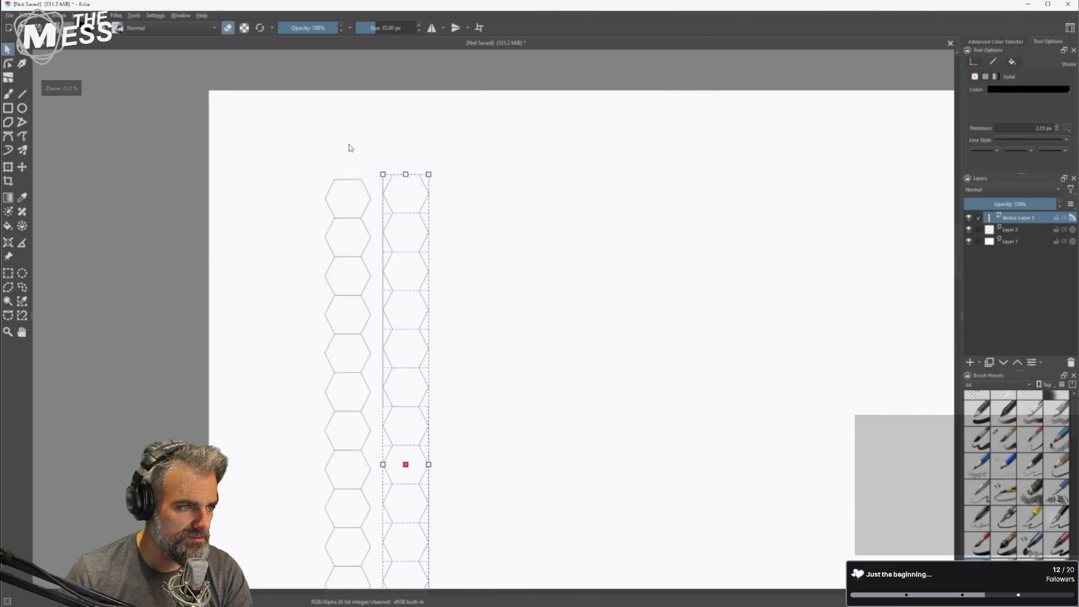
pyautogui.moveTo(496, 308); pyautogui.dragTo(450, 332)
pyautogui.scroll(-2, 450, 332)
# Duplicate a single hexagon and place the copy below the right column.
pyautogui.click(393, 402)
pyautogui.hotkey('ctrl', 'c')
pyautogui.hotkey('ctrl', 'v')
pyautogui.moveTo(365, 407); pyautogui.dragTo(535, 497)
pyautogui.click(691, 417)
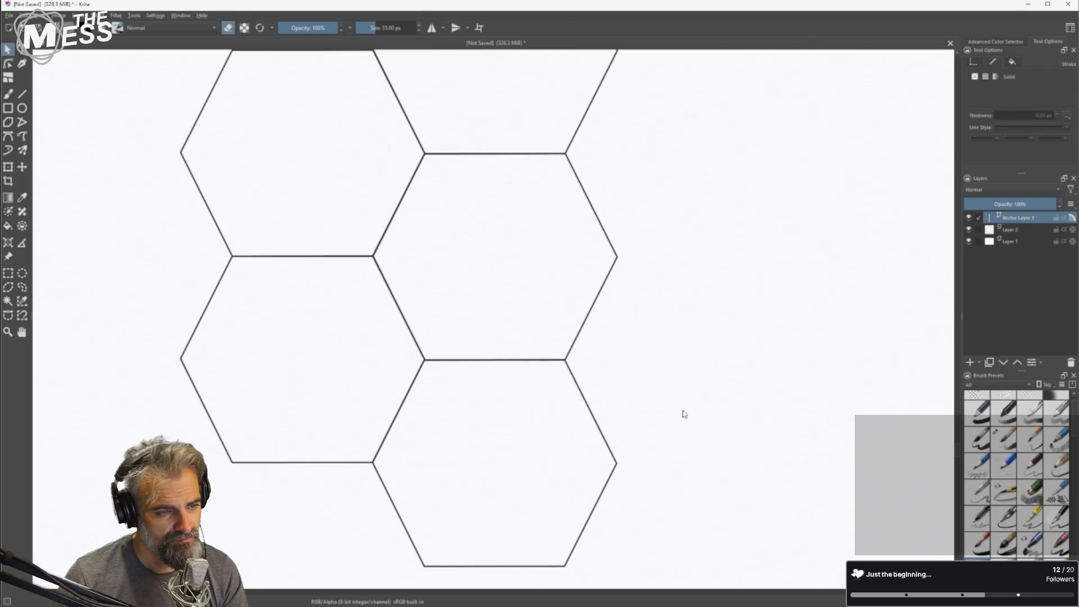
# Zoom to 800% and nudge the copy so its corner meets the neighbouring hexagons.
pyautogui.scroll(5, 582, 422)
pyautogui.click(518, 387)
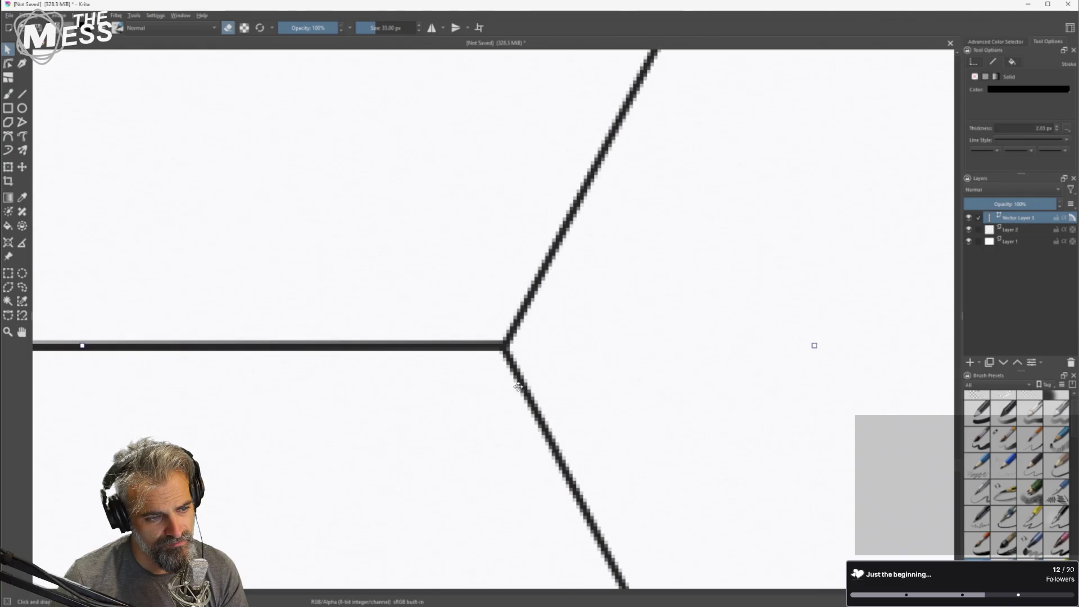
pyautogui.moveTo(524, 388); pyautogui.dragTo(526, 389)
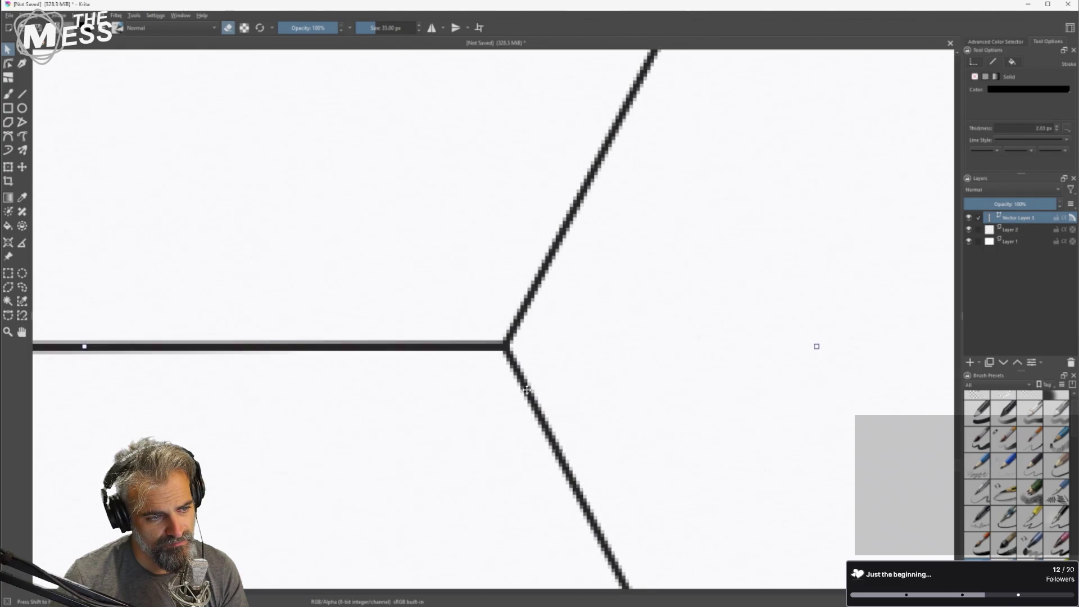
pyautogui.scroll(-9, 526, 390)
pyautogui.scroll(4, 453, 402)
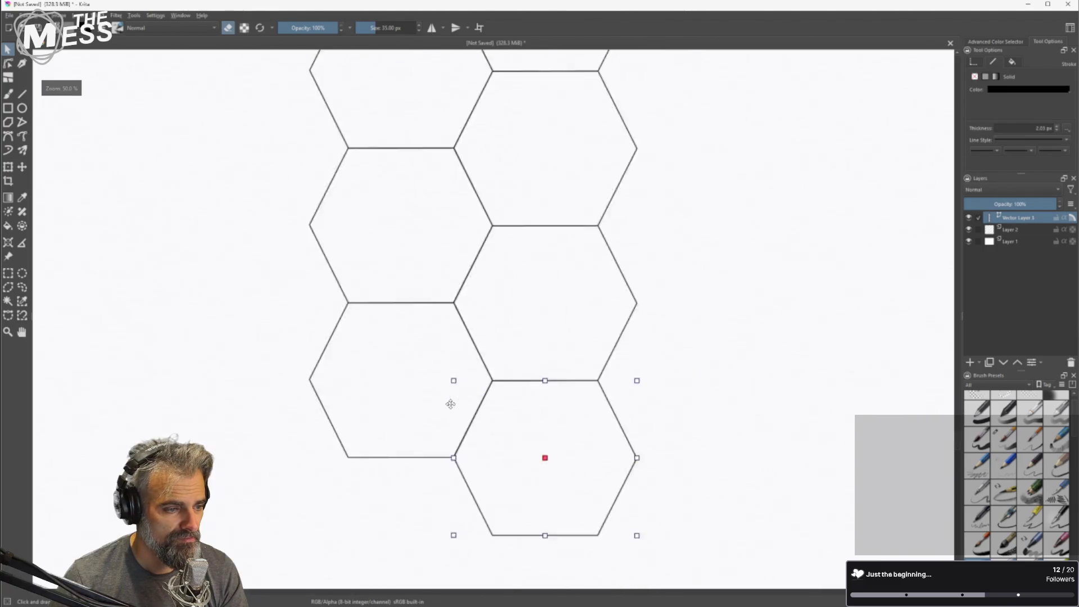
pyautogui.scroll(-5, 730, 388)
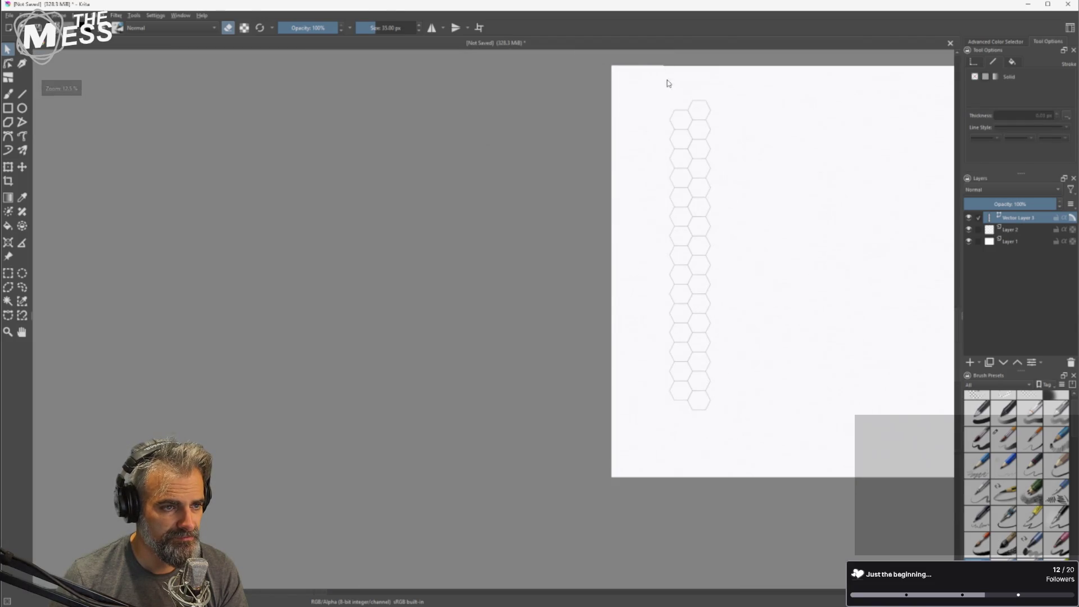
# Copy and paste the two-column hexagon strip, then nudge the copy up so it interlocks on the right.
pyautogui.moveTo(665, 101); pyautogui.dragTo(697, 413)
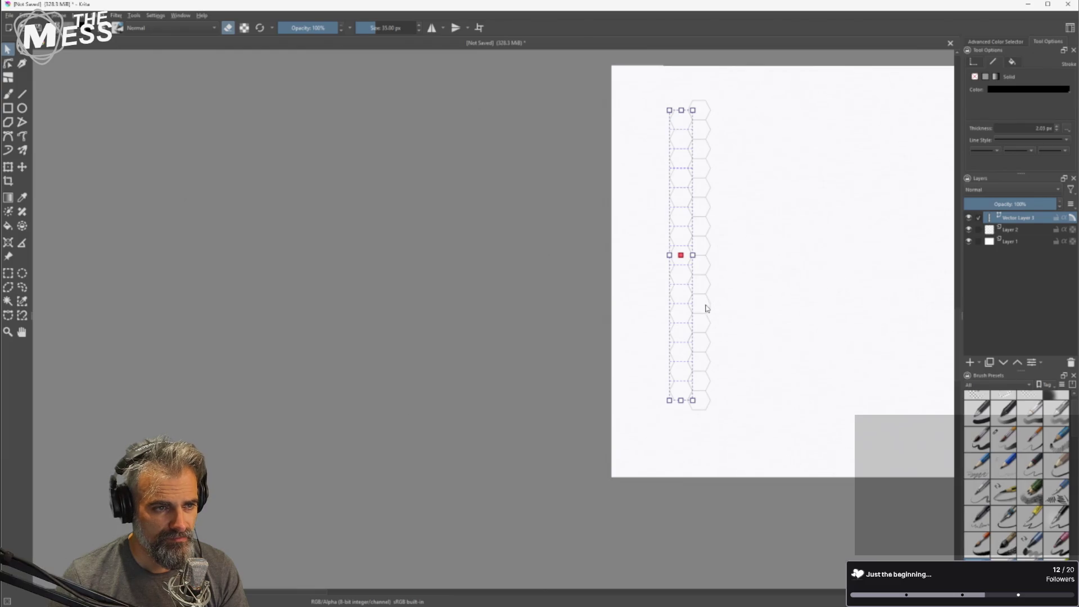
pyautogui.click(664, 94)
pyautogui.moveTo(815, 222)
pyautogui.mouseDown()
pyautogui.moveTo(706, 219)
pyautogui.moveTo(788, 227)
pyautogui.mouseUp()
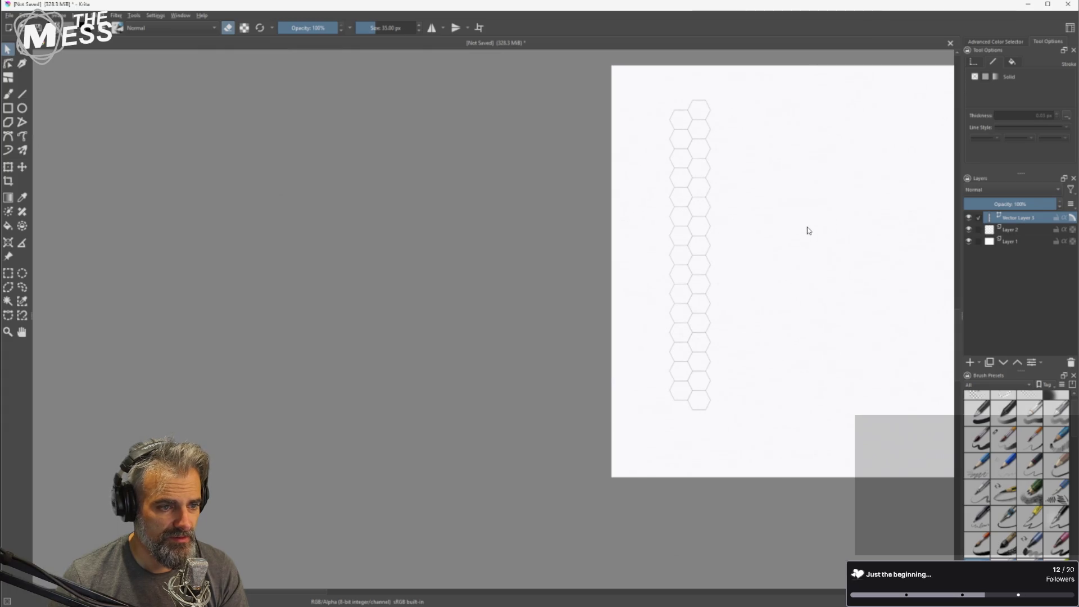
pyautogui.moveTo(811, 227)
pyautogui.mouseDown()
pyautogui.moveTo(487, 234)
pyautogui.moveTo(442, 250)
pyautogui.mouseUp()
pyautogui.moveTo(279, 115)
pyautogui.mouseDown()
pyautogui.moveTo(332, 200)
pyautogui.moveTo(389, 435)
pyautogui.moveTo(361, 391)
pyautogui.mouseUp()
pyautogui.hotkey('ctrl', 'c')
pyautogui.hotkey('ctrl', 'v')
pyautogui.scroll(10, 347, 373)
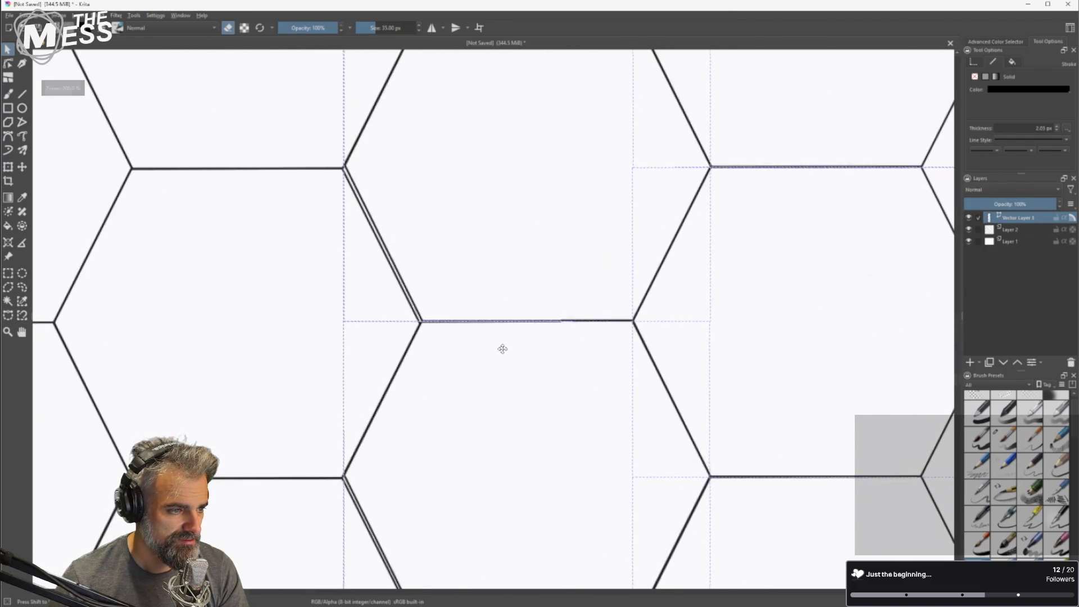
pyautogui.moveTo(501, 351); pyautogui.dragTo(502, 352)
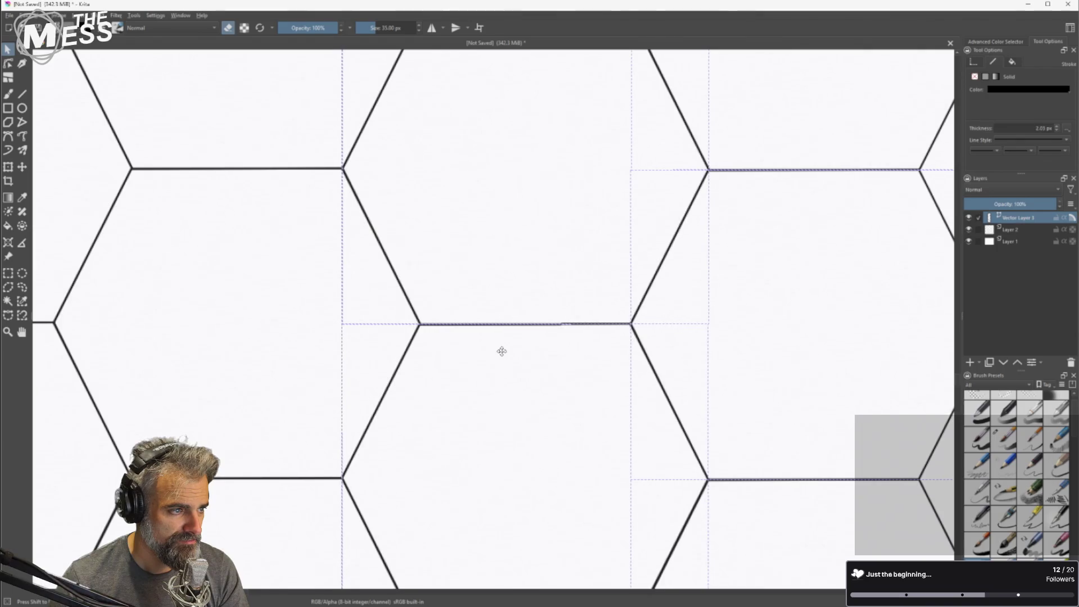
pyautogui.scroll(-6, 501, 352)
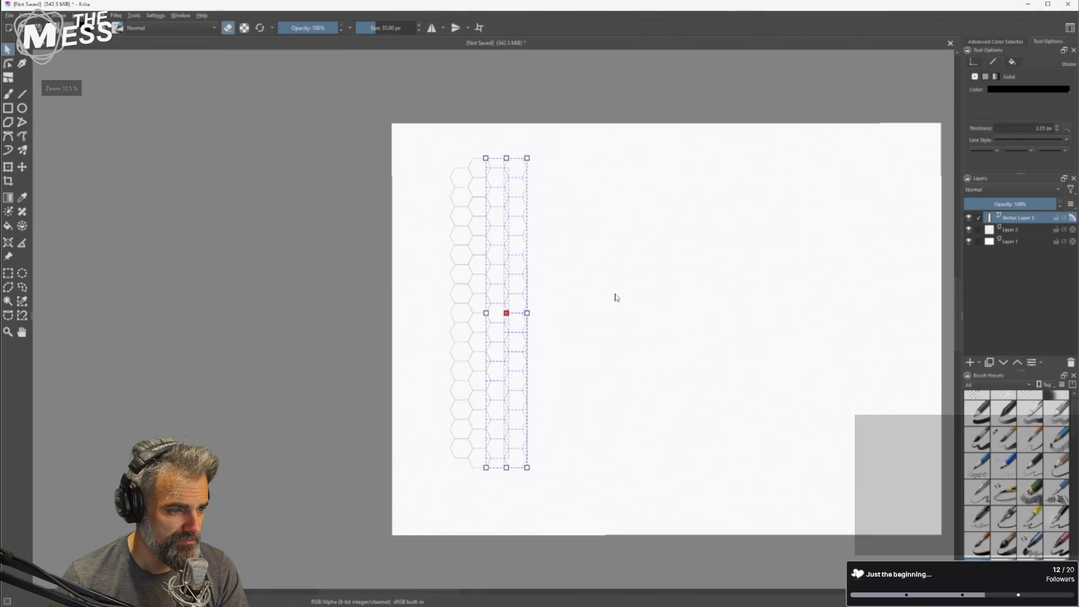
# Copy and paste the hexagon strip and fit the copy snugly against the original columns.
pyautogui.moveTo(435, 142); pyautogui.dragTo(583, 506)
pyautogui.hotkey('ctrl', 'c')
pyautogui.hotkey('ctrl', 'v')
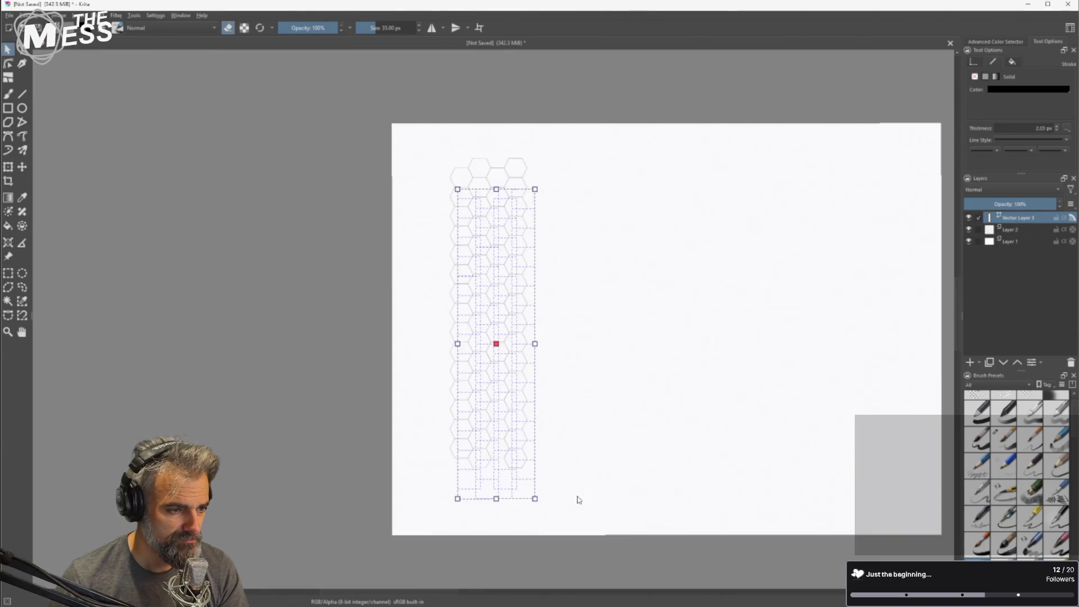
pyautogui.moveTo(511, 427)
pyautogui.mouseDown()
pyautogui.moveTo(620, 390)
pyautogui.moveTo(575, 397)
pyautogui.mouseUp()
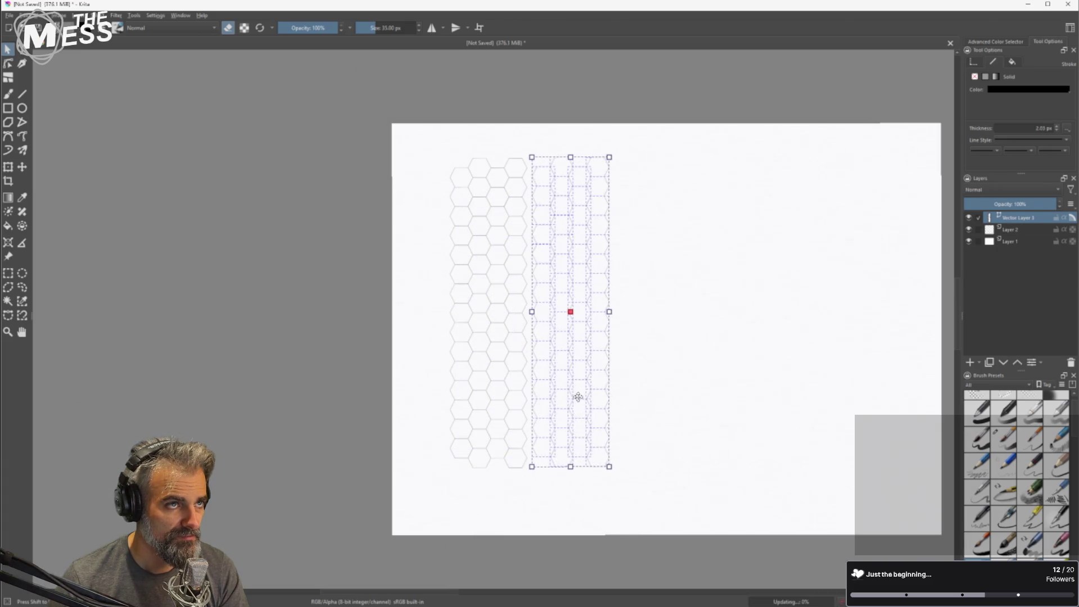
pyautogui.scroll(5, 551, 410)
pyautogui.scroll(-2, 509, 414)
pyautogui.moveTo(501, 390)
pyautogui.mouseDown()
pyautogui.moveTo(441, 395)
pyautogui.moveTo(449, 400)
pyautogui.mouseUp()
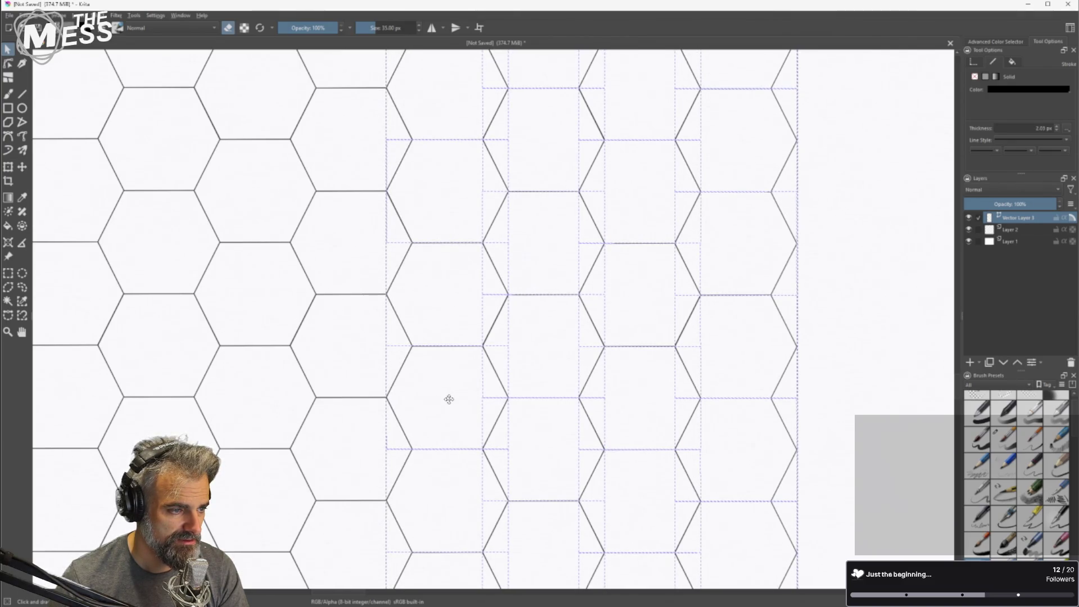
pyautogui.scroll(-5, 449, 397)
# Shift the duplicated block of columns right to interlock with the grid, then recentre the page.
pyautogui.moveTo(328, 131)
pyautogui.mouseDown()
pyautogui.moveTo(532, 366)
pyautogui.moveTo(574, 502)
pyautogui.mouseUp()
pyautogui.moveTo(417, 365)
pyautogui.mouseDown()
pyautogui.moveTo(429, 394)
pyautogui.moveTo(589, 358)
pyautogui.moveTo(559, 357)
pyautogui.mouseUp()
pyautogui.scroll(3, 559, 357)
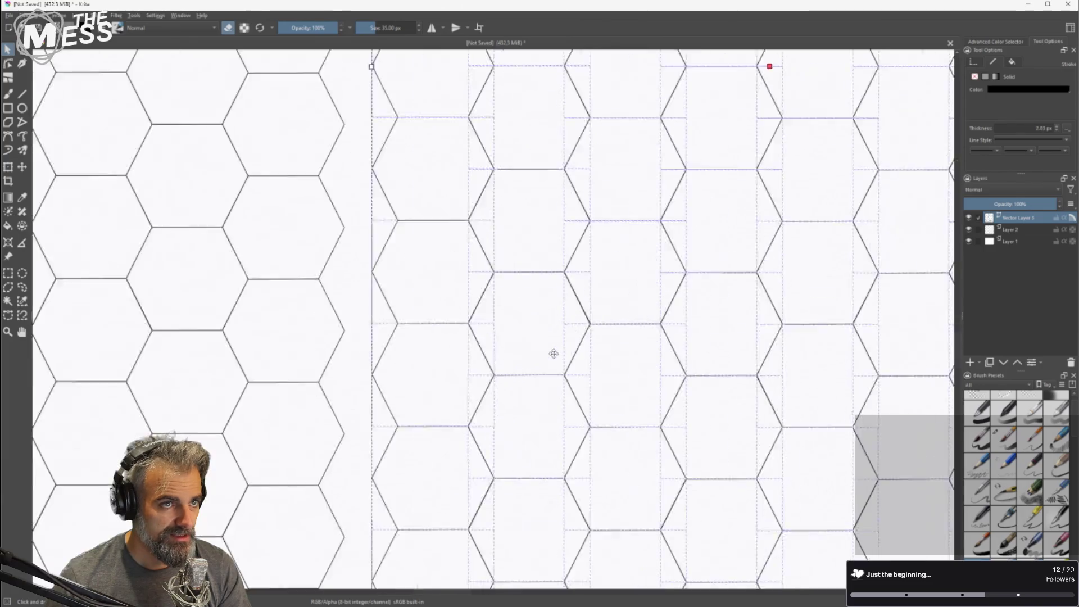
pyautogui.scroll(2, 462, 420)
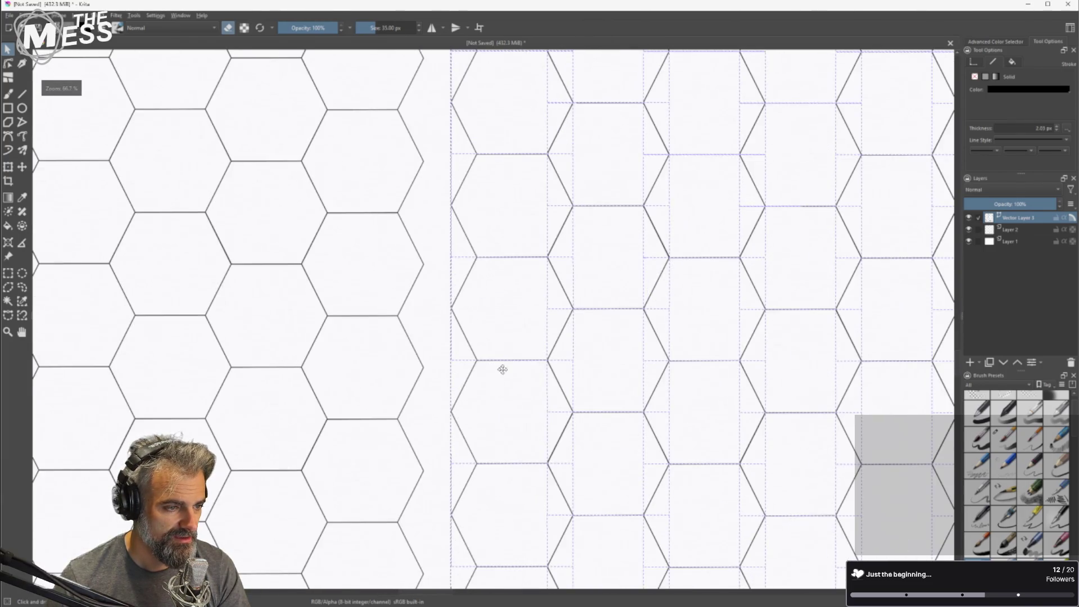
pyautogui.scroll(-5, 501, 373)
pyautogui.scroll(6, 501, 253)
pyautogui.moveTo(489, 348)
pyautogui.mouseDown()
pyautogui.moveTo(395, 359)
pyautogui.moveTo(407, 360)
pyautogui.mouseUp()
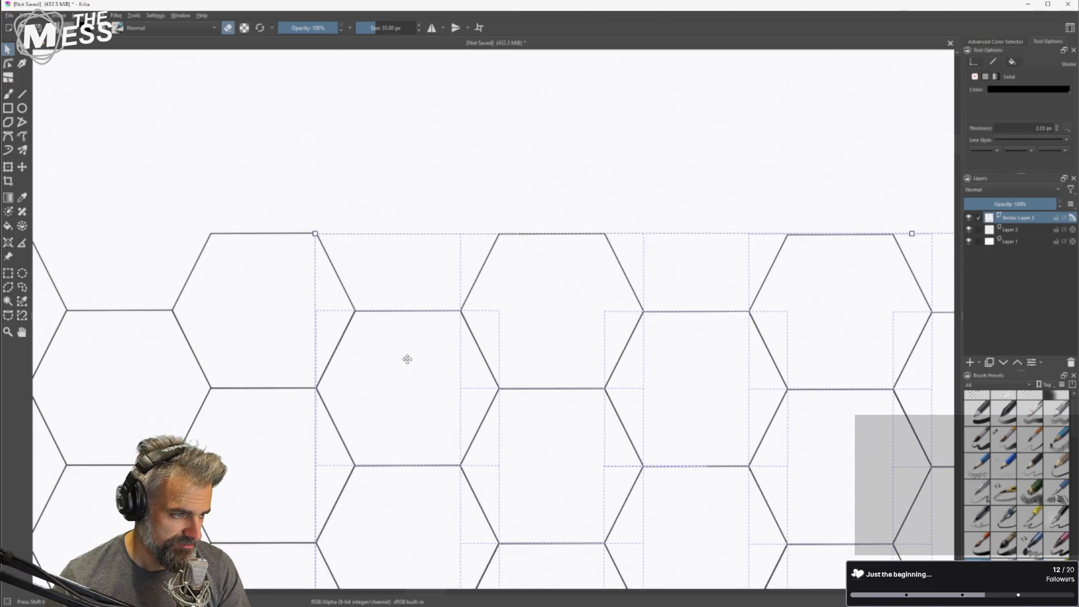
pyautogui.scroll(-8, 406, 359)
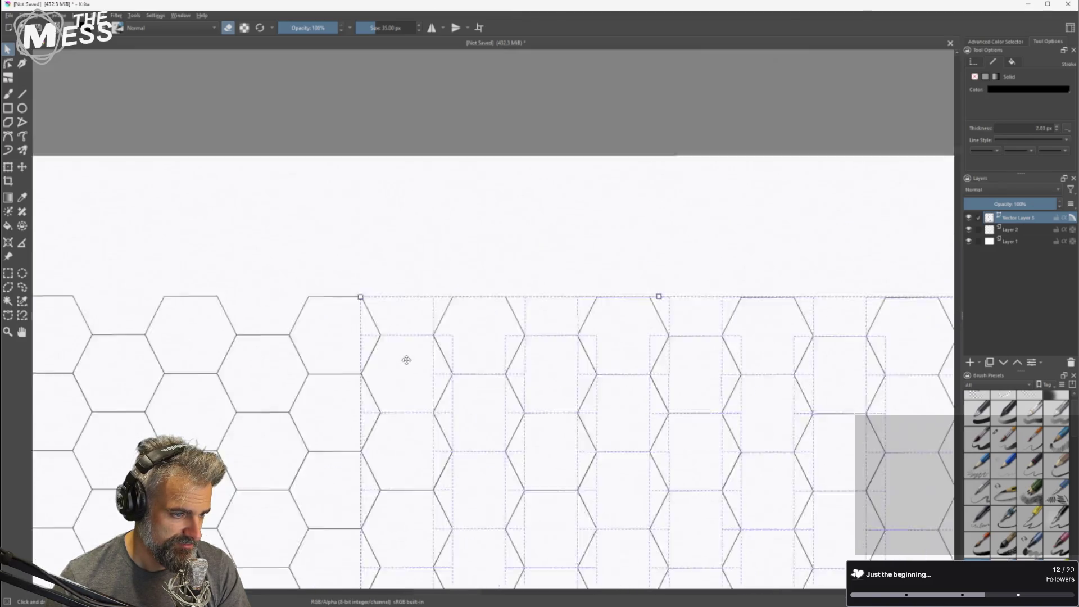
pyautogui.scroll(2, 499, 415)
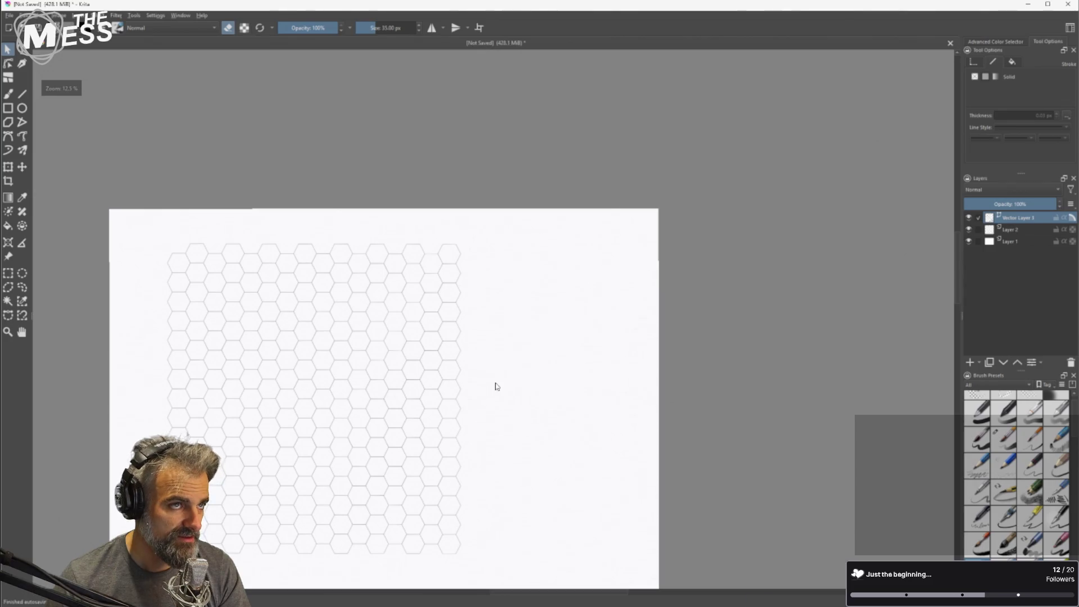
pyautogui.moveTo(508, 381); pyautogui.dragTo(600, 301)
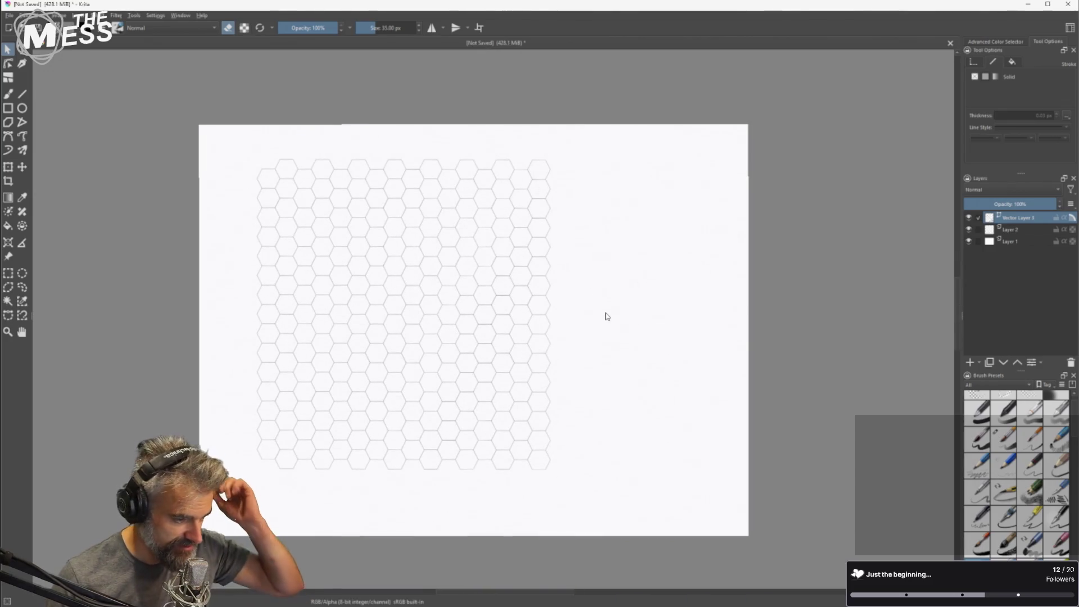
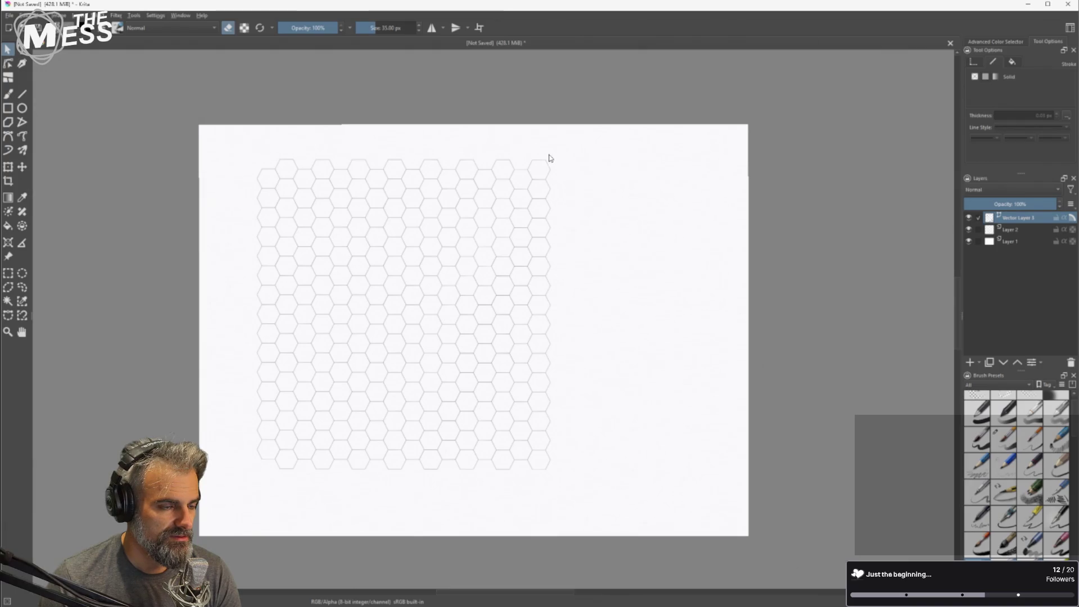
# Duplicate the hex grid and place the copy just right of the original.
pyautogui.moveTo(244, 147)
pyautogui.mouseDown()
pyautogui.moveTo(618, 525)
pyautogui.moveTo(600, 515)
pyautogui.mouseUp()
pyautogui.hotkey('ctrl', 'v')
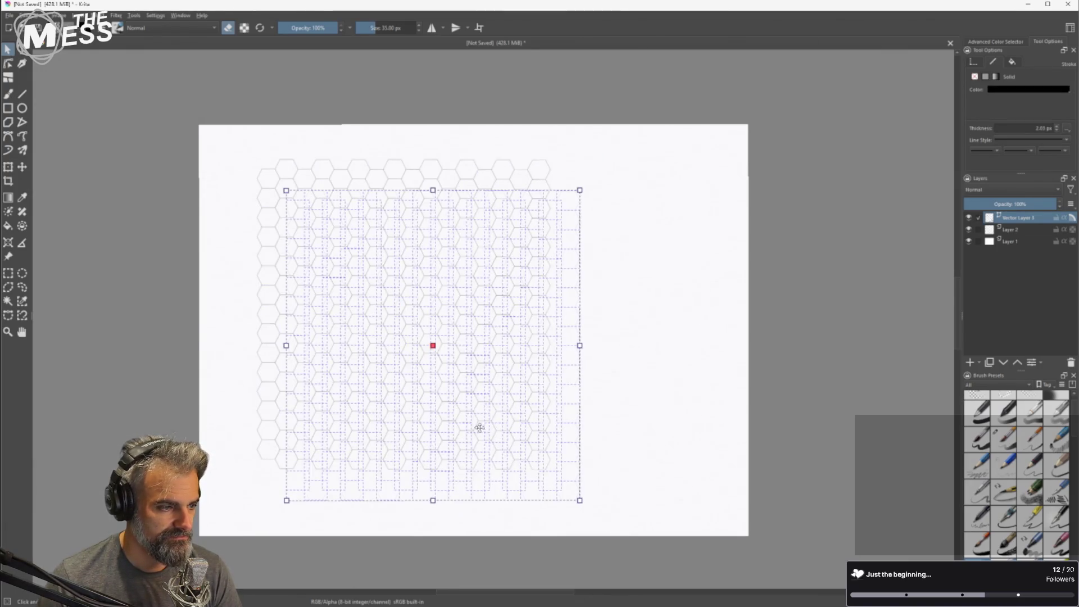
pyautogui.moveTo(329, 441)
pyautogui.mouseDown()
pyautogui.moveTo(615, 404)
pyautogui.moveTo(597, 410)
pyautogui.mouseUp()
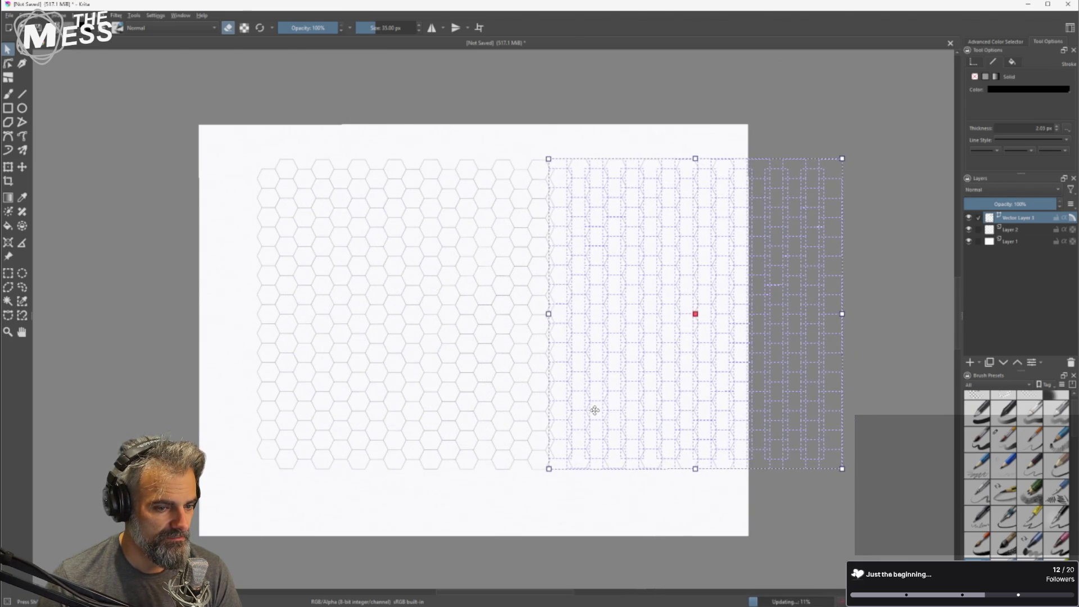
pyautogui.scroll(5, 592, 410)
pyautogui.moveTo(581, 468); pyautogui.dragTo(562, 476)
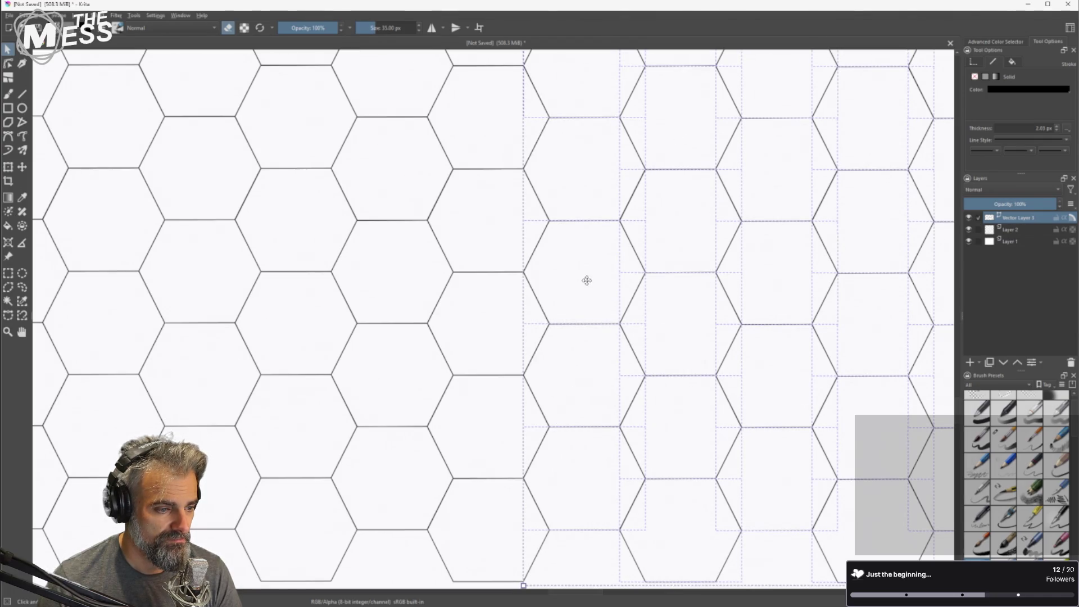
pyautogui.scroll(5, 529, 489)
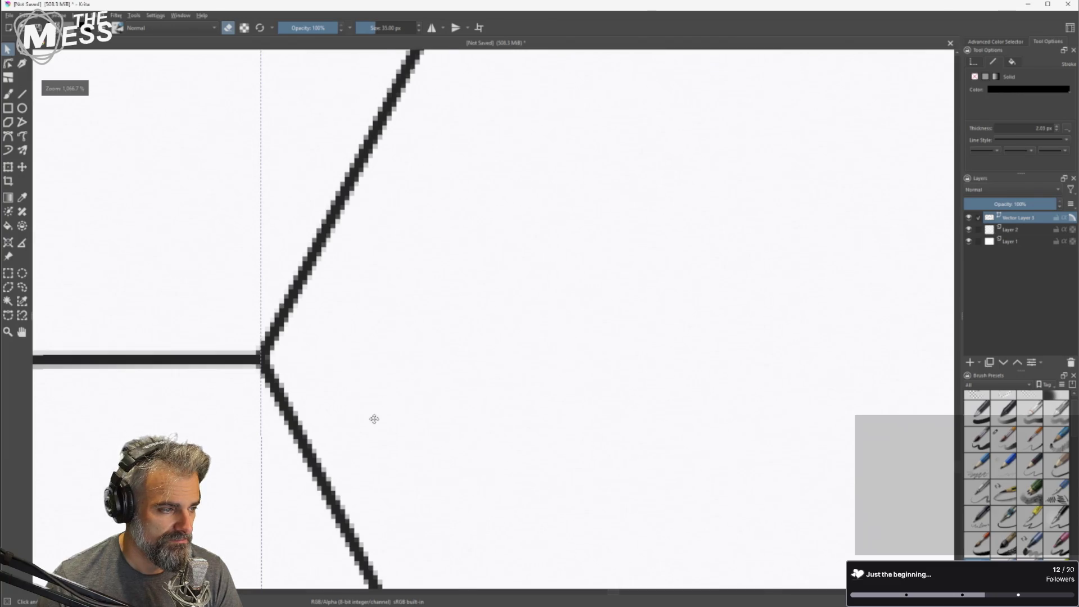
pyautogui.scroll(-8, 388, 418)
# Move both hex grids together up and left, then recentre the view.
pyautogui.moveTo(88, 103)
pyautogui.mouseDown()
pyautogui.moveTo(308, 246)
pyautogui.moveTo(861, 513)
pyautogui.mouseUp()
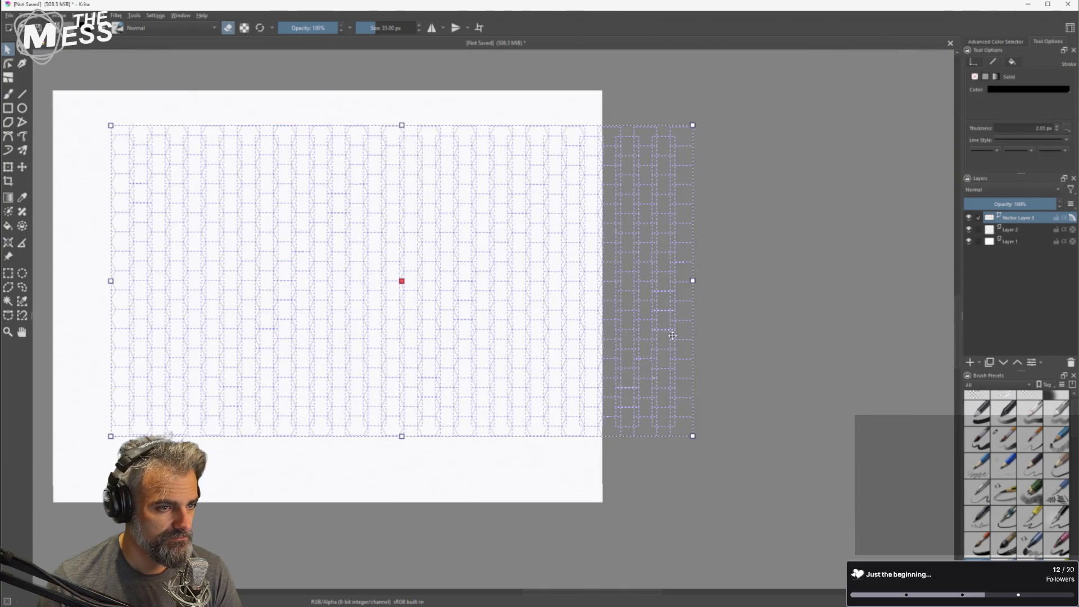
pyautogui.moveTo(279, 332); pyautogui.dragTo(242, 324)
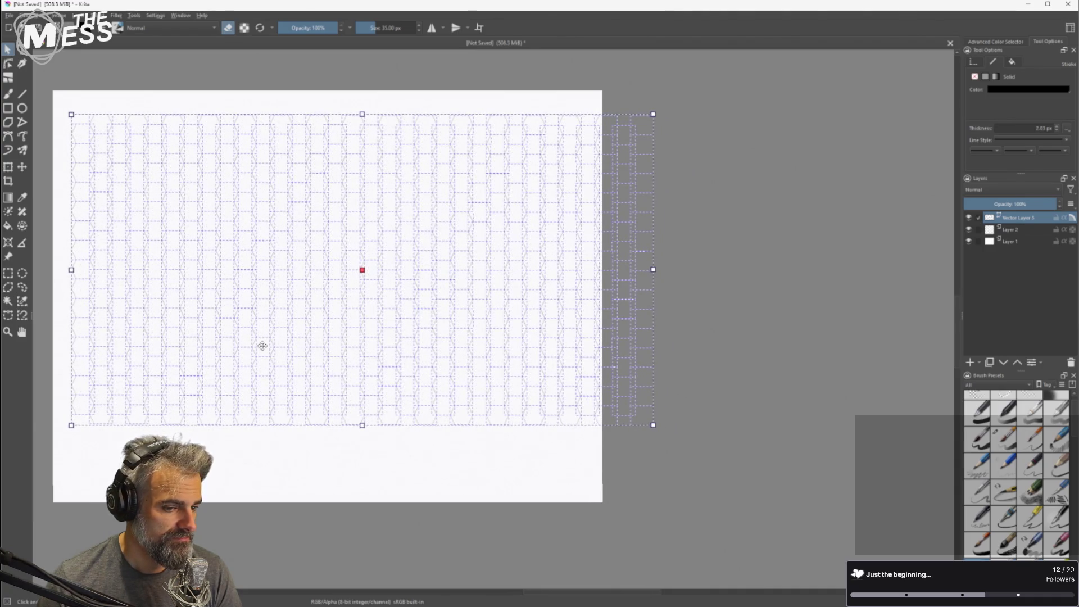
pyautogui.scroll(-1, 275, 353)
pyautogui.moveTo(614, 310)
pyautogui.mouseDown()
pyautogui.moveTo(811, 303)
pyautogui.moveTo(785, 310)
pyautogui.mouseUp()
pyautogui.scroll(1, 568, 316)
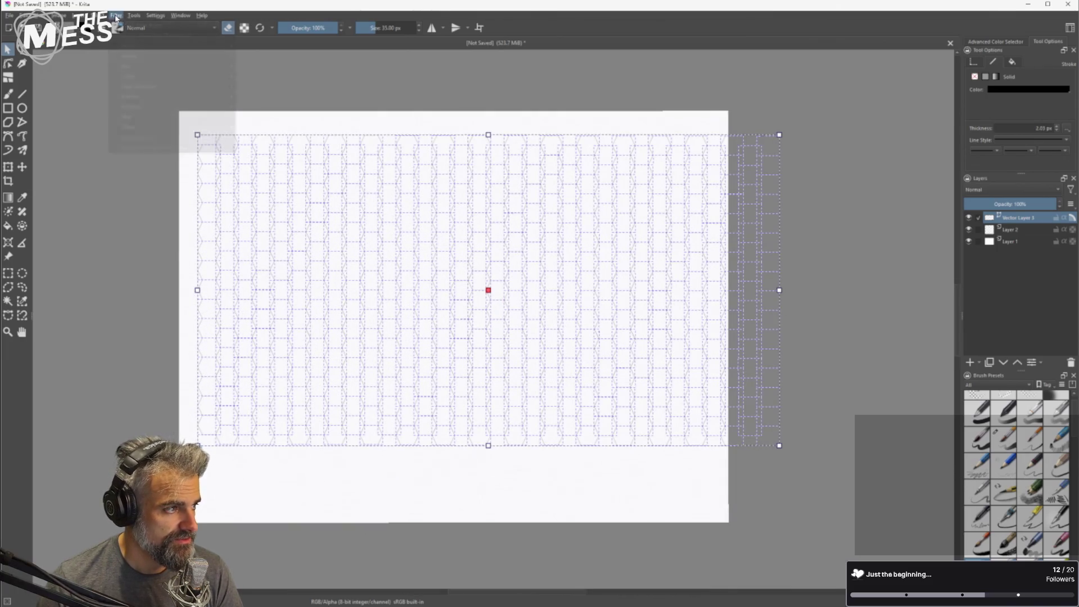
# Resize the canvas to 12000 px wide and move the grid up-left onto the page.
pyautogui.click(155, 15)
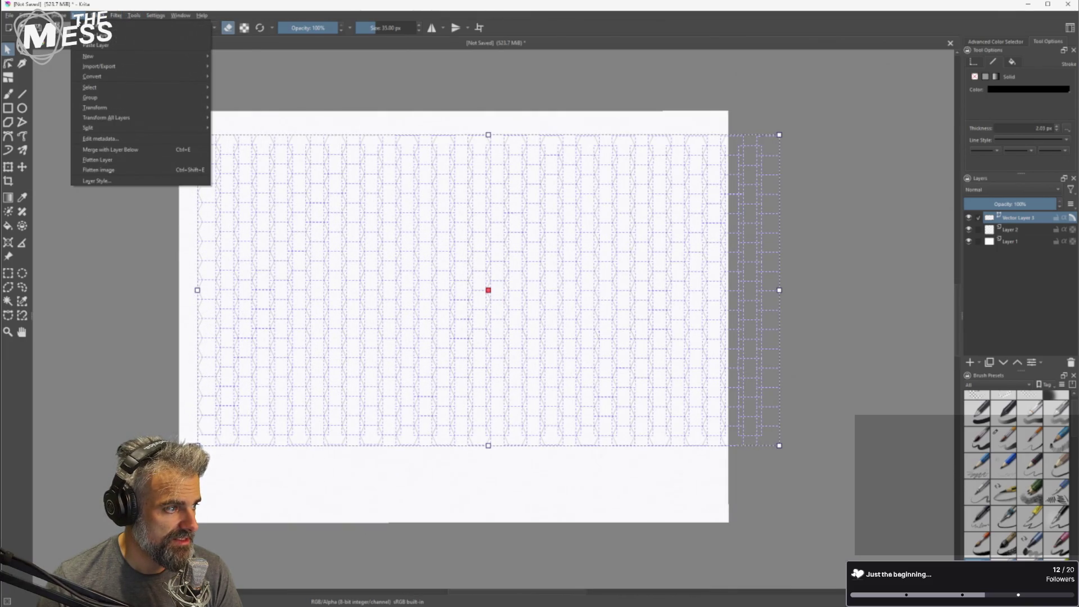
pyautogui.moveTo(59, 15)
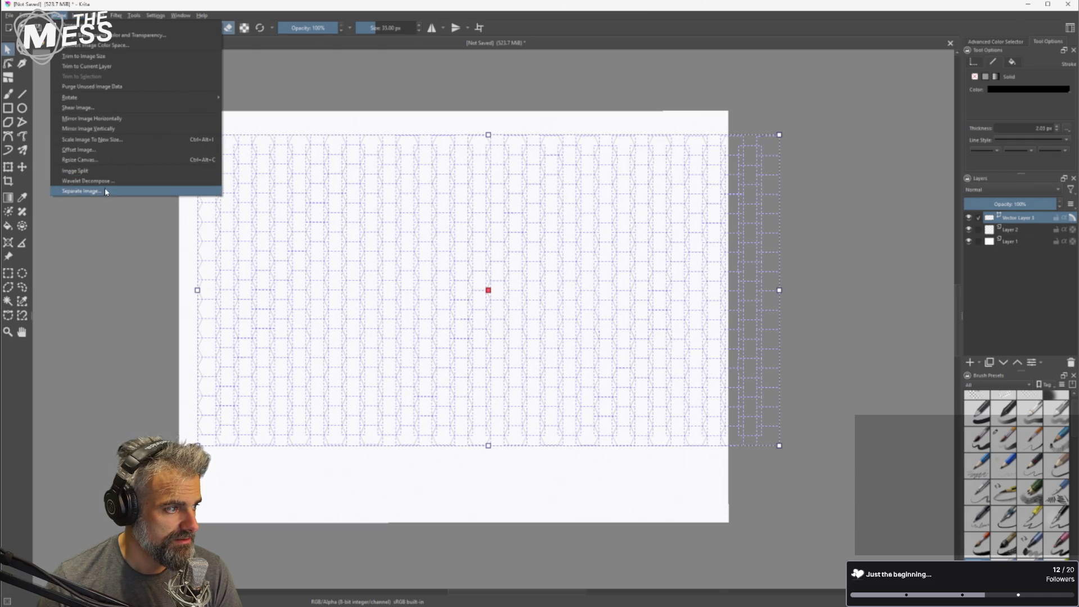
pyautogui.click(104, 160)
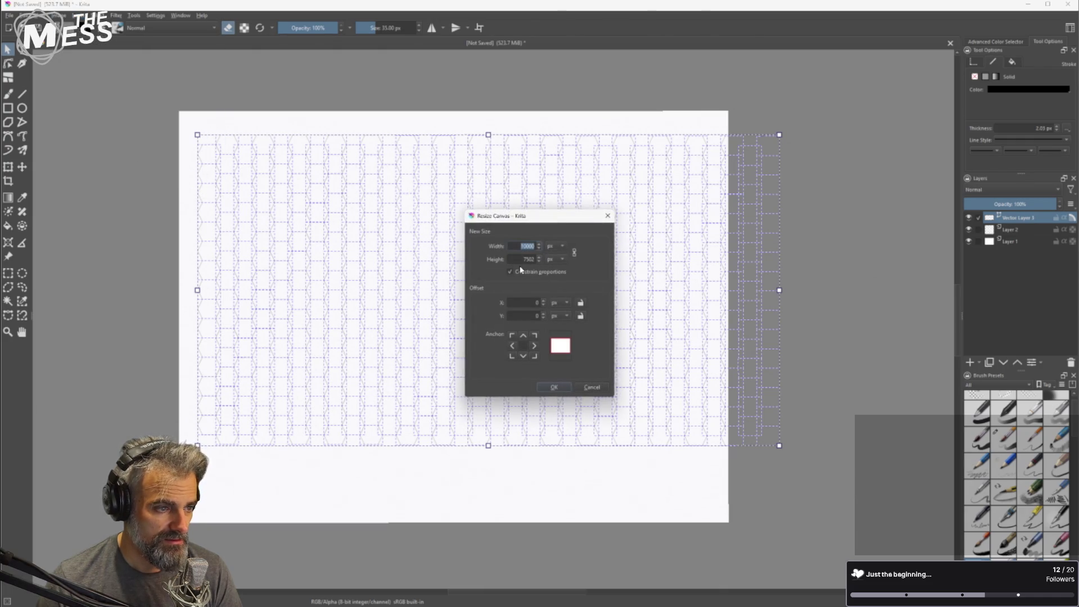
pyautogui.write('12000')
pyautogui.press('Return')
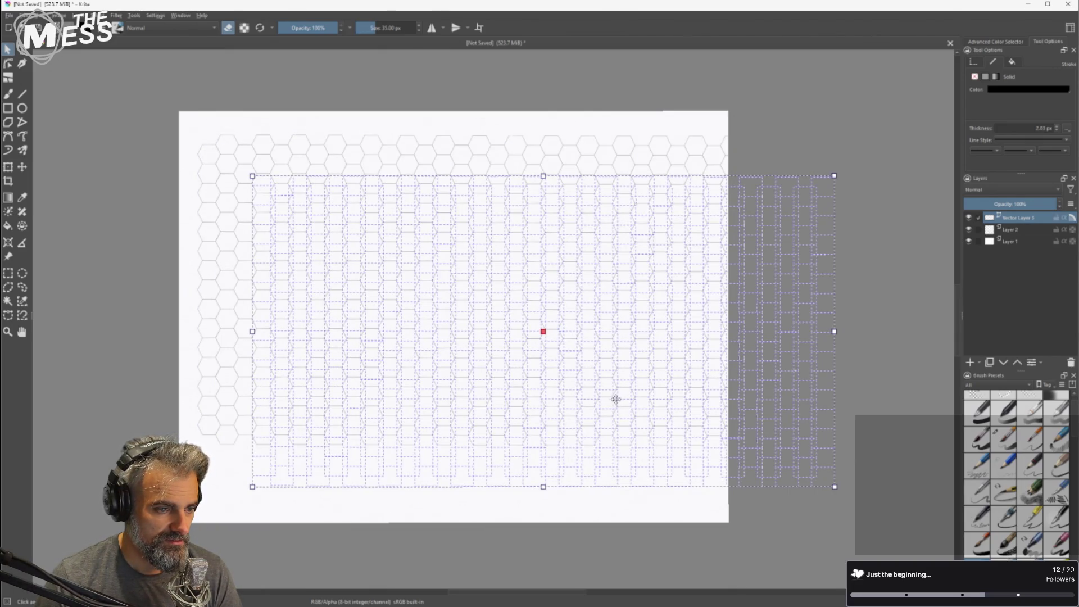
pyautogui.moveTo(441, 345)
pyautogui.mouseDown()
pyautogui.moveTo(390, 320)
pyautogui.moveTo(400, 330)
pyautogui.mouseUp()
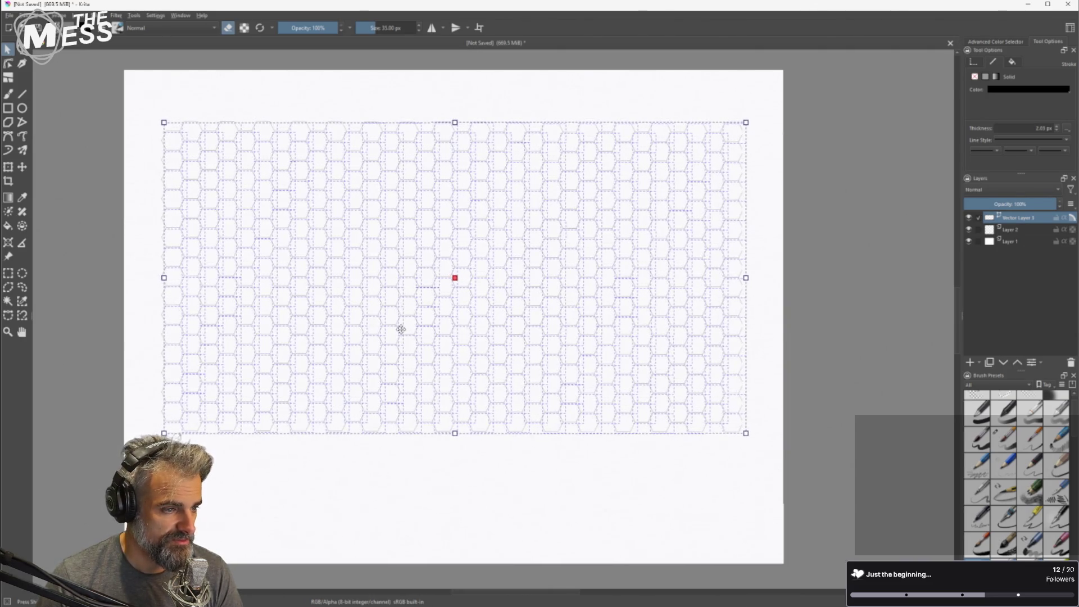
# Select the whole vector hex grid and set its stroke thickness to 6 px.
pyautogui.click(558, 488)
pyautogui.moveTo(151, 103); pyautogui.dragTo(757, 495)
pyautogui.moveTo(516, 393); pyautogui.dragTo(514, 393)
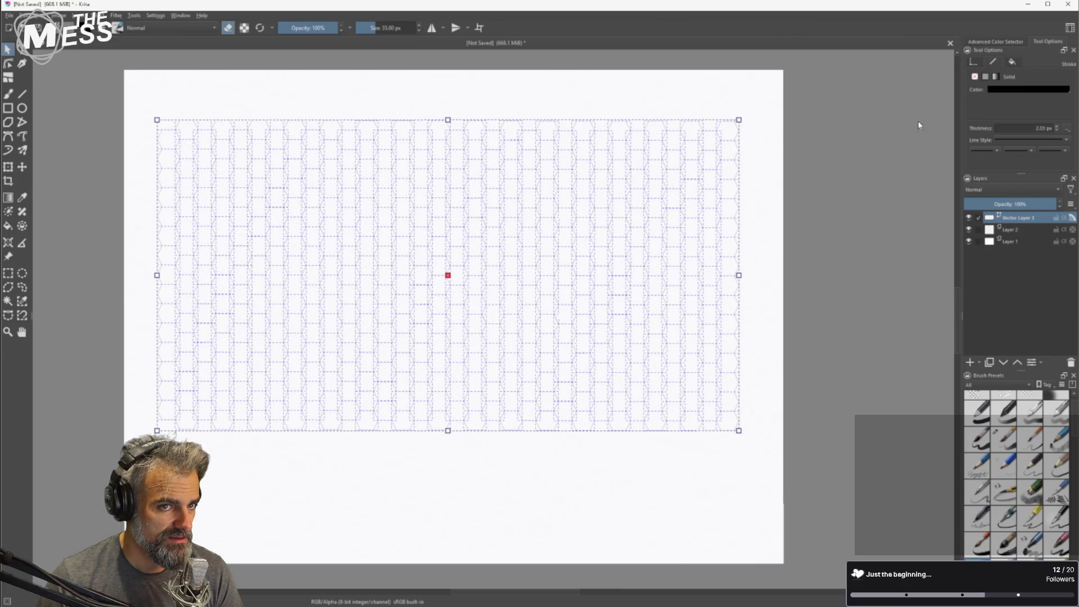
pyautogui.click(1057, 128)
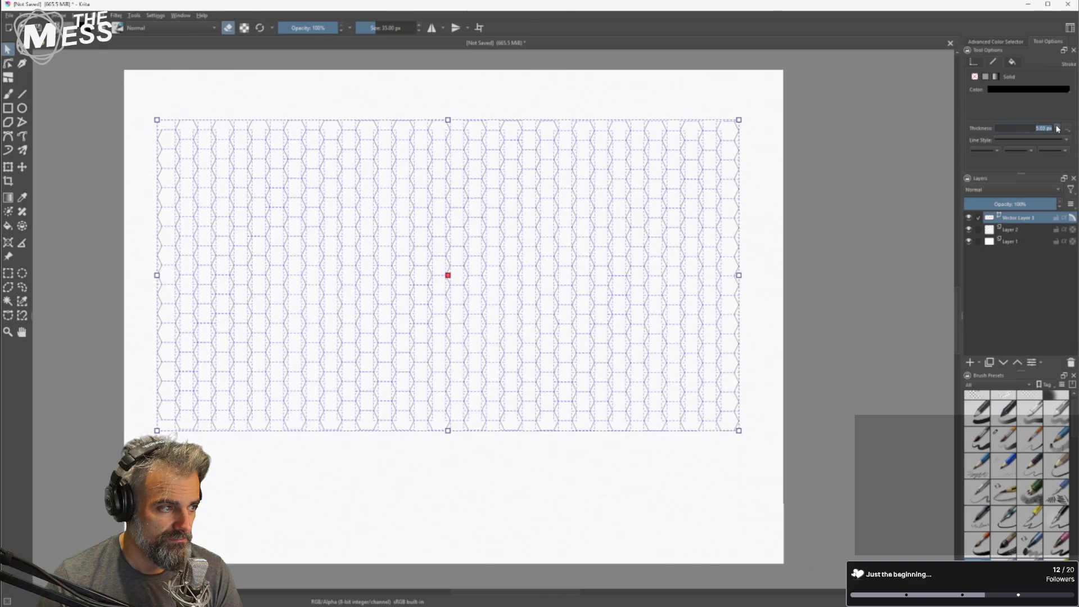
pyautogui.click(1056, 128)
pyautogui.click(1056, 128)
pyautogui.click(1057, 132)
pyautogui.click(1057, 133)
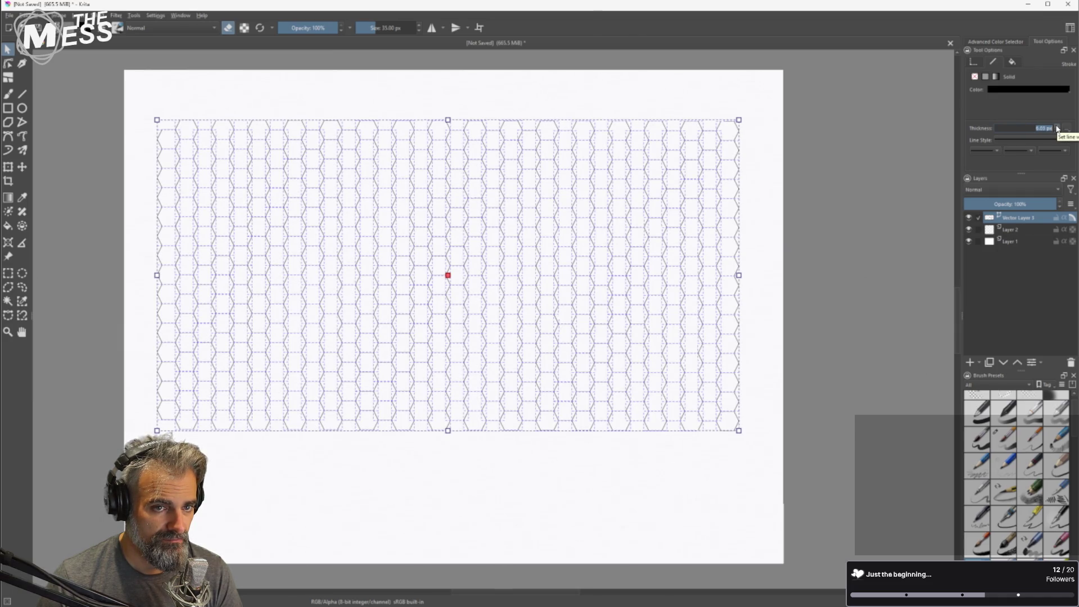
pyautogui.write('6')
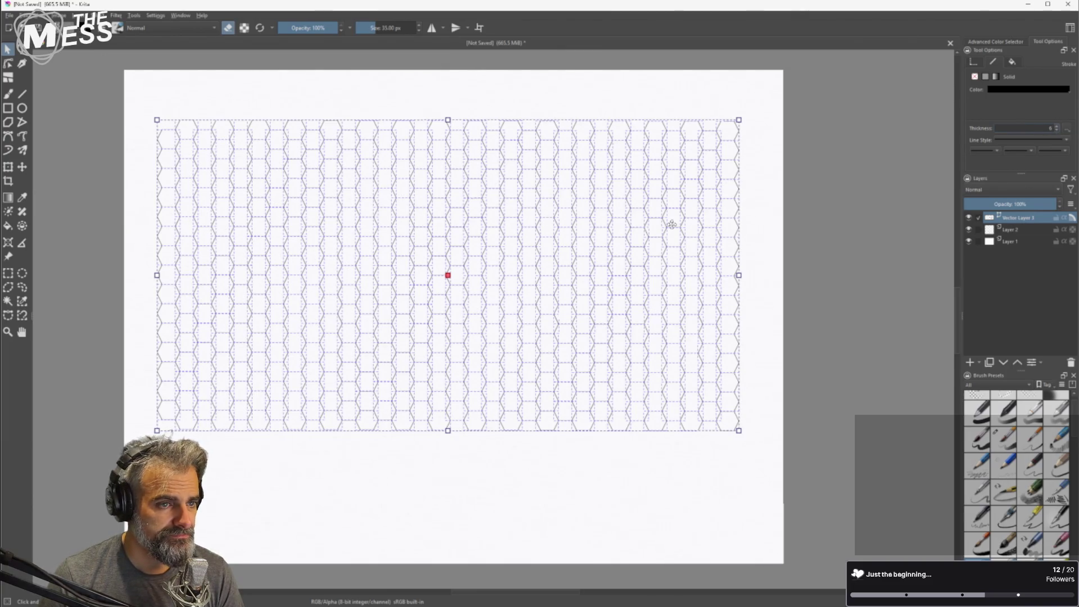
pyautogui.press('Return')
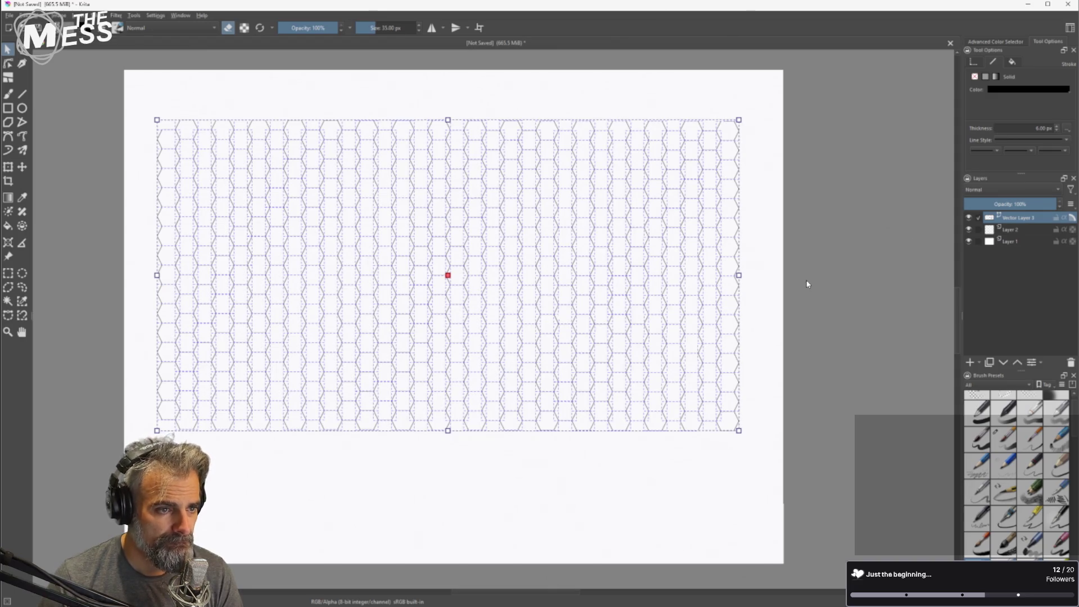
# Undo an accidental scaling of the hex grid and recentre the view.
pyautogui.moveTo(736, 429)
pyautogui.mouseDown()
pyautogui.moveTo(513, 298)
pyautogui.moveTo(390, 243)
pyautogui.moveTo(657, 364)
pyautogui.moveTo(769, 400)
pyautogui.moveTo(688, 373)
pyautogui.mouseUp()
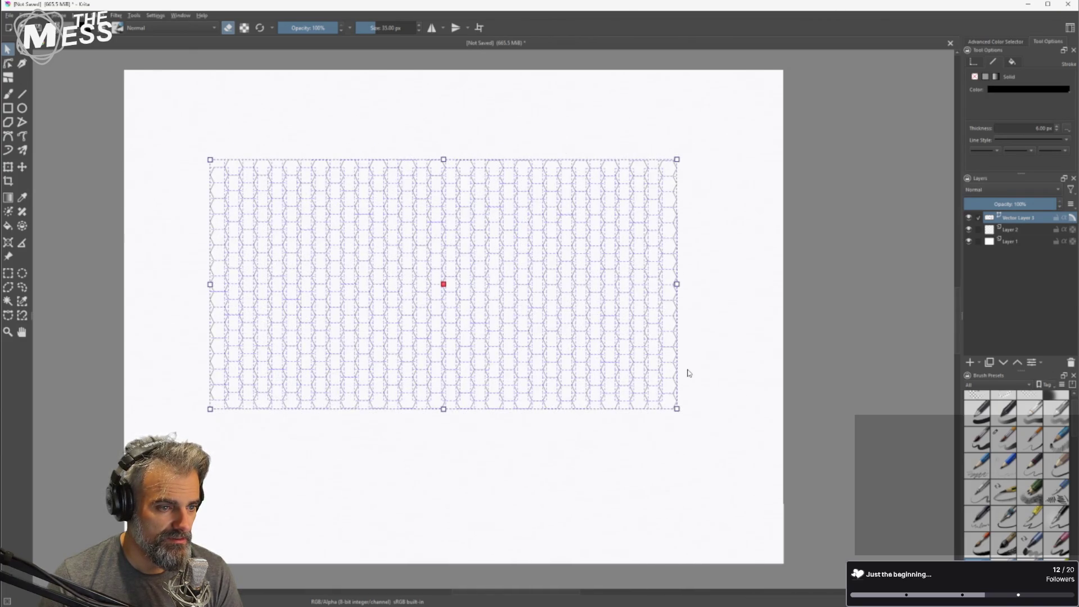
pyautogui.hotkey('ctrl', 'z')
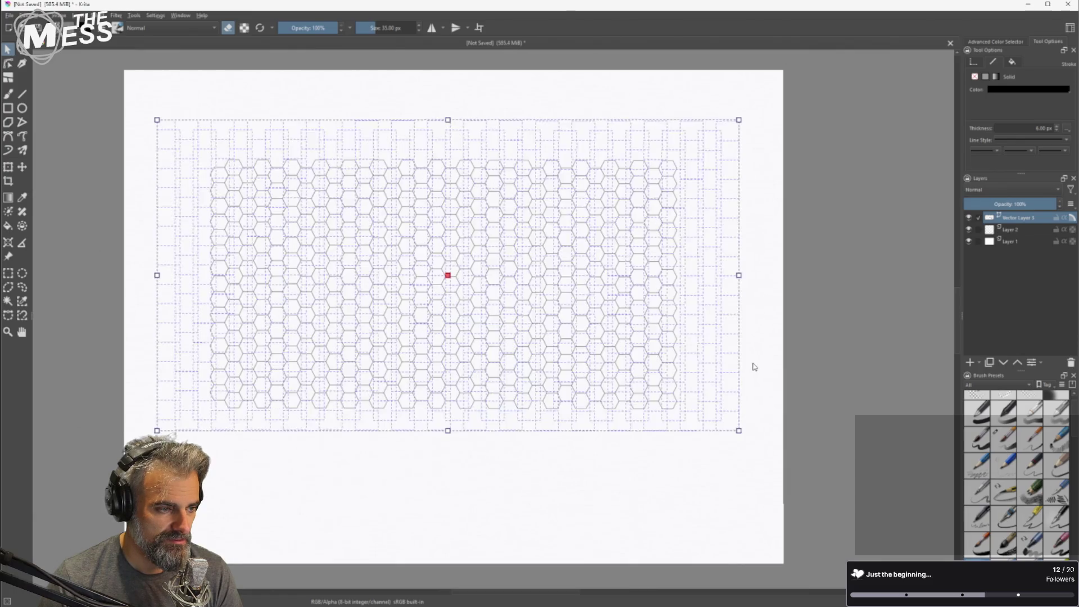
pyautogui.scroll(10, 159, 279)
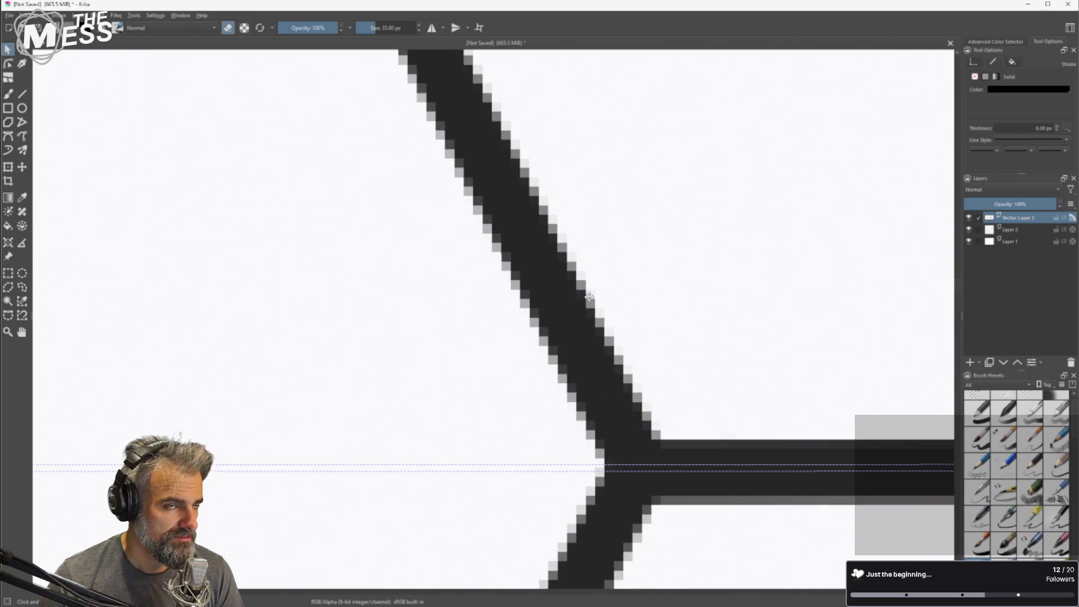
pyautogui.scroll(-10, 689, 304)
pyautogui.scroll(5, 806, 289)
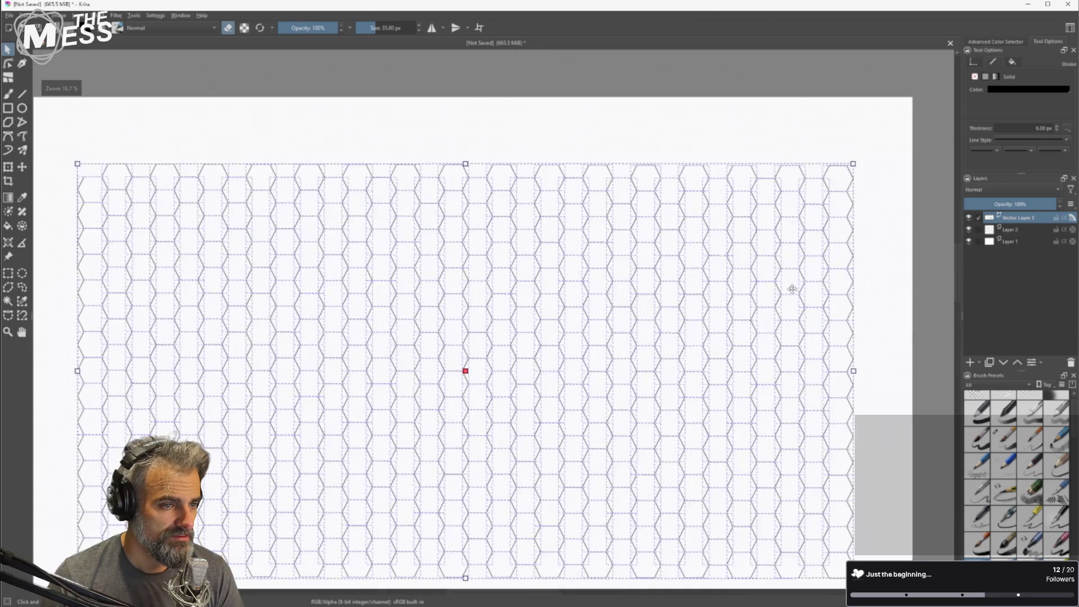
pyautogui.scroll(-1, 549, 281)
pyautogui.moveTo(540, 294)
pyautogui.mouseDown()
pyautogui.moveTo(530, 229)
pyautogui.moveTo(571, 222)
pyautogui.mouseUp()
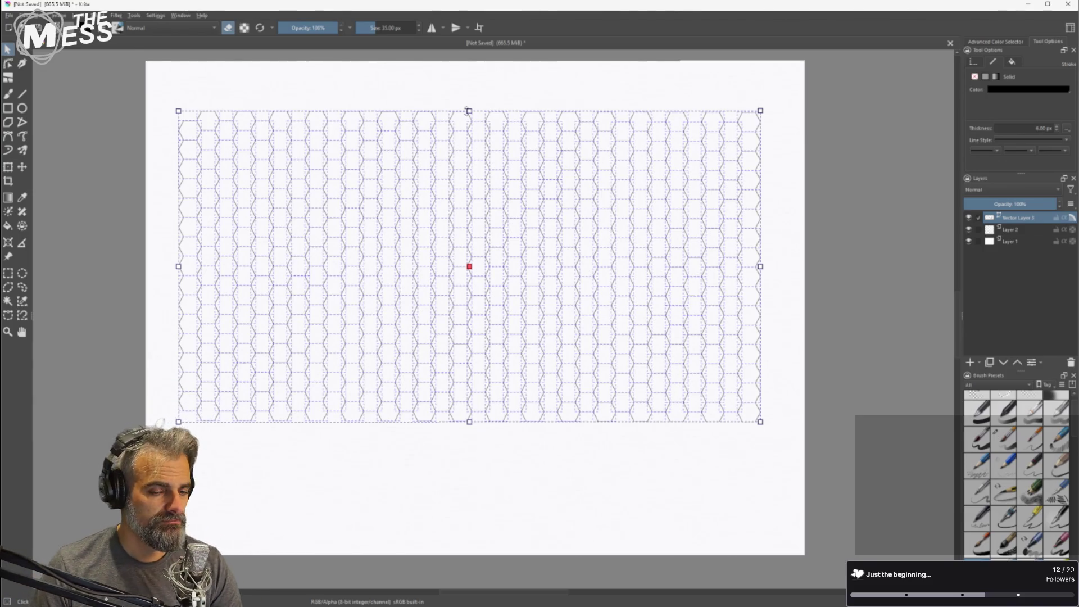
# Make the grid outlines light grey and fill the Layer 1 background near-black.
pyautogui.click(1037, 88)
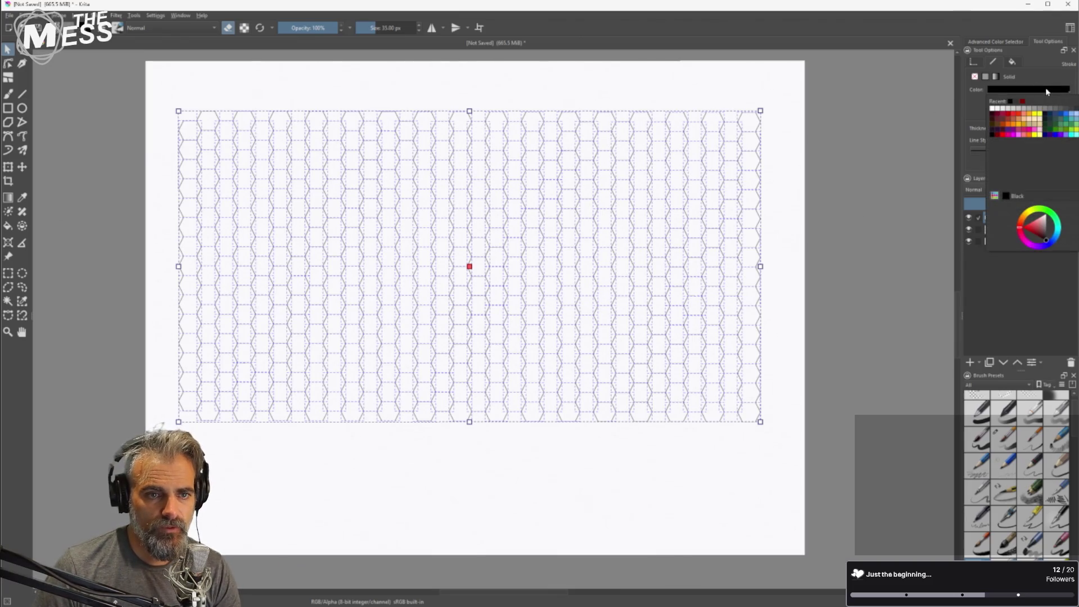
pyautogui.click(1023, 109)
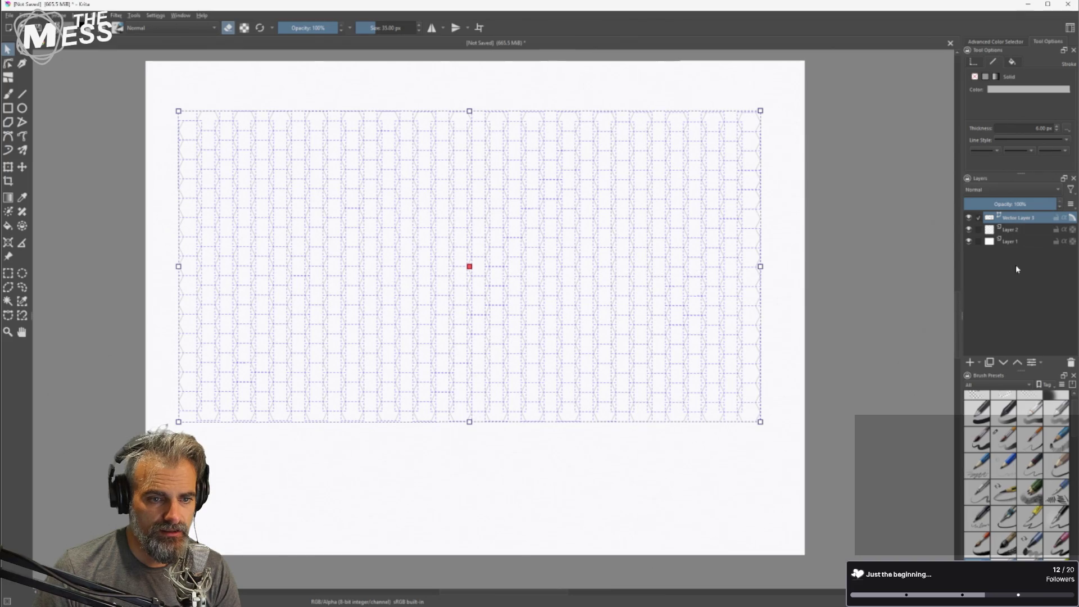
pyautogui.click(1009, 242)
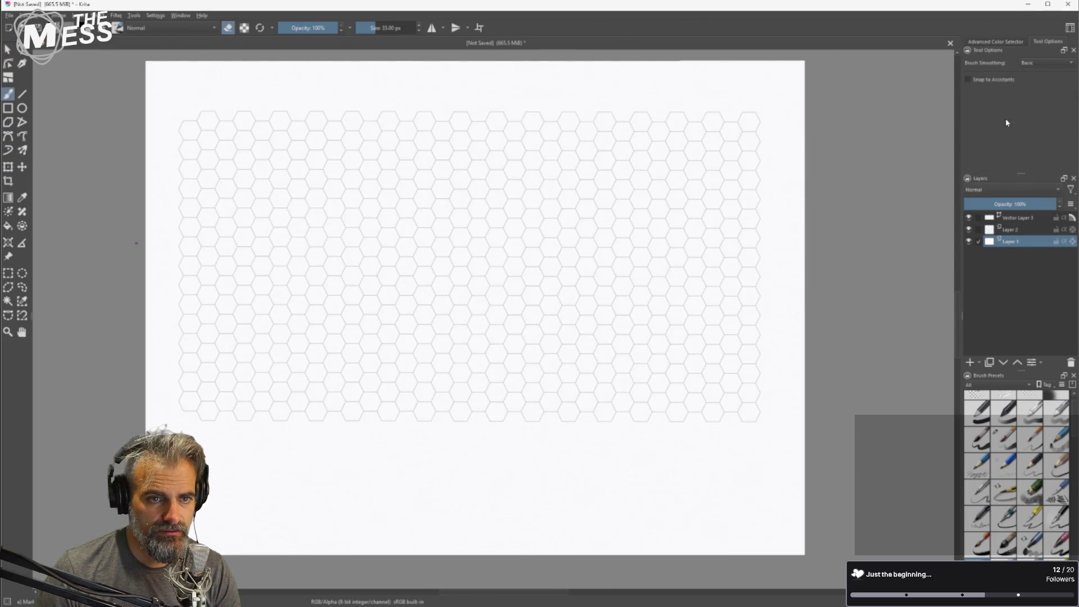
pyautogui.click(996, 42)
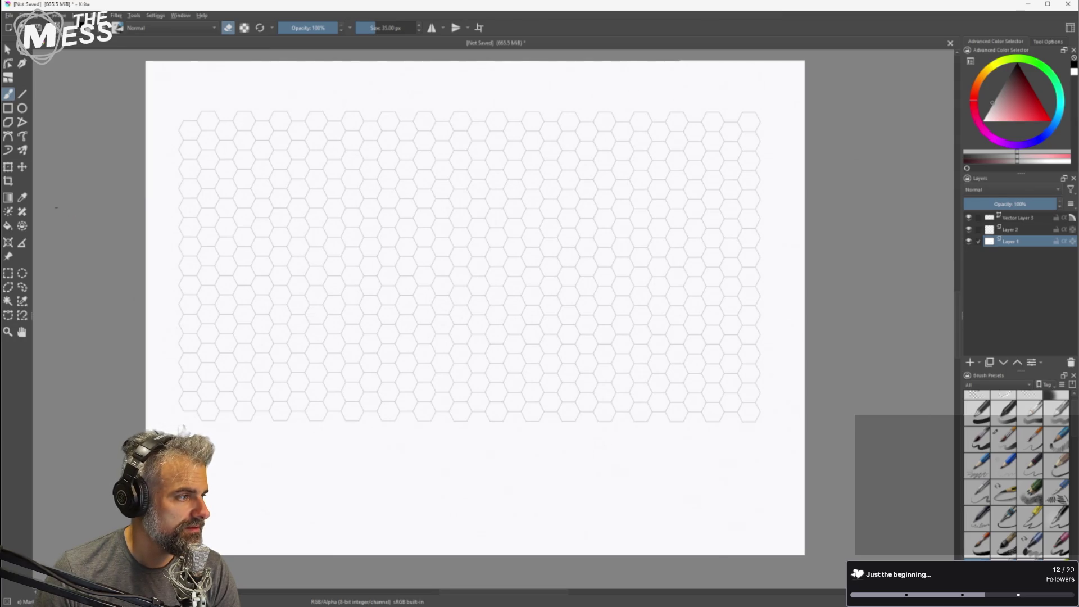
pyautogui.click(8, 226)
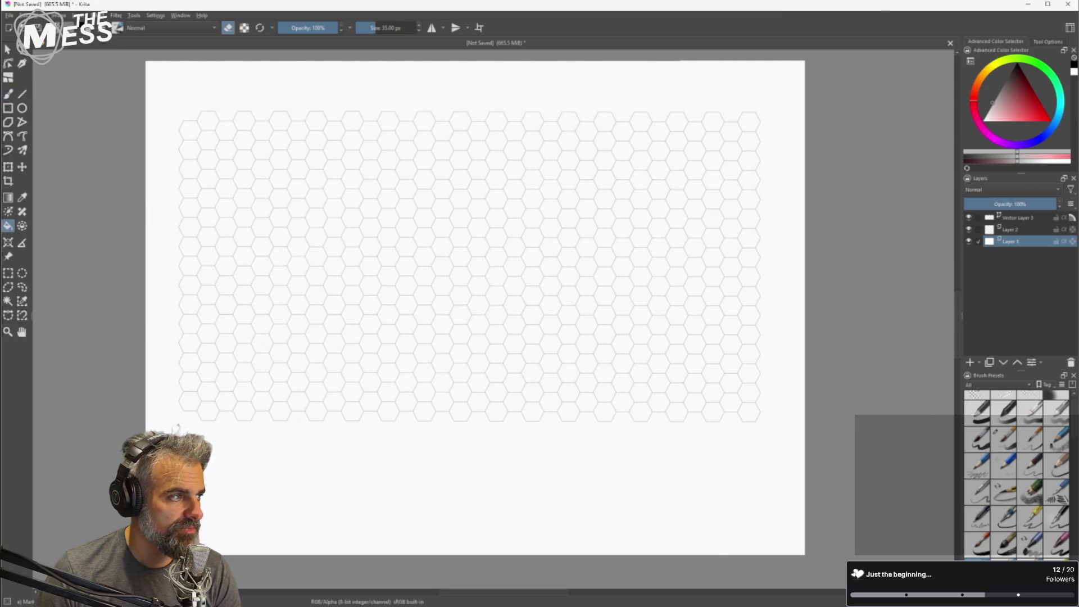
pyautogui.click(1017, 76)
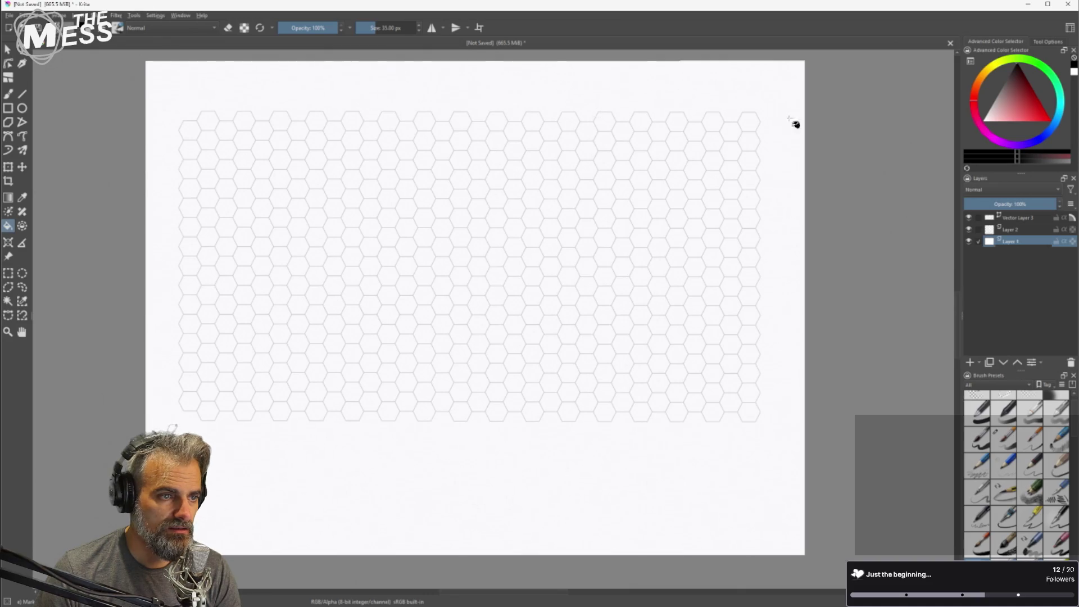
pyautogui.click(767, 117)
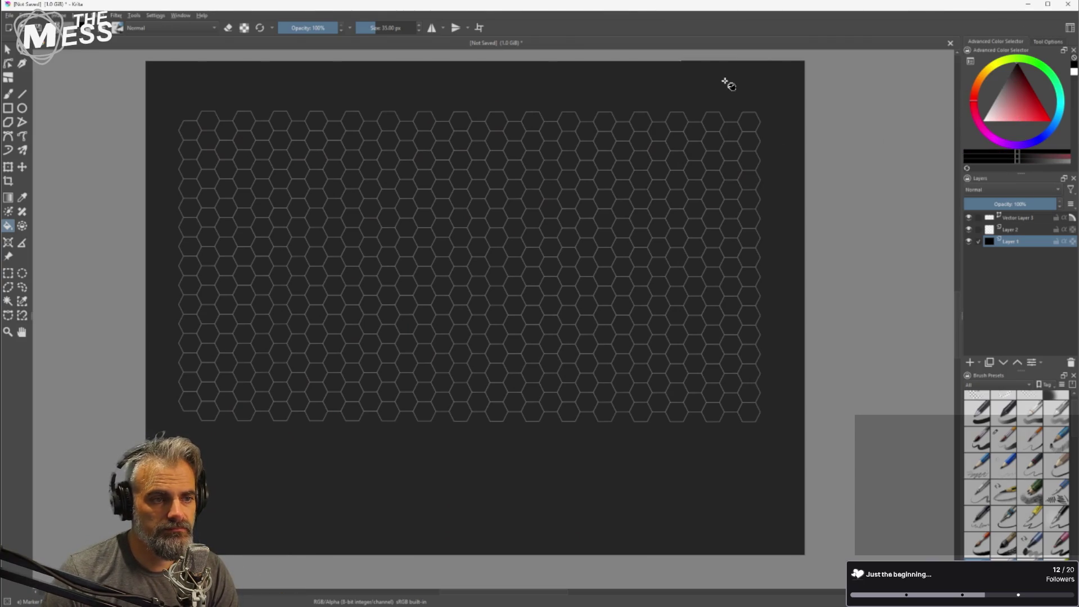
pyautogui.click(541, 217)
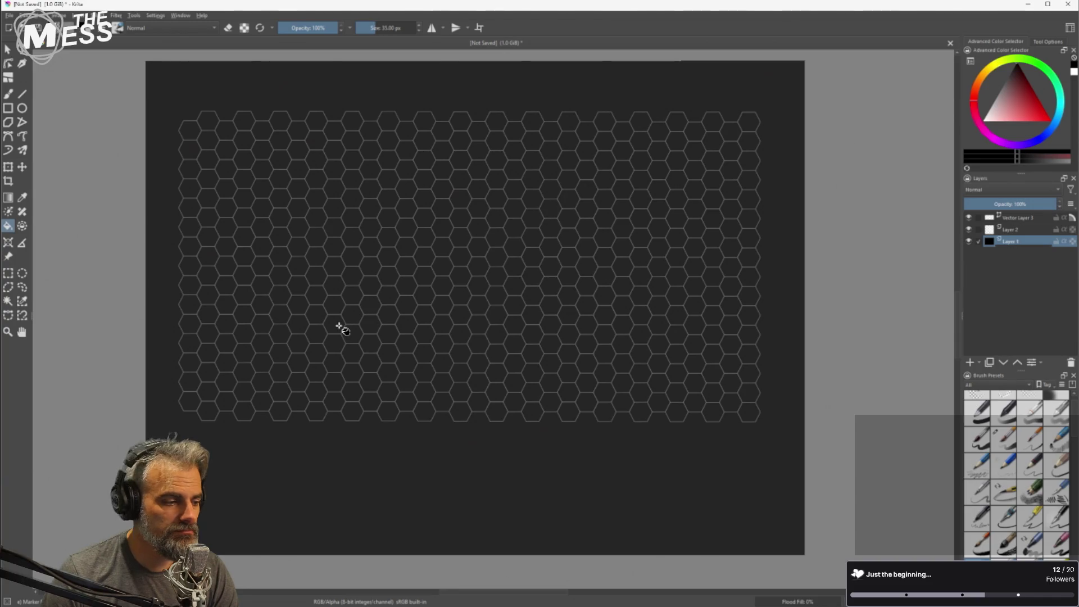
# Zoom out and pan until the whole hex-grid board sits centred in view.
pyautogui.scroll(5, 750, 286)
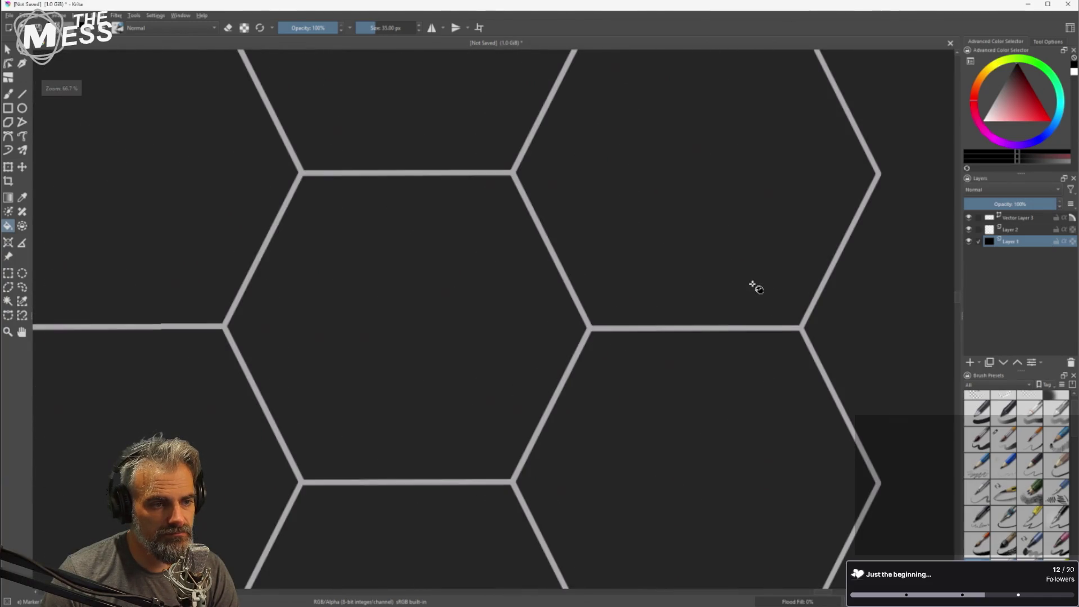
pyautogui.scroll(-10, 635, 302)
pyautogui.scroll(2, 501, 251)
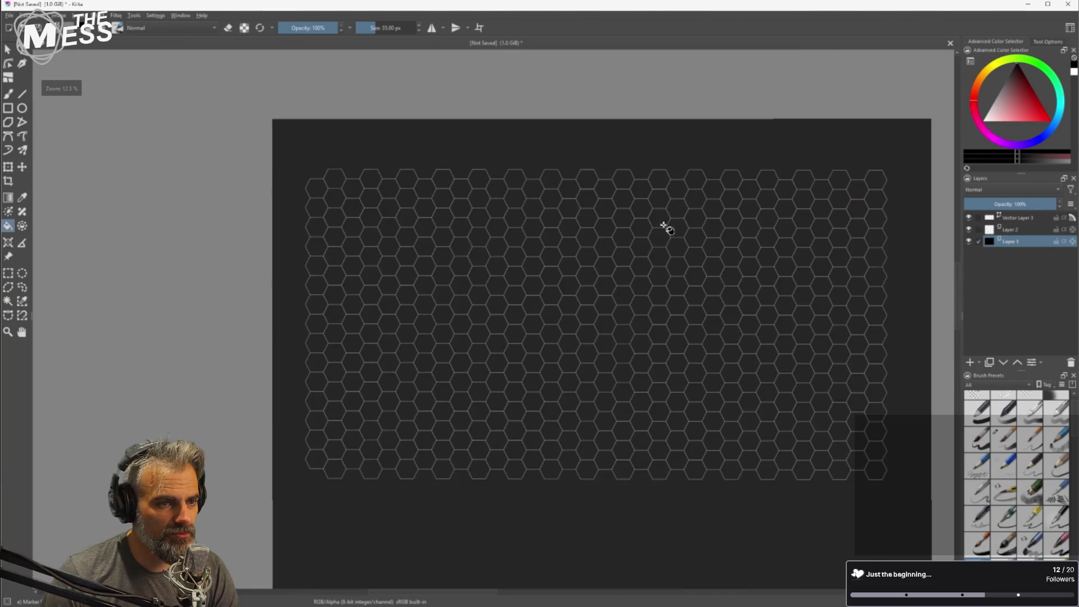
pyautogui.scroll(4, 778, 111)
pyautogui.scroll(-5, 818, 169)
pyautogui.moveTo(841, 252)
pyautogui.mouseDown()
pyautogui.moveTo(725, 234)
pyautogui.moveTo(621, 236)
pyautogui.moveTo(631, 243)
pyautogui.mouseUp()
pyautogui.scroll(3, 634, 224)
pyautogui.scroll(-2, 635, 226)
pyautogui.scroll(3, 651, 227)
pyautogui.scroll(-1, 680, 232)
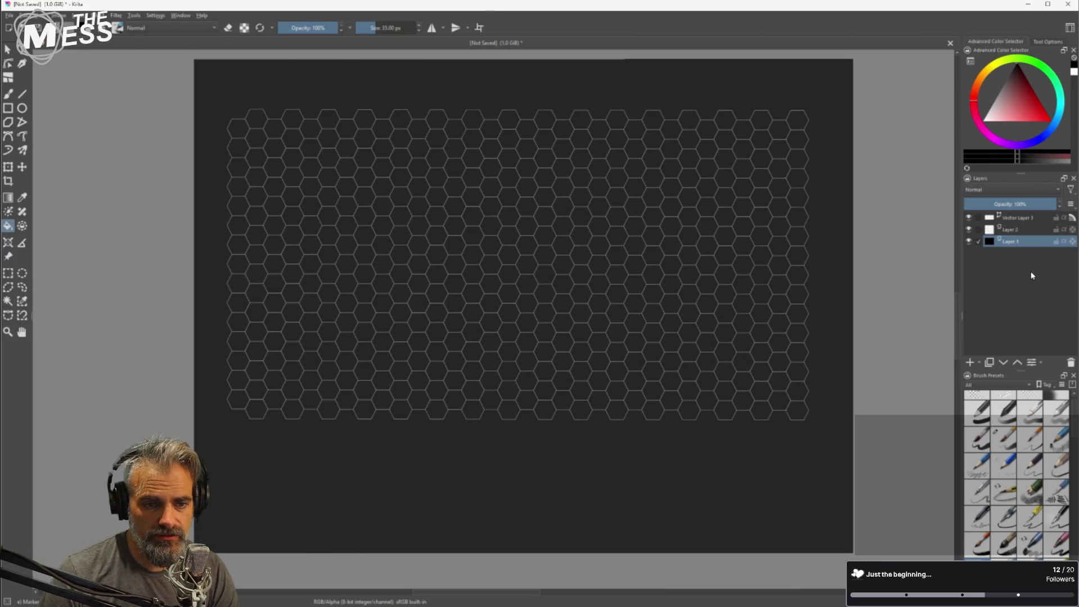
# Rename the hex grid's vector layer to 'Hexes'.
pyautogui.click(1016, 219)
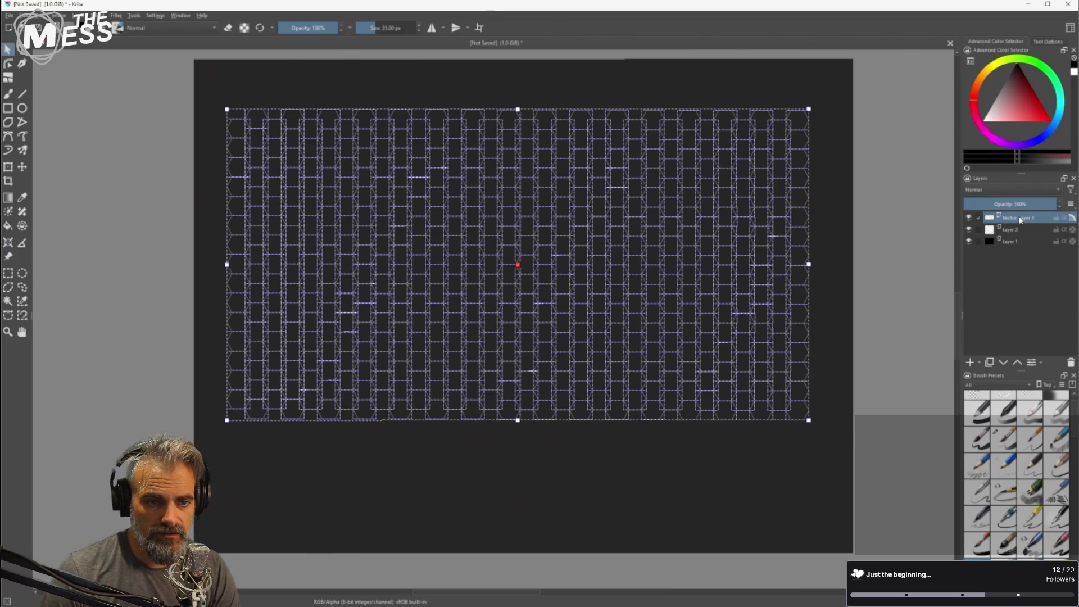
pyautogui.doubleClick(1020, 219)
pyautogui.write('Hexes')
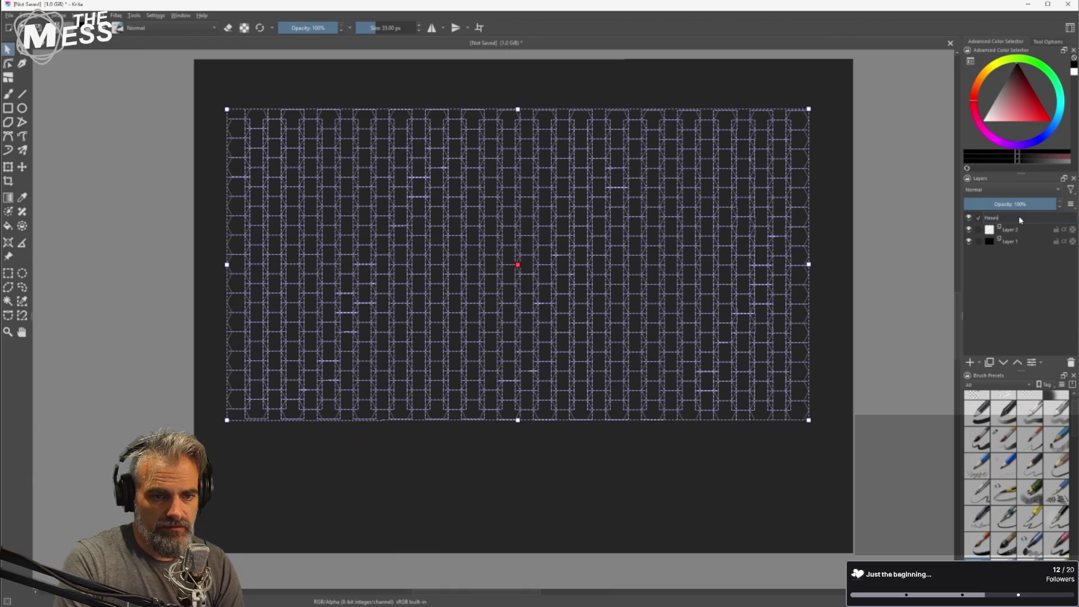
pyautogui.press('Return')
# Delete the spare Paint Layer 3 and Layer 2.
pyautogui.click(1018, 229)
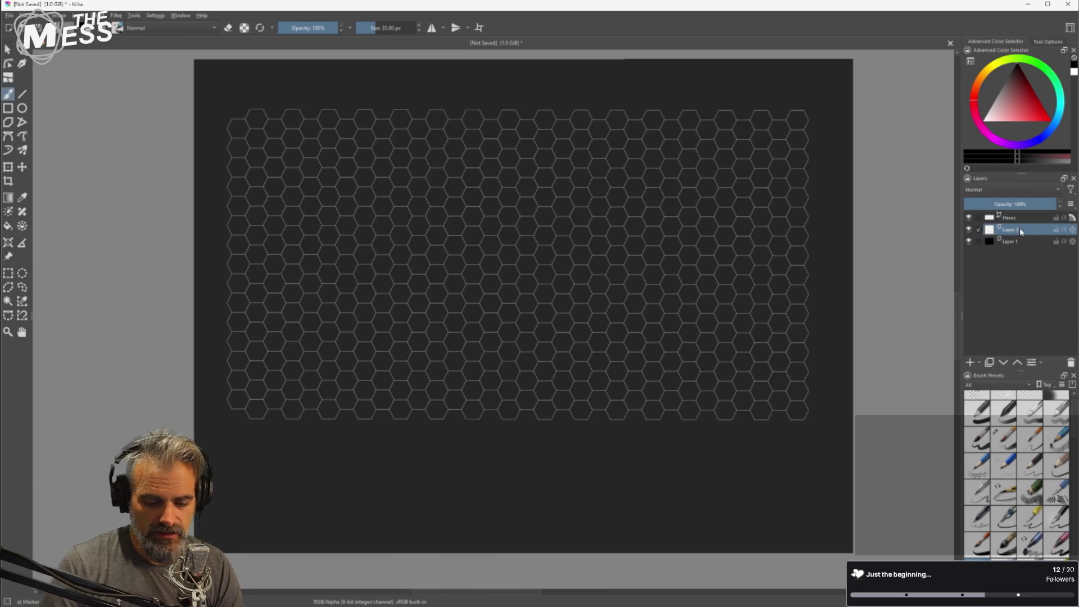
pyautogui.click(969, 362)
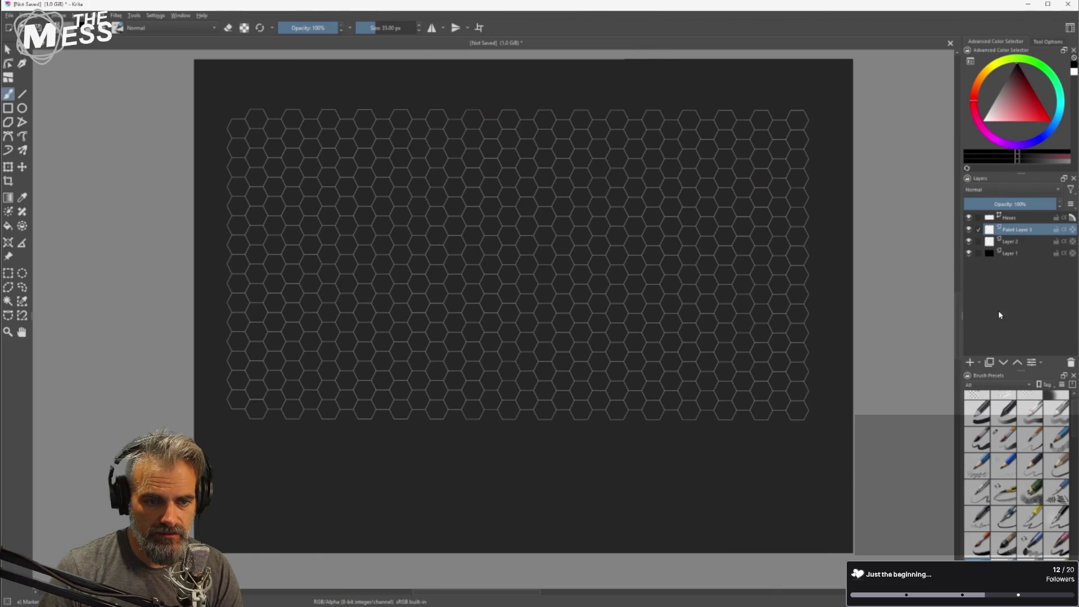
pyautogui.rightClick(1018, 235)
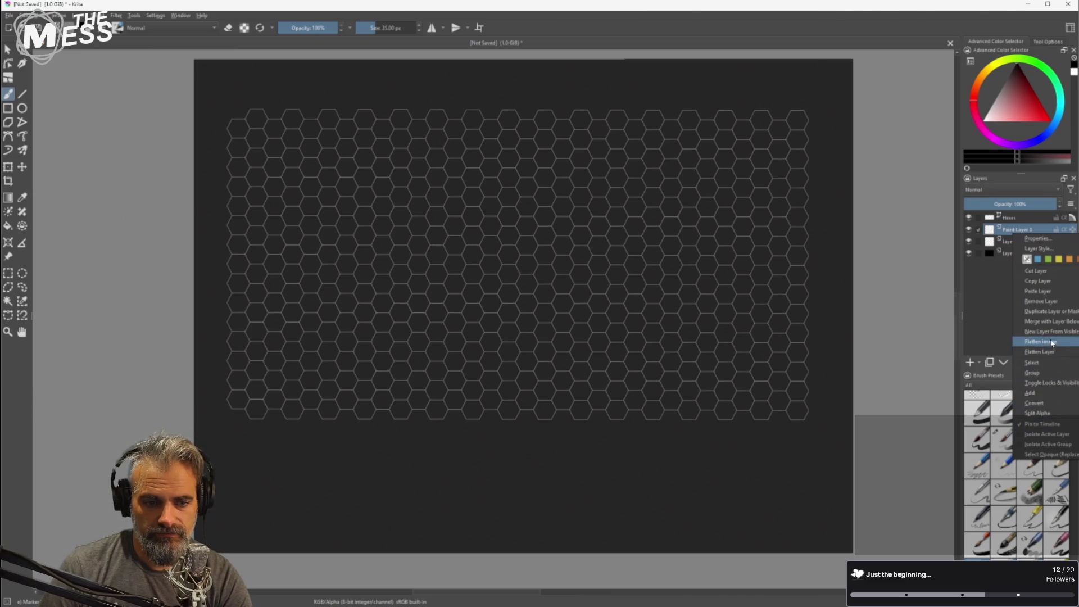
pyautogui.click(1060, 302)
pyautogui.rightClick(1014, 228)
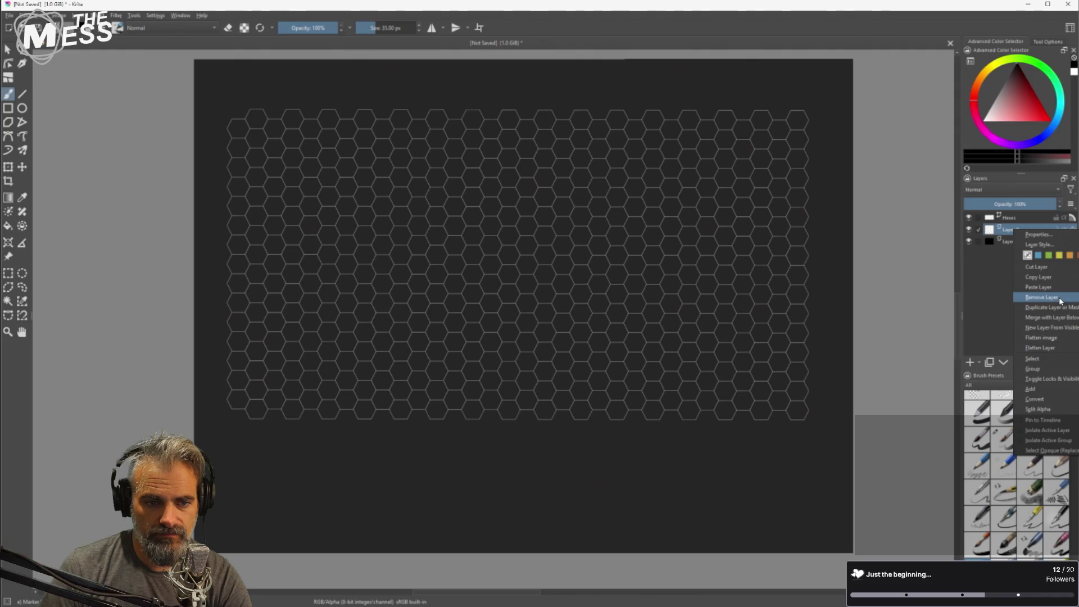
pyautogui.click(1060, 301)
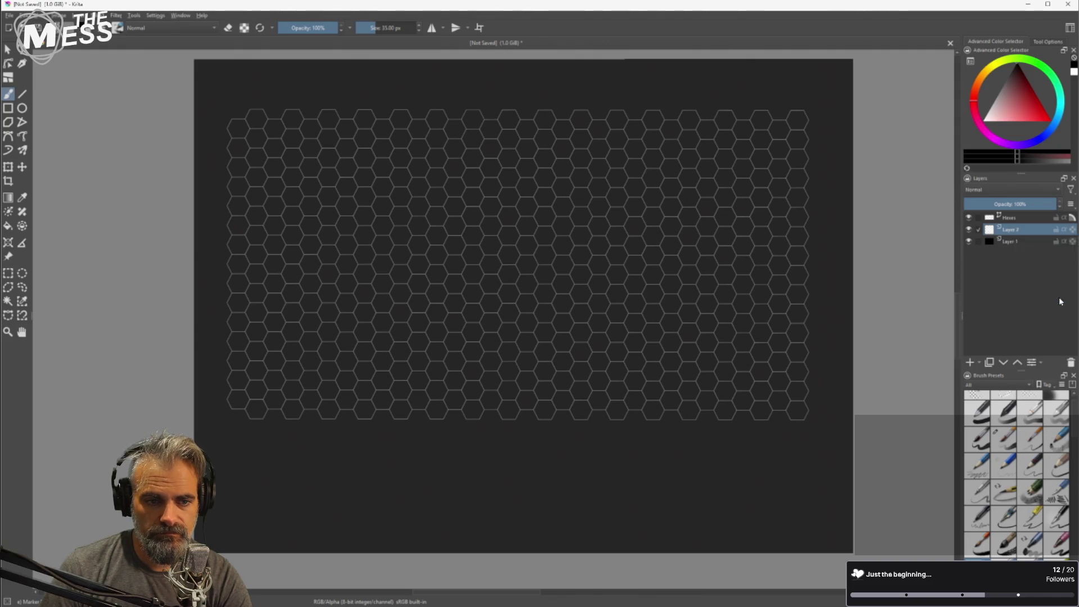
# Add a vector layer above Hexes and name it 'Epochs'.
pyautogui.click(980, 365)
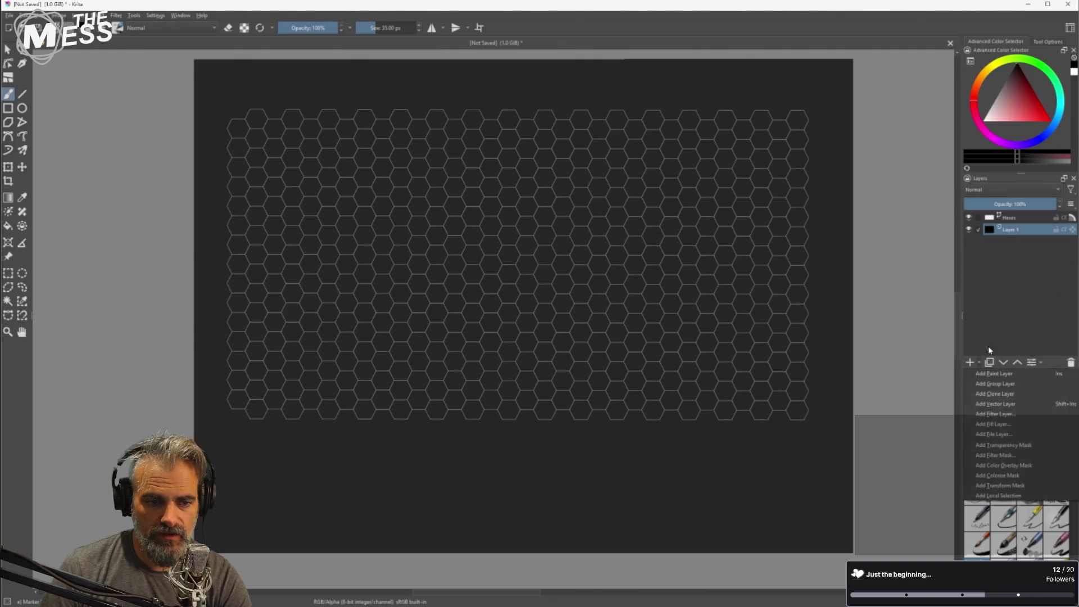
pyautogui.click(1018, 405)
pyautogui.moveTo(1020, 231); pyautogui.dragTo(1024, 213)
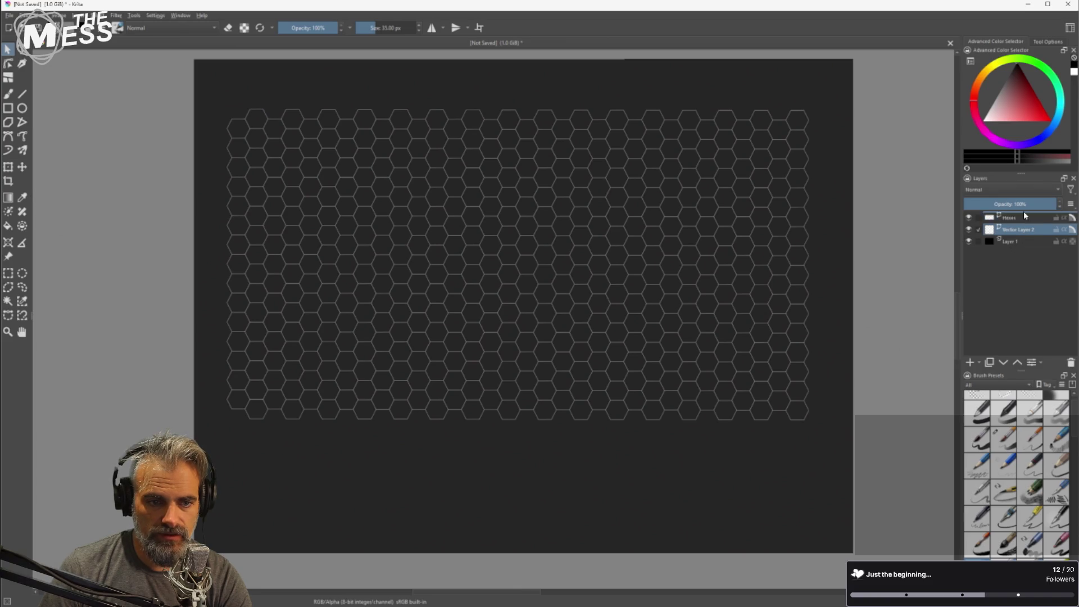
pyautogui.doubleClick(1012, 219)
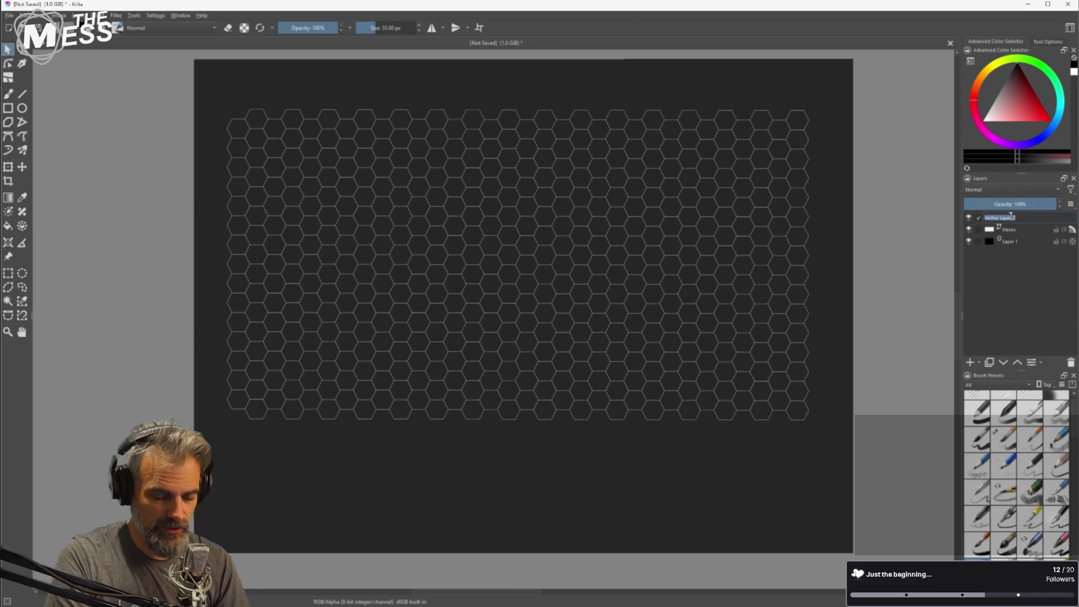
pyautogui.write('tpochs')
pyautogui.press('Return')
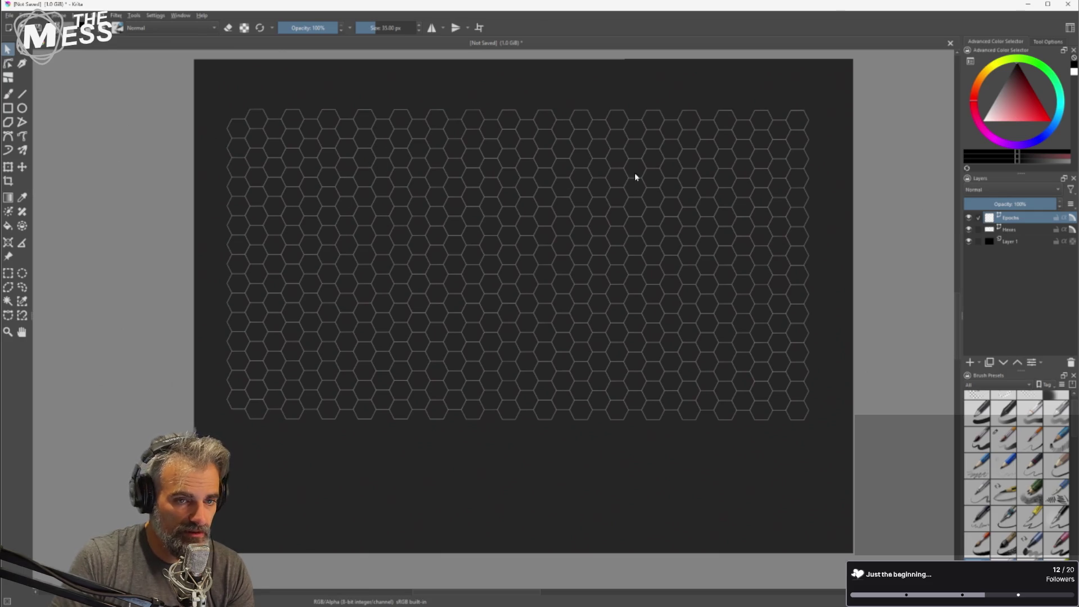
# Choose the Line tool with a bright red drawing colour.
pyautogui.click(22, 94)
pyautogui.moveTo(989, 113); pyautogui.dragTo(1037, 108)
pyautogui.moveTo(1058, 99)
pyautogui.mouseDown()
pyautogui.moveTo(1038, 96)
pyautogui.moveTo(1047, 113)
pyautogui.mouseUp()
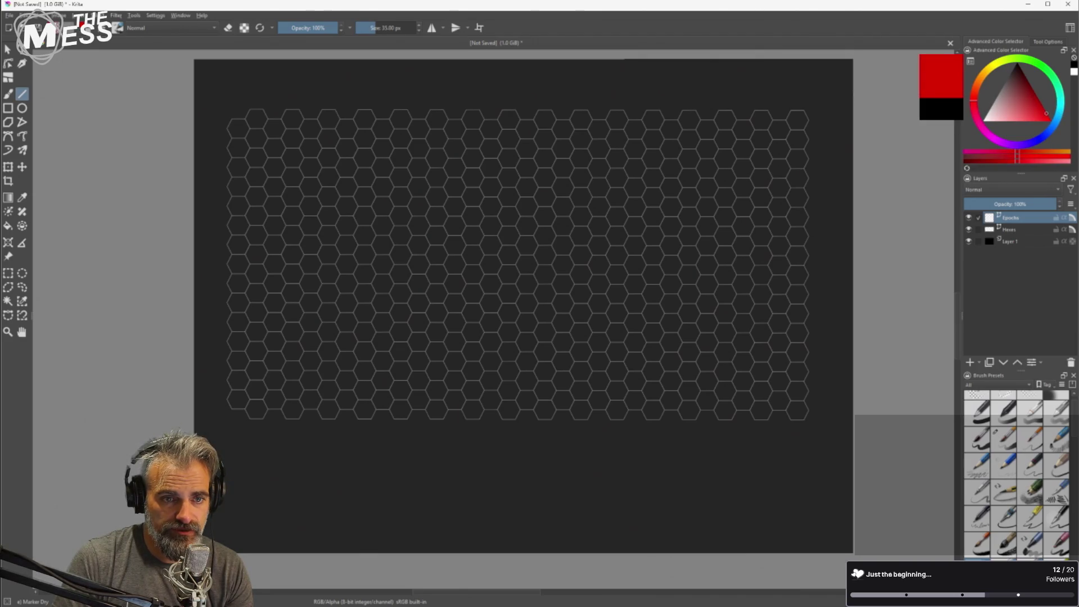
pyautogui.click(1048, 43)
pyautogui.click(1013, 45)
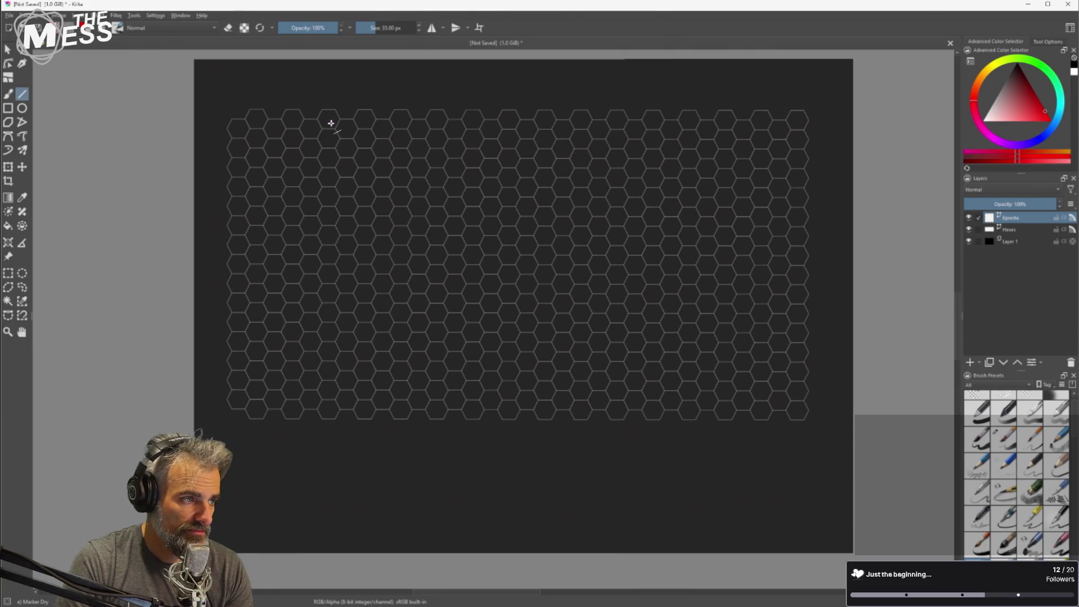
# Draw three vertical red lines splitting the hex grid into four sections.
pyautogui.moveTo(376, 93); pyautogui.dragTo(377, 435)
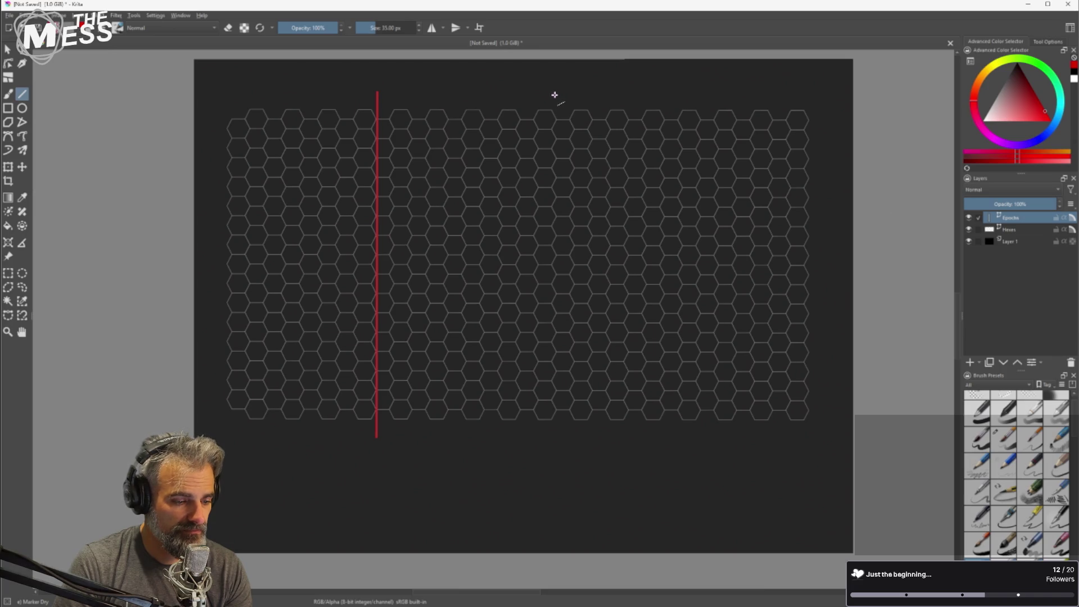
pyautogui.moveTo(554, 96); pyautogui.dragTo(557, 437)
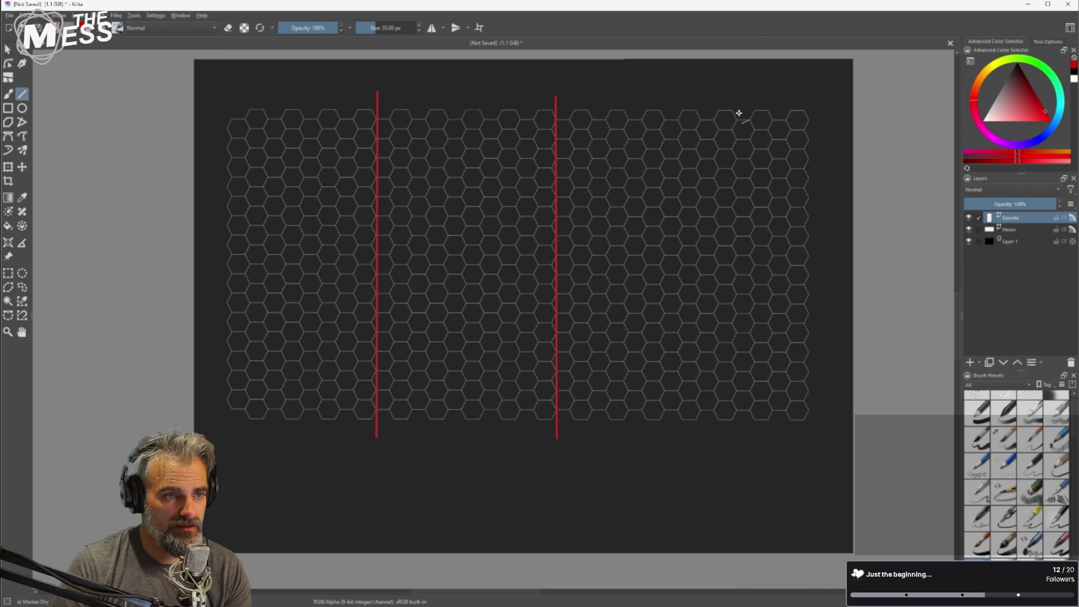
pyautogui.moveTo(735, 100); pyautogui.dragTo(720, 265)
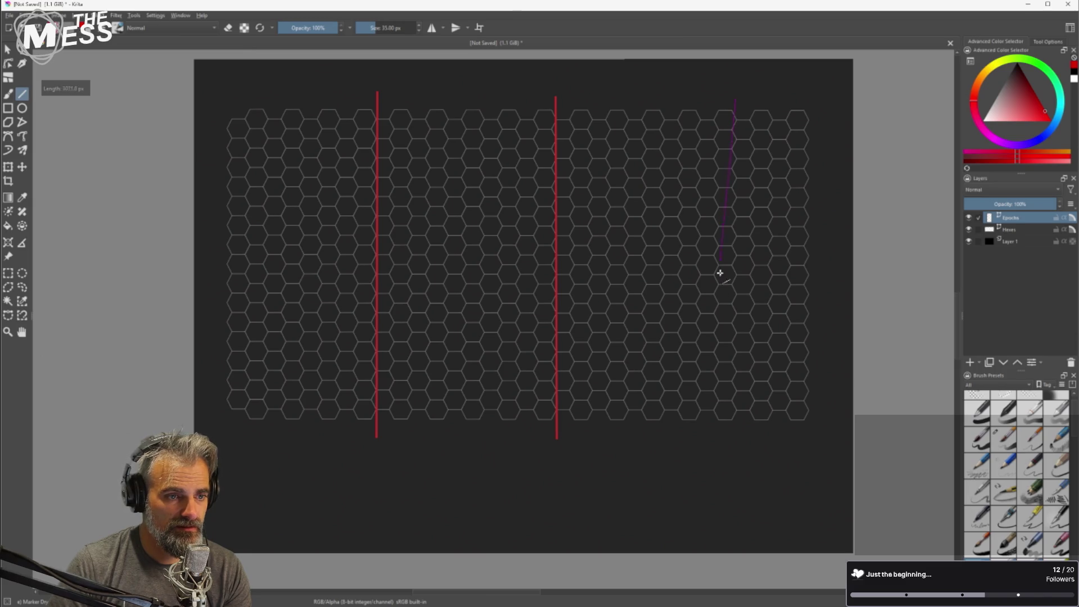
pyautogui.moveTo(736, 410); pyautogui.dragTo(736, 439)
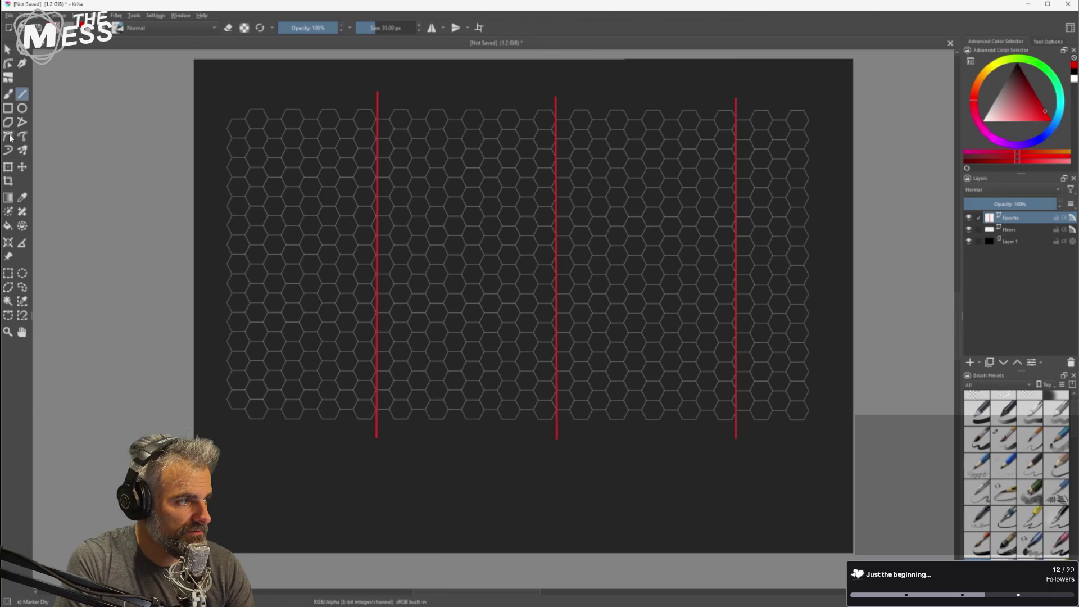
pyautogui.click(11, 138)
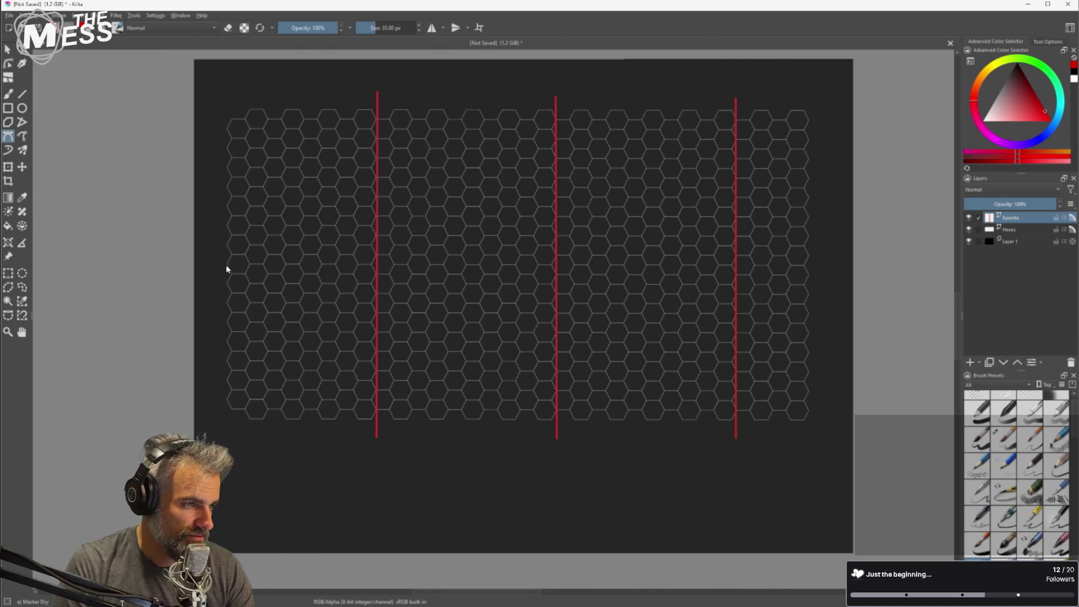
# Add a vector layer below Epochs and draw a blue horizontal line across the grid's middle.
pyautogui.click(980, 365)
pyautogui.click(991, 404)
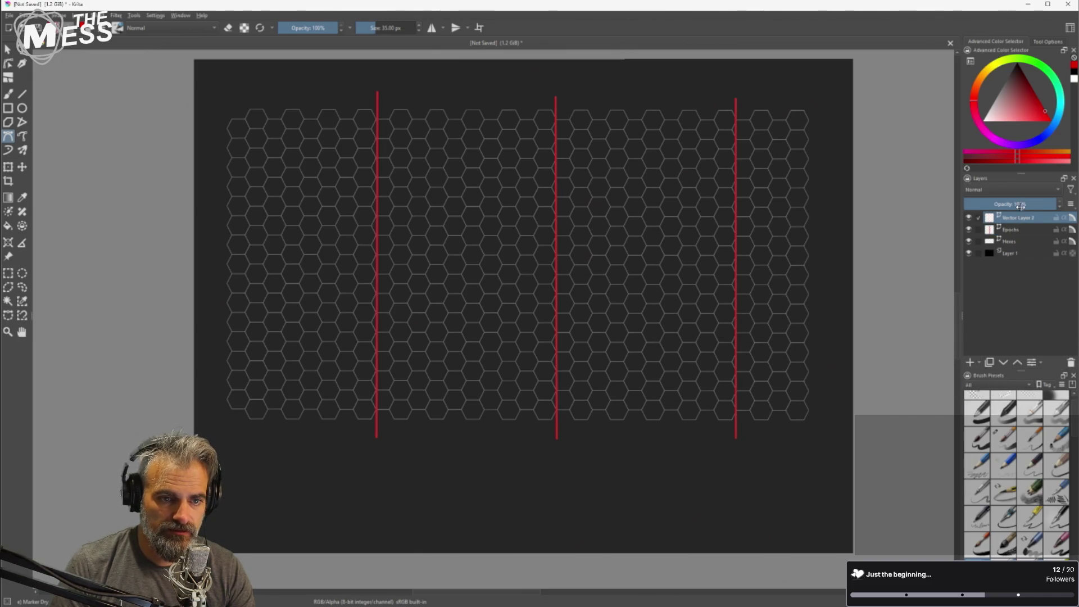
pyautogui.moveTo(1015, 218); pyautogui.dragTo(1015, 236)
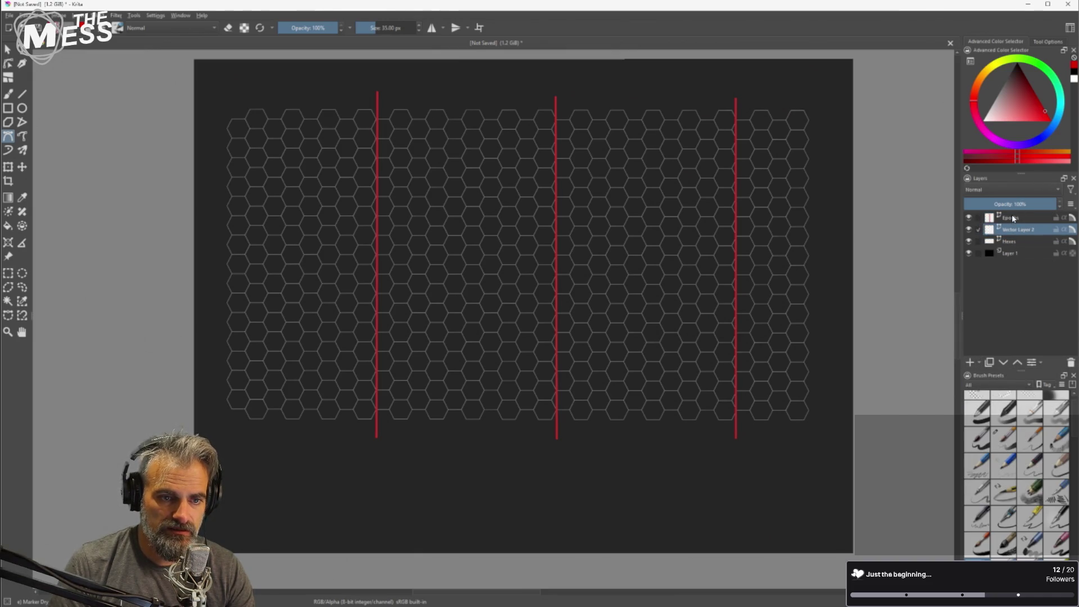
pyautogui.click(1051, 133)
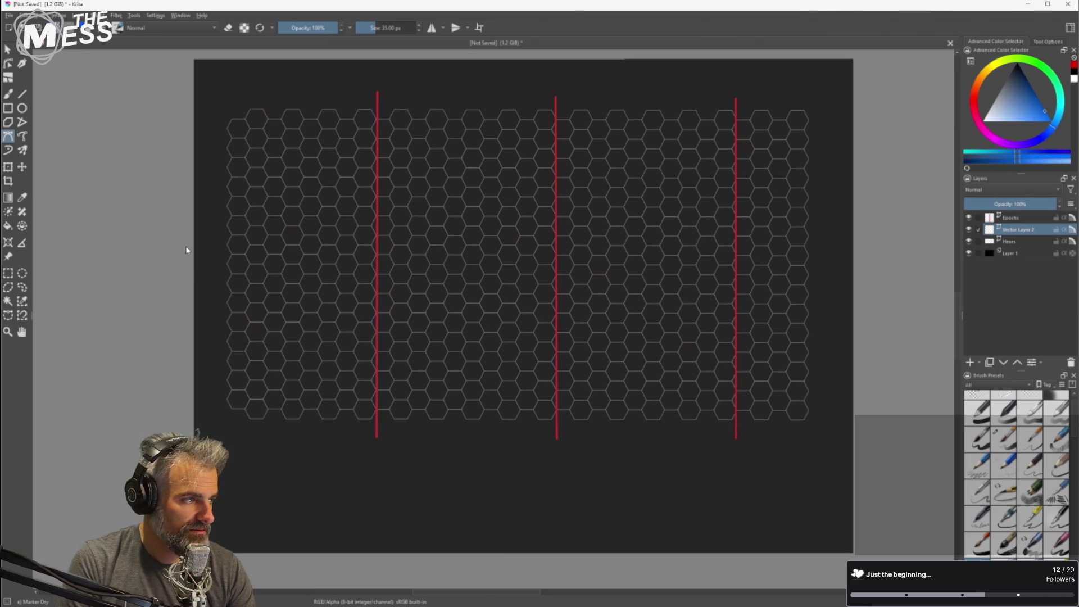
pyautogui.press('v')
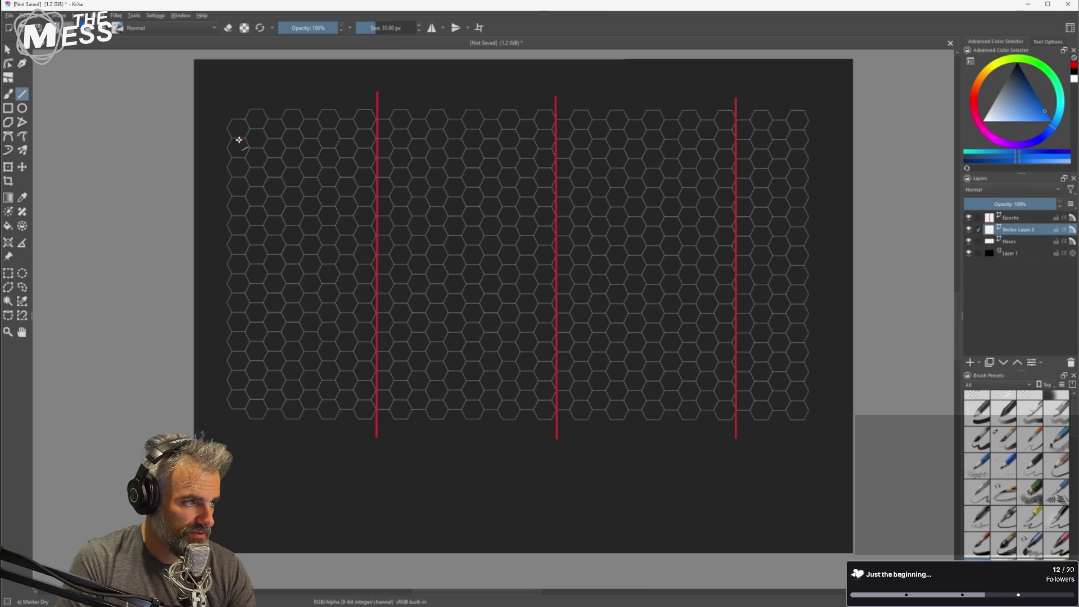
pyautogui.moveTo(226, 264)
pyautogui.mouseDown()
pyautogui.moveTo(837, 276)
pyautogui.moveTo(816, 266)
pyautogui.mouseUp()
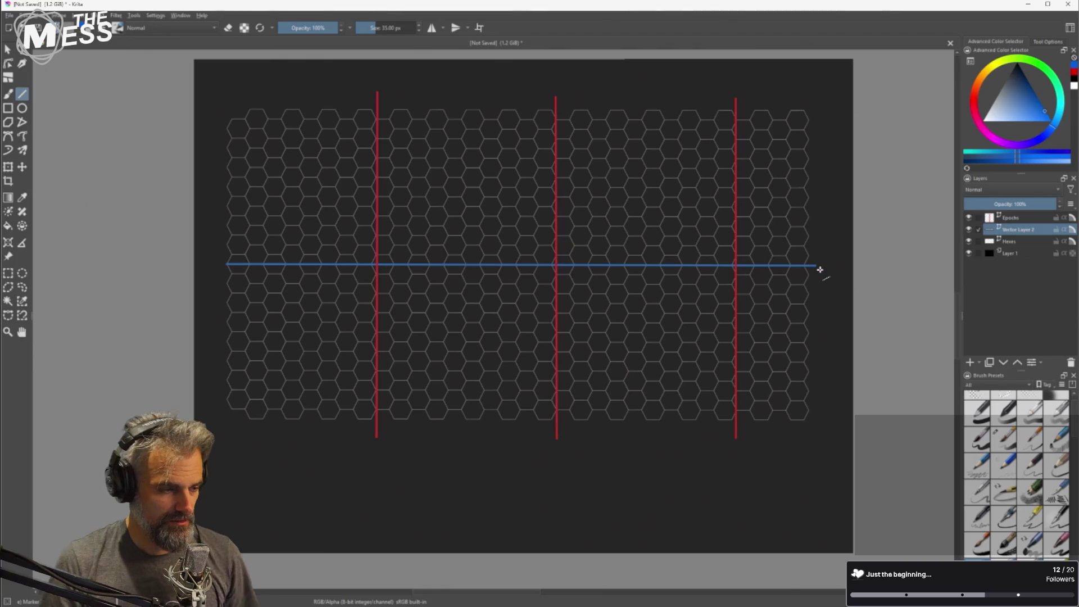
# Select the Epochs layer and set the Bezier Curve tool to red.
pyautogui.click(13, 138)
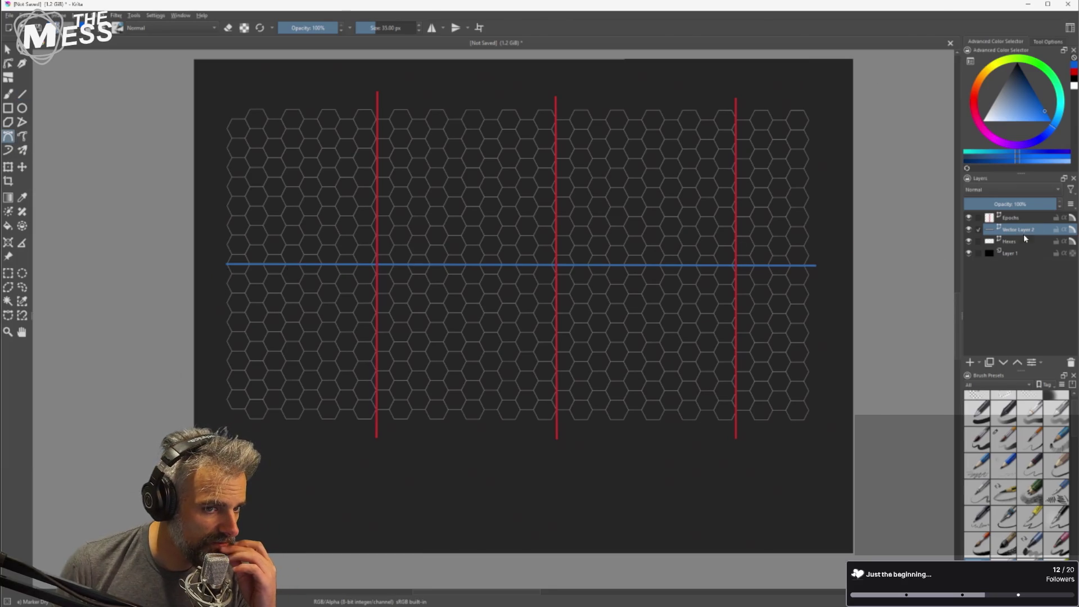
pyautogui.click(1016, 219)
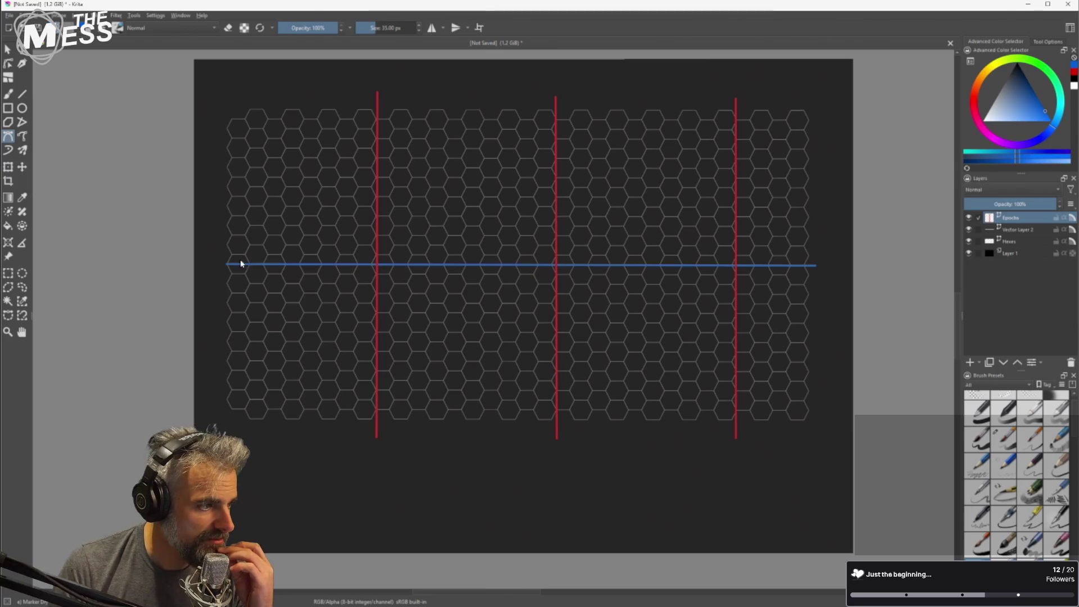
pyautogui.moveTo(972, 101); pyautogui.dragTo(973, 111)
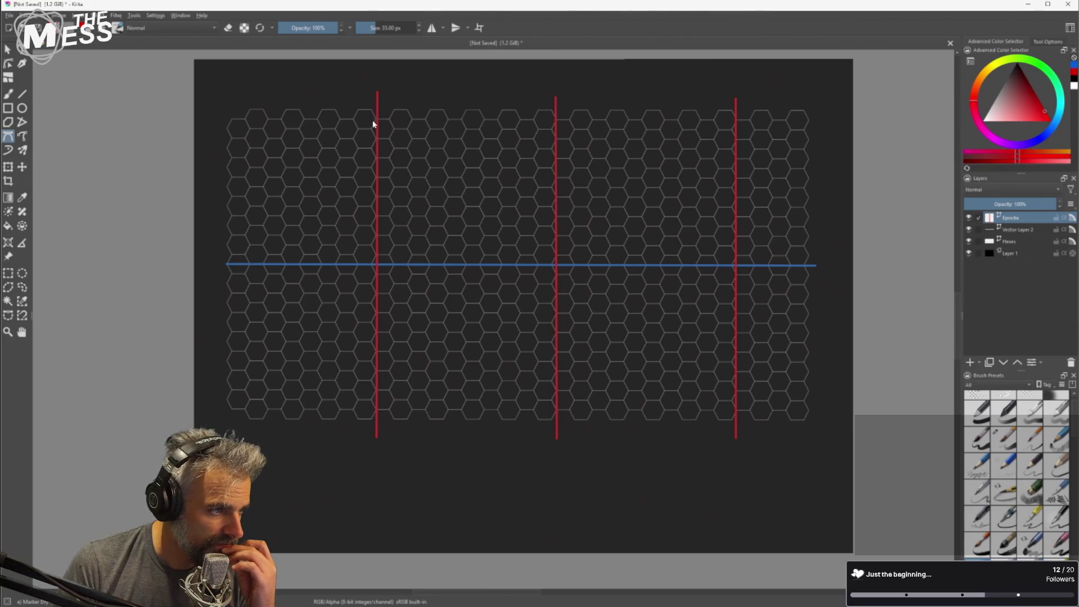
pyautogui.click(227, 264)
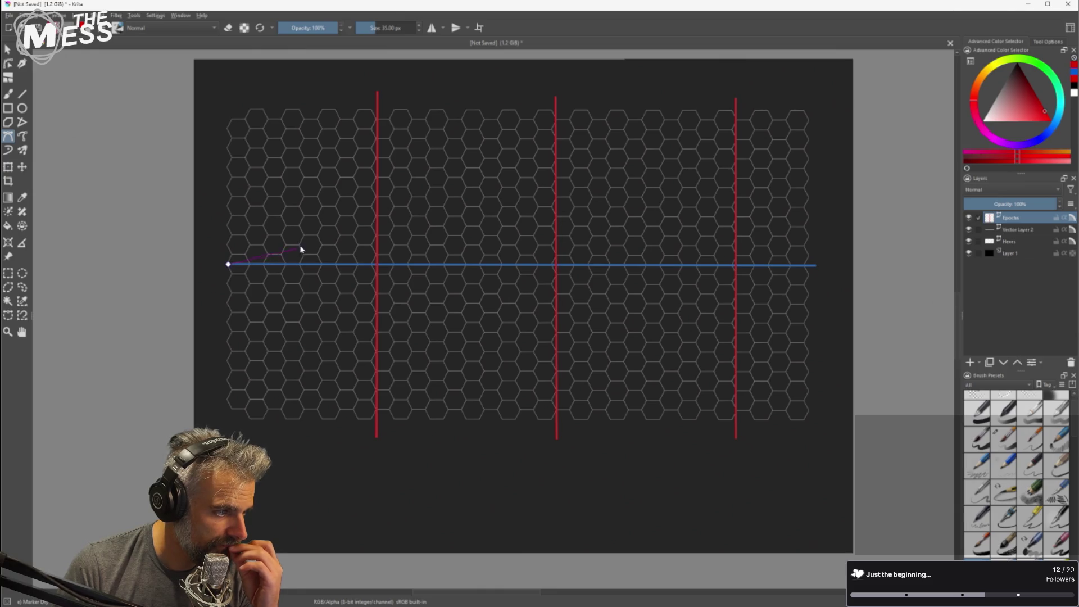
pyautogui.press('Escape')
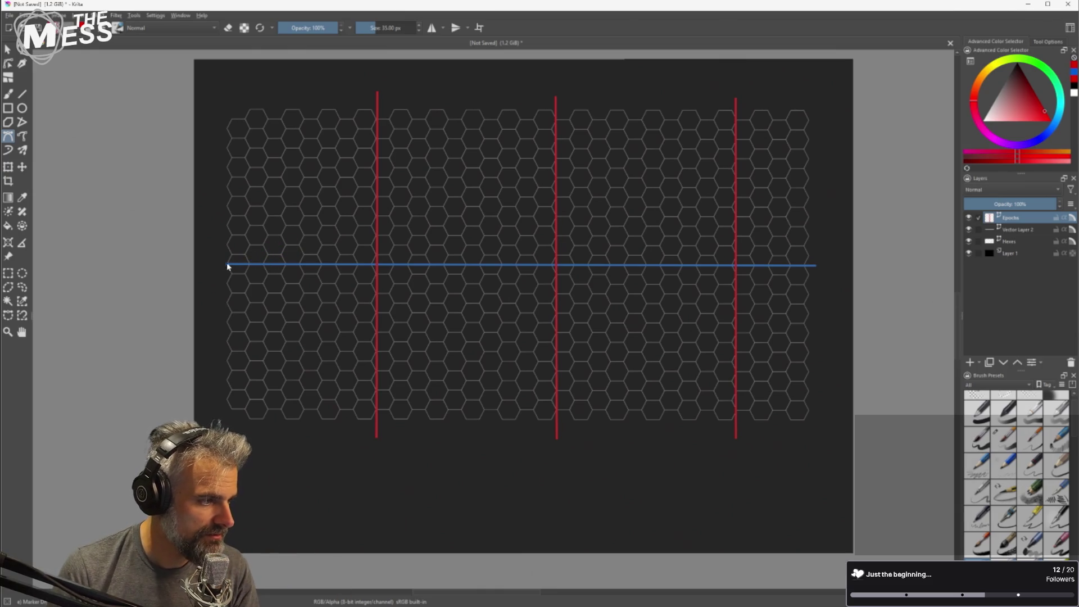
# Draw a red curve from the baseline's left end up to the first epoch line's top.
pyautogui.click(225, 265)
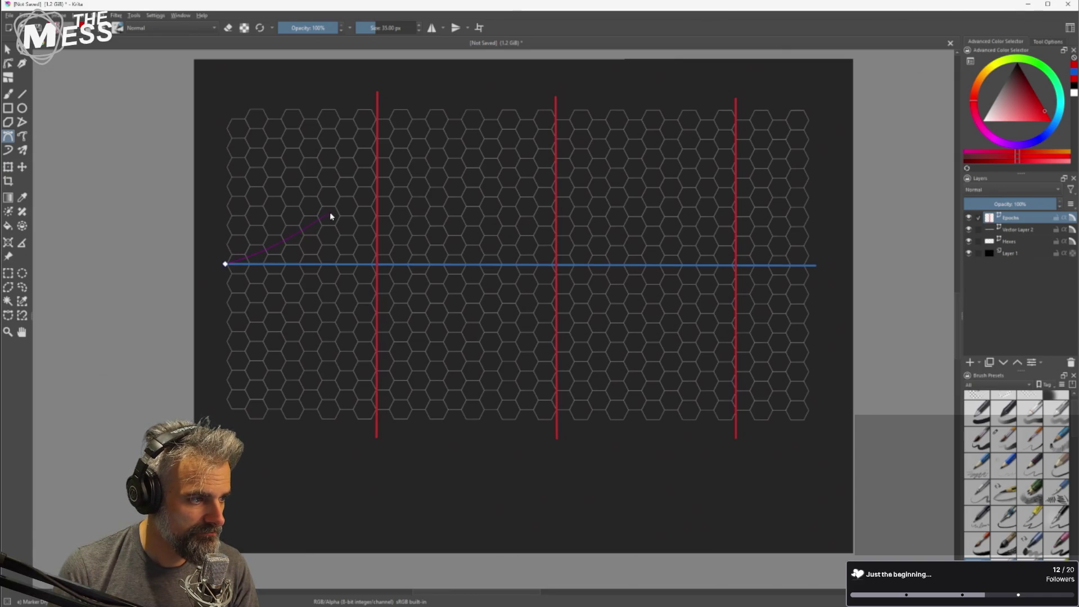
pyautogui.moveTo(357, 176); pyautogui.dragTo(357, 176)
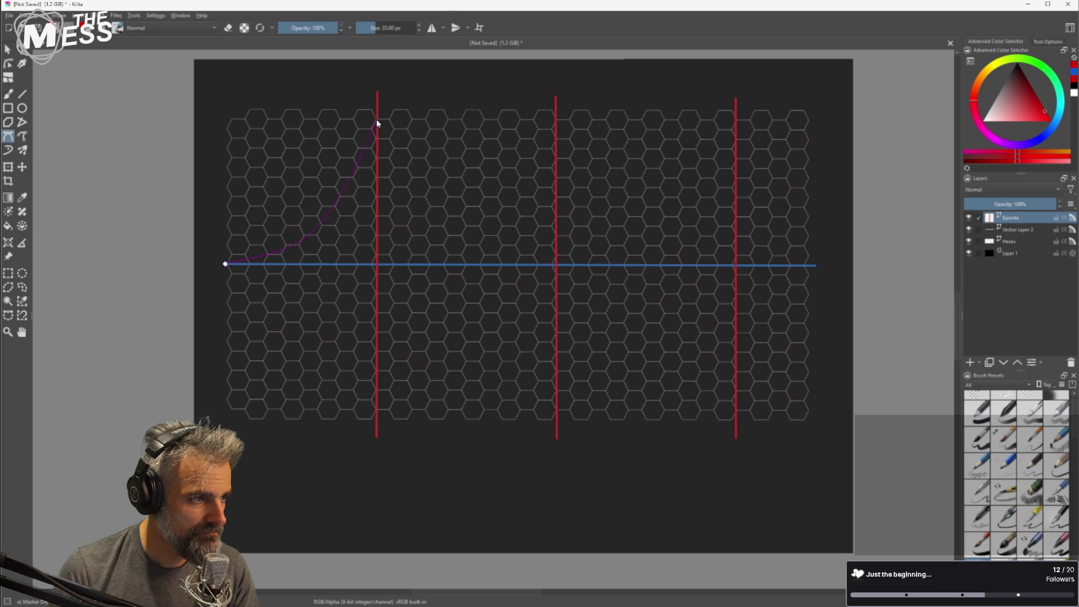
pyautogui.moveTo(380, 108); pyautogui.dragTo(382, 74)
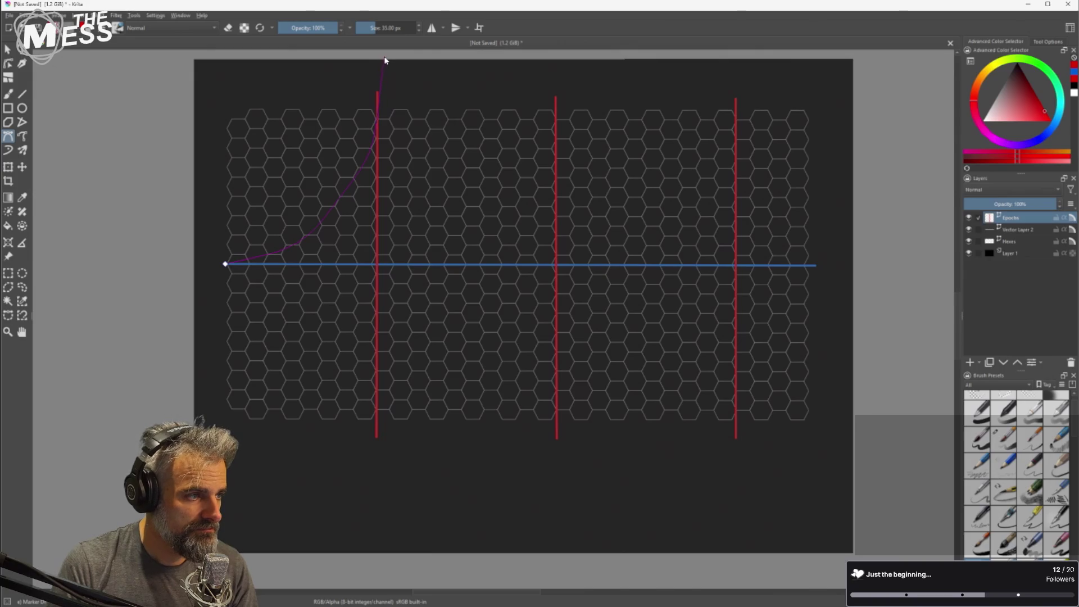
pyautogui.press('Return')
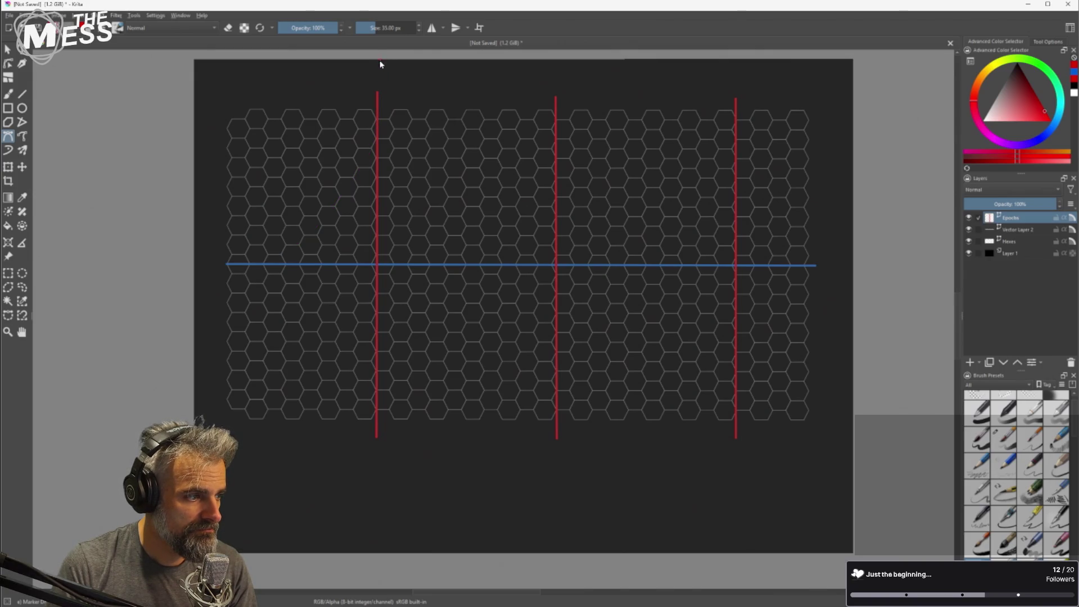
pyautogui.click(227, 264)
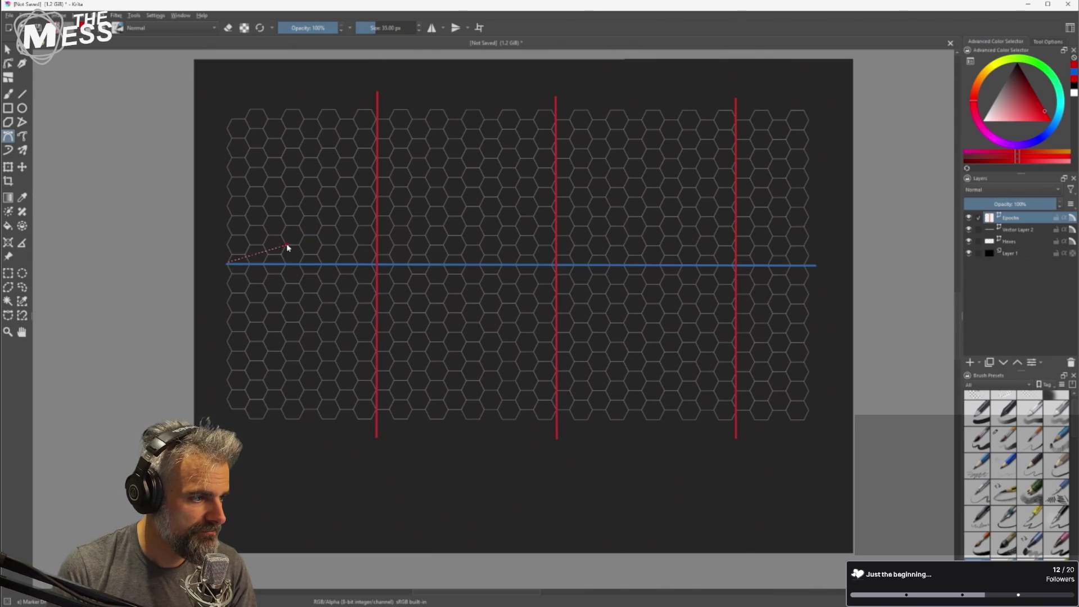
pyautogui.moveTo(332, 222)
pyautogui.mouseDown()
pyautogui.moveTo(360, 182)
pyautogui.moveTo(354, 193)
pyautogui.mouseUp()
pyautogui.moveTo(371, 164); pyautogui.dragTo(384, 73)
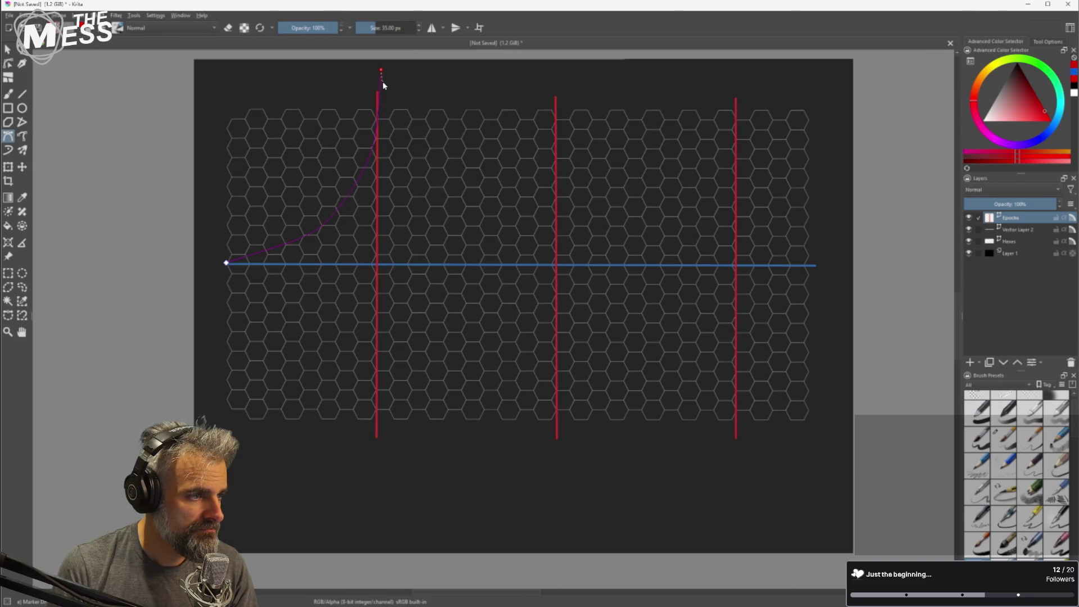
pyautogui.press('Return')
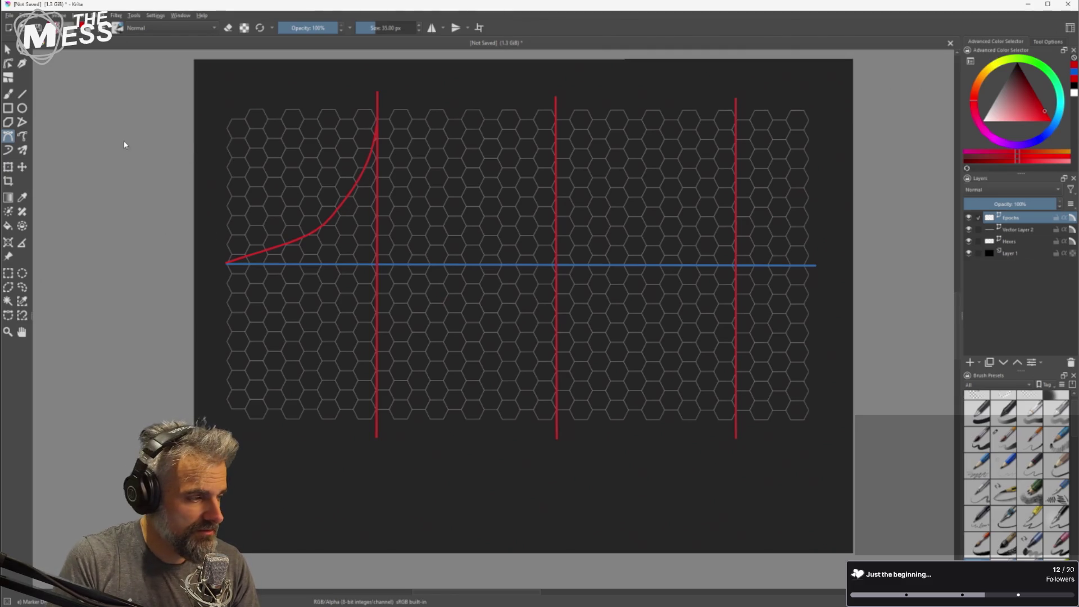
pyautogui.click(1051, 127)
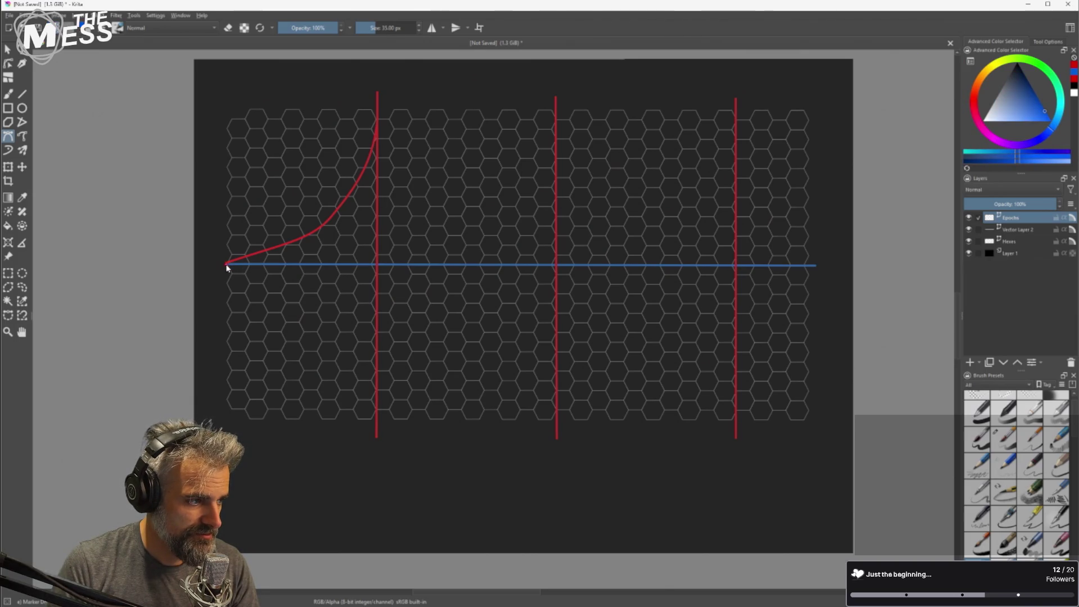
# Draw a blue curve from the baseline's left end up to the second epoch line.
pyautogui.moveTo(330, 241); pyautogui.dragTo(304, 251)
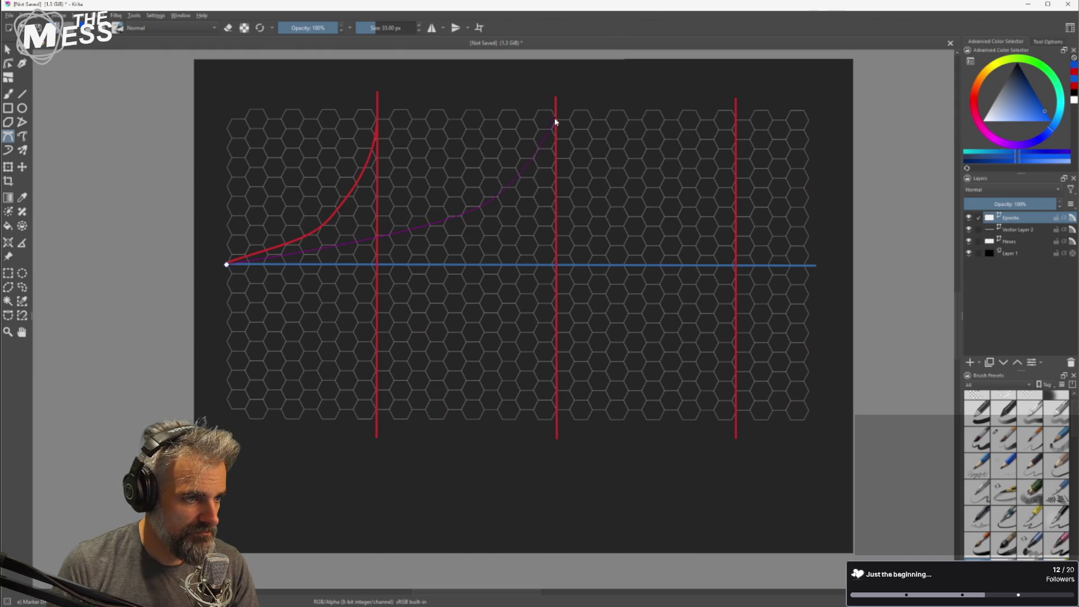
pyautogui.moveTo(560, 83); pyautogui.dragTo(563, 80)
pyautogui.press('Return')
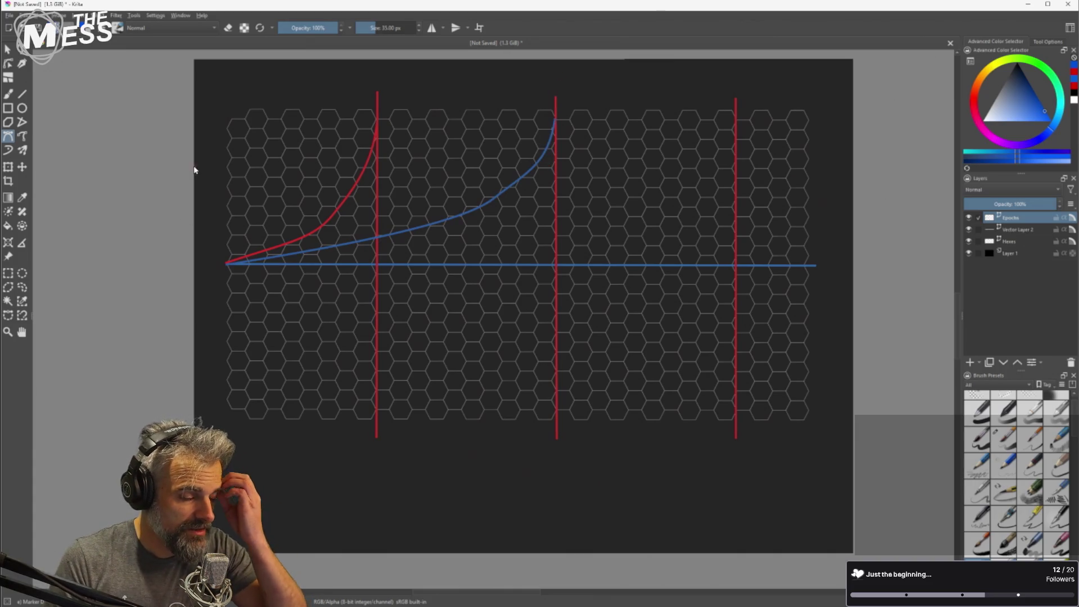
# Draw an orange curve rising from the baseline to the third epoch line.
pyautogui.moveTo(984, 72); pyautogui.dragTo(982, 76)
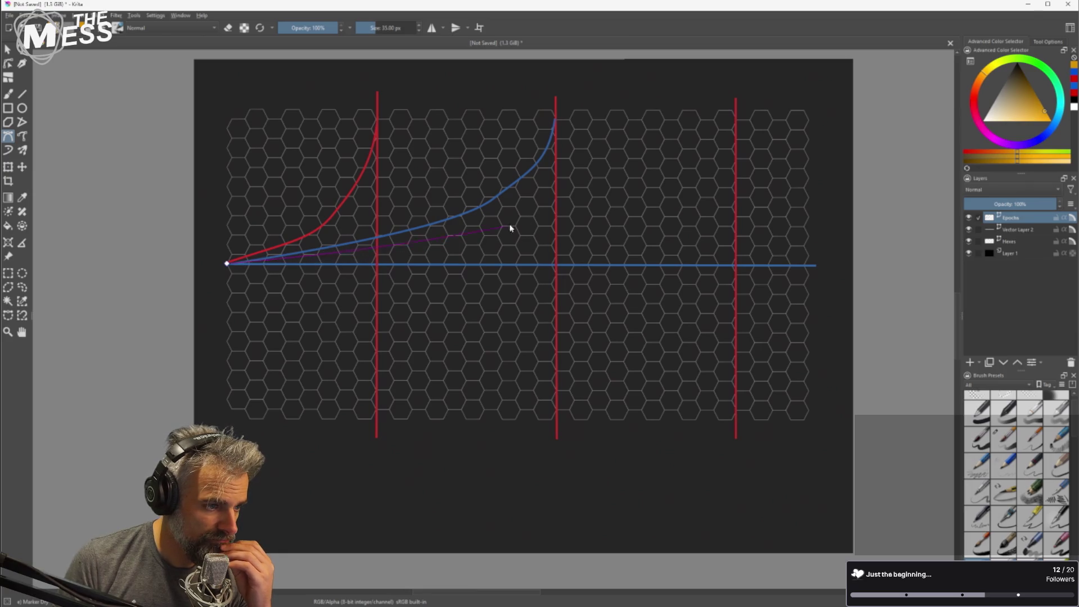
pyautogui.click(523, 229)
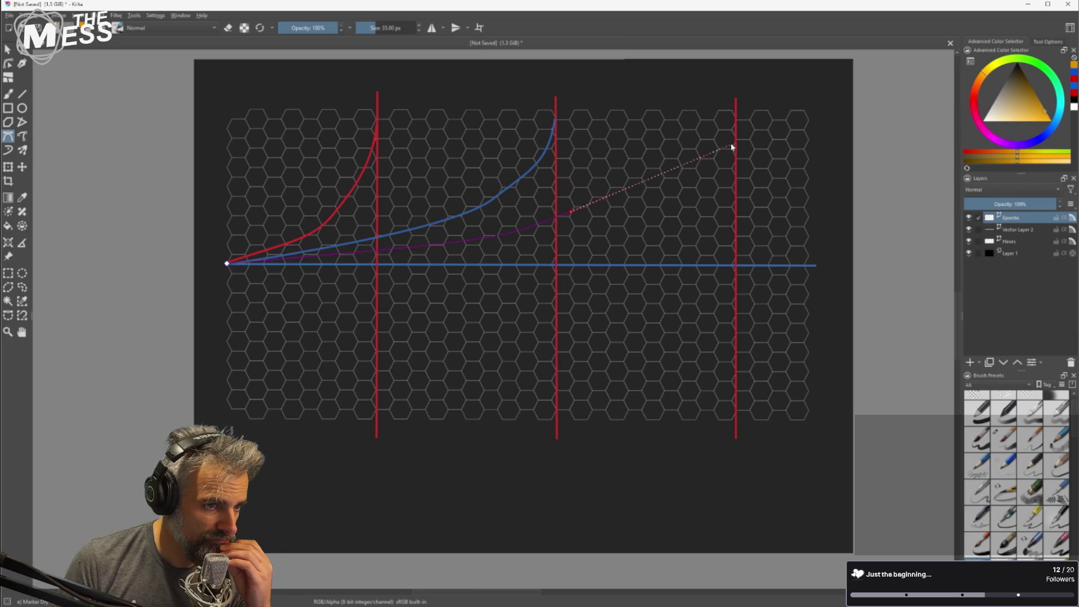
pyautogui.doubleClick(735, 121)
pyautogui.moveTo(737, 122); pyautogui.dragTo(744, 69)
pyautogui.press('Return')
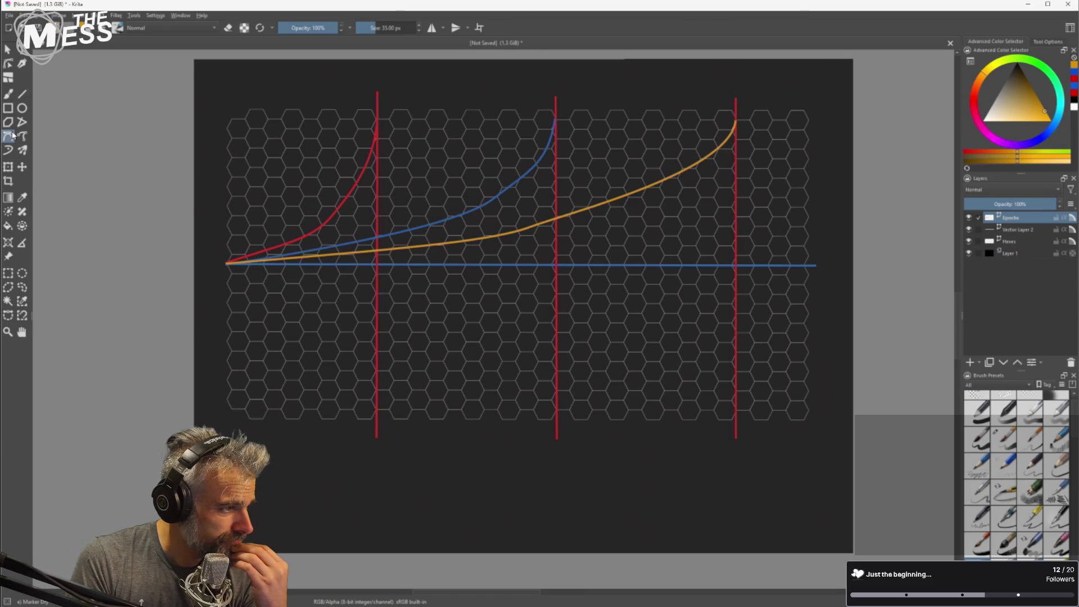
pyautogui.click(8, 63)
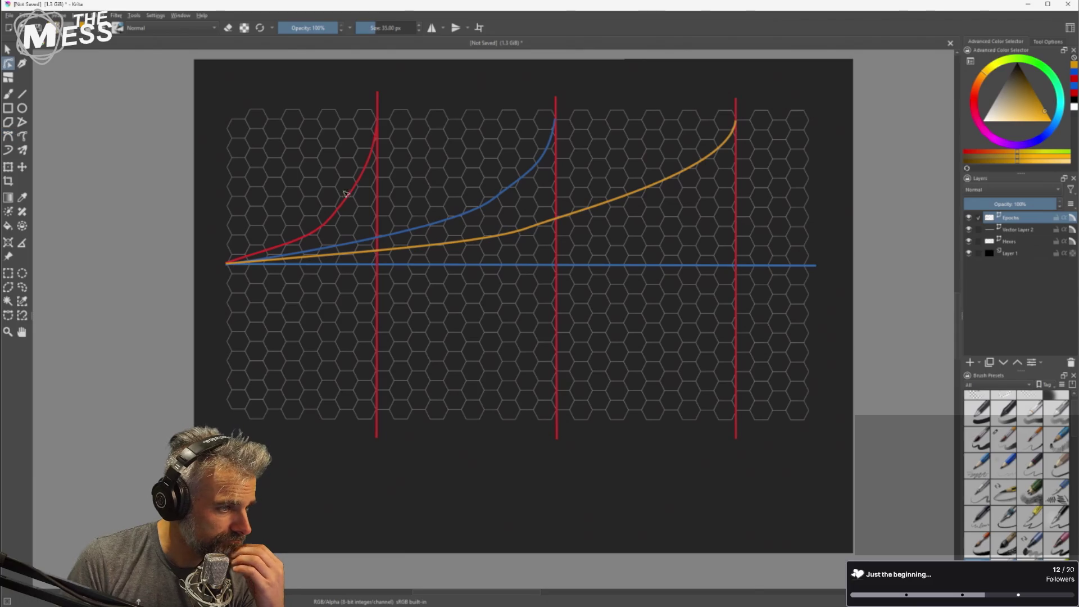
# Nudge a red curve node upward, then browse Save As to QSync - The Mess > Projects > Board game.
pyautogui.click(338, 221)
pyautogui.moveTo(336, 217)
pyautogui.mouseDown()
pyautogui.moveTo(339, 203)
pyautogui.moveTo(334, 211)
pyautogui.mouseUp()
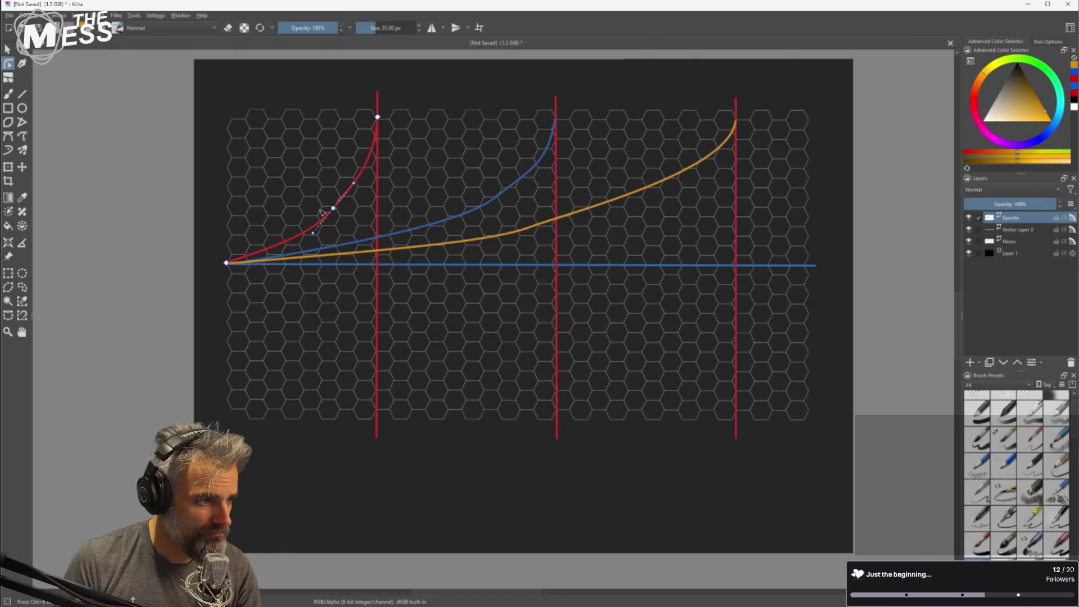
pyautogui.click(9, 15)
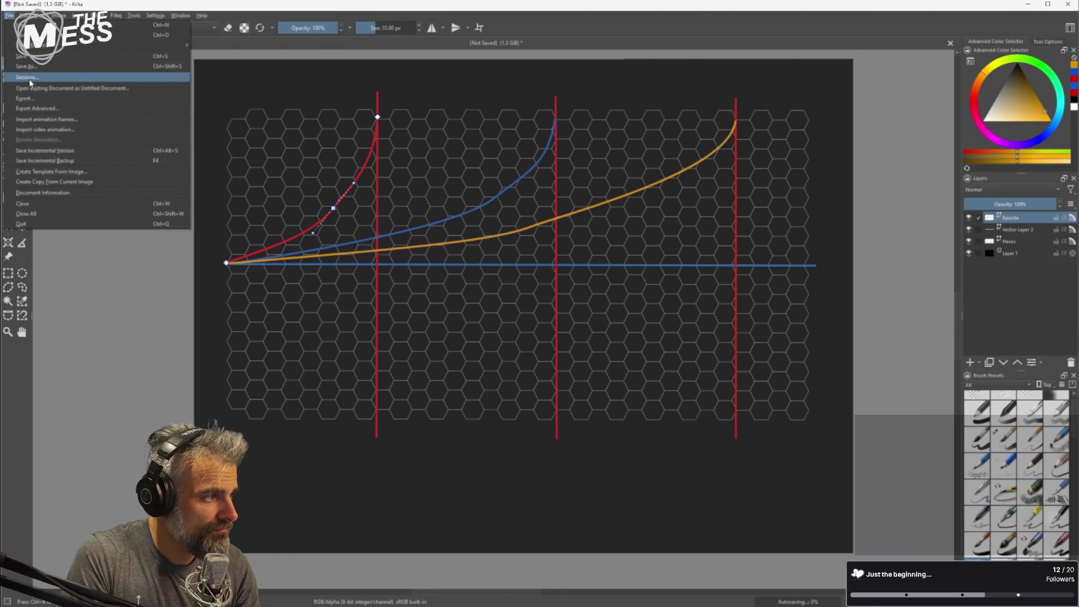
pyautogui.click(44, 67)
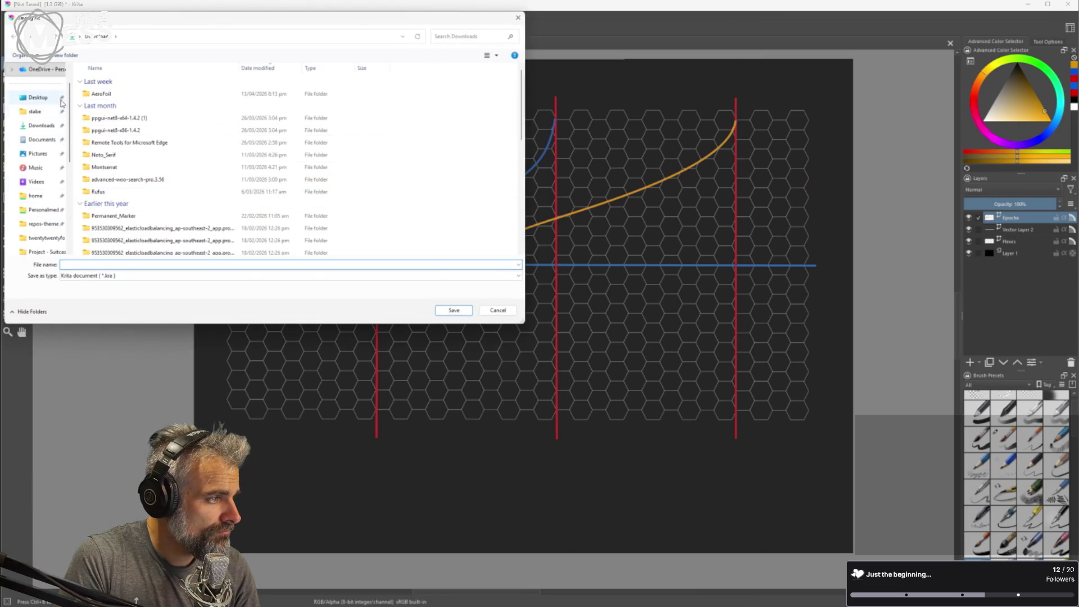
pyautogui.scroll(-3, 61, 159)
pyautogui.click(36, 167)
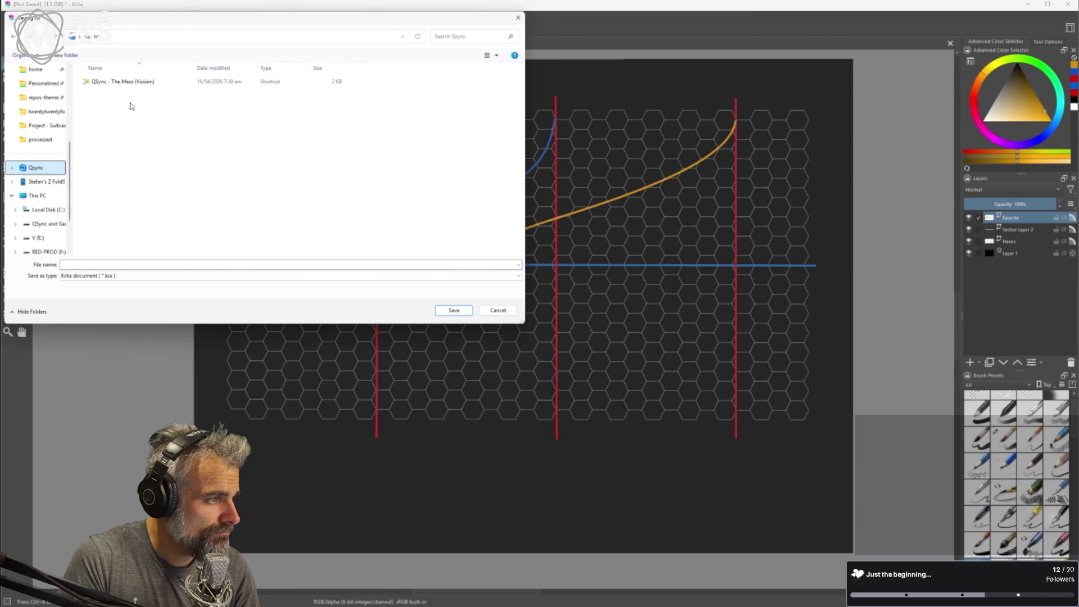
pyautogui.click(115, 84)
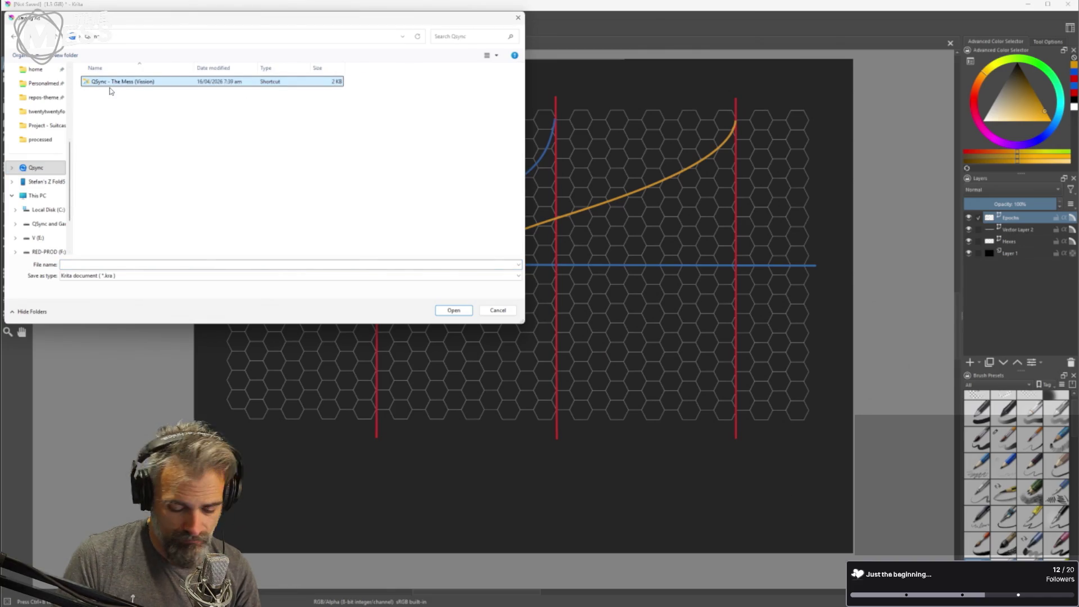
pyautogui.doubleClick(111, 84)
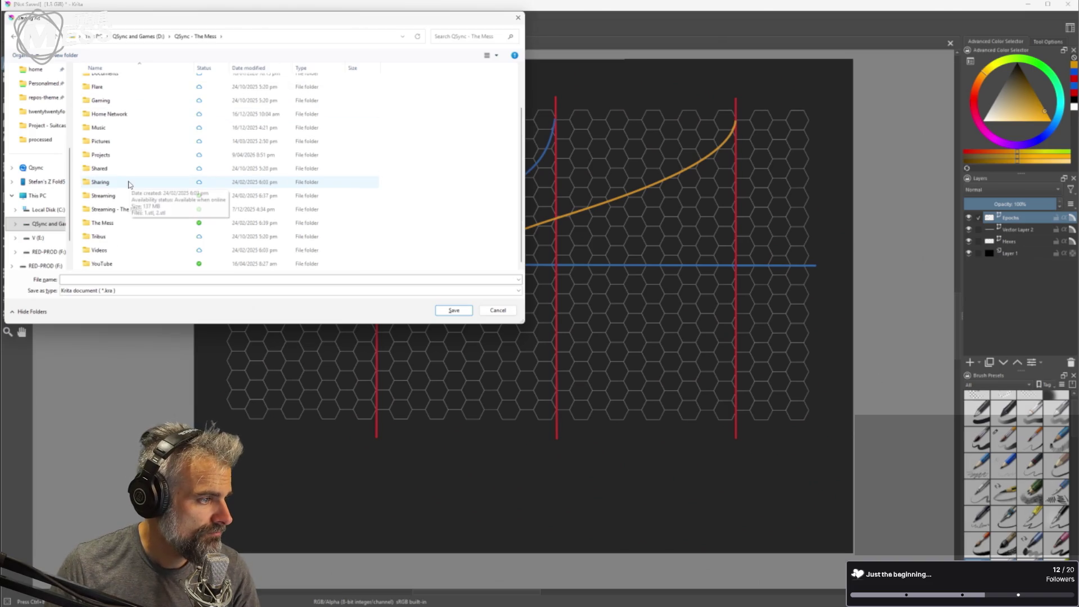
pyautogui.doubleClick(113, 155)
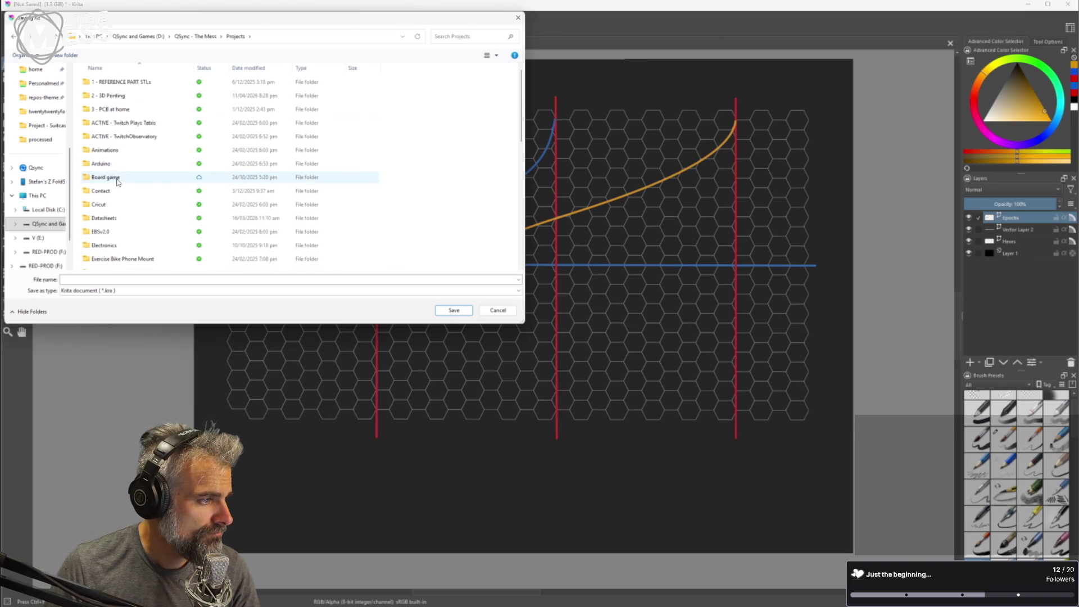
pyautogui.doubleClick(118, 179)
# Save the file as 'Concept Board' in that folder.
pyautogui.click(158, 278)
pyautogui.write('C')
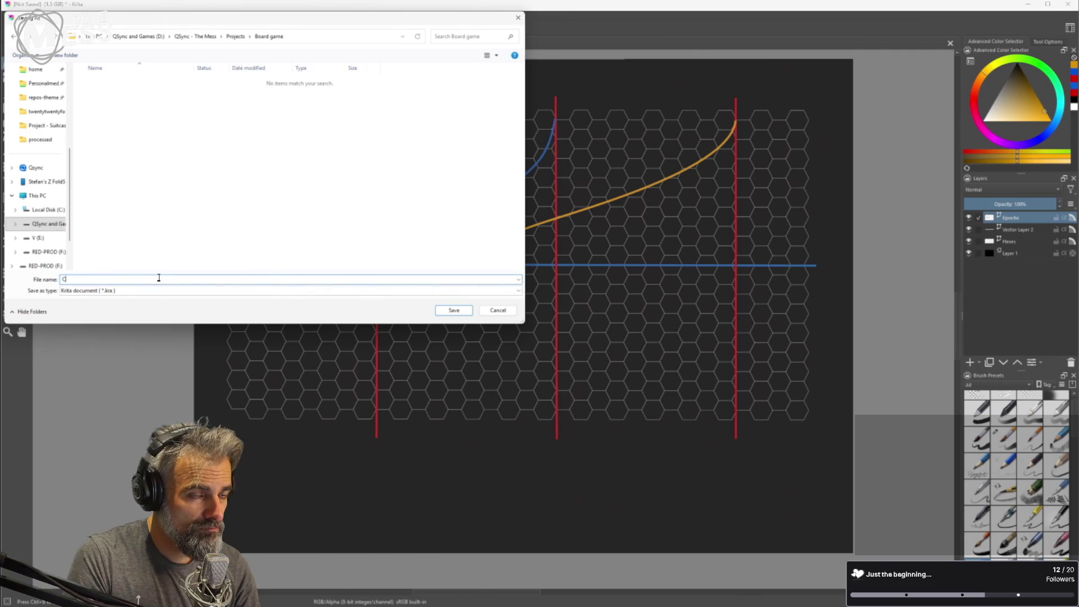
pyautogui.write('oncept Boar')
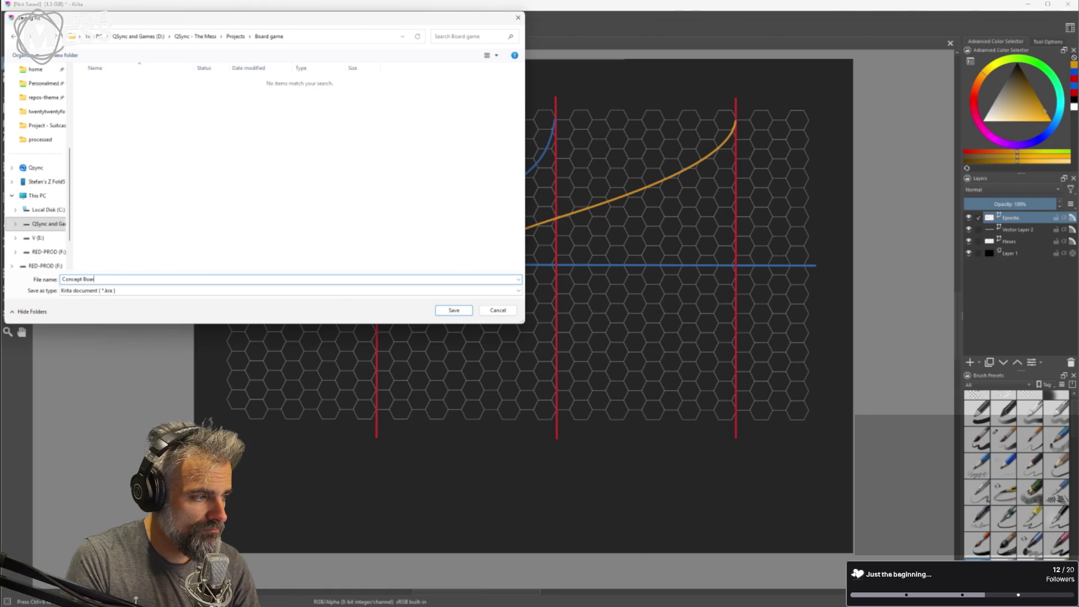
pyautogui.press('Return')
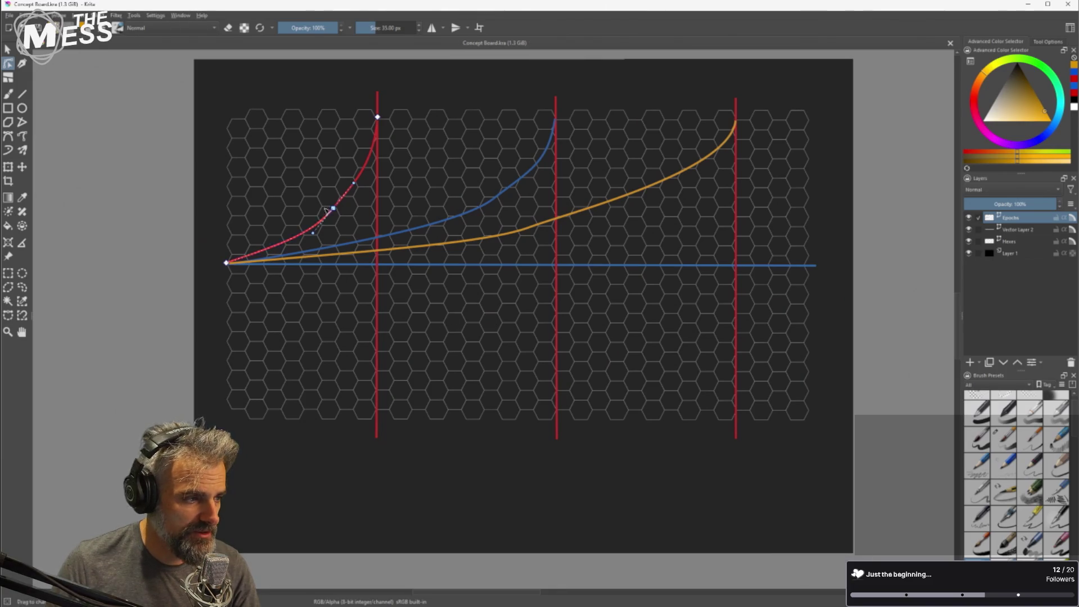
# Zoom in on the red growth curve and drag its node and handles to smooth its lower bend.
pyautogui.scroll(5, 329, 214)
pyautogui.scroll(3, 346, 246)
pyautogui.scroll(-10, 699, 320)
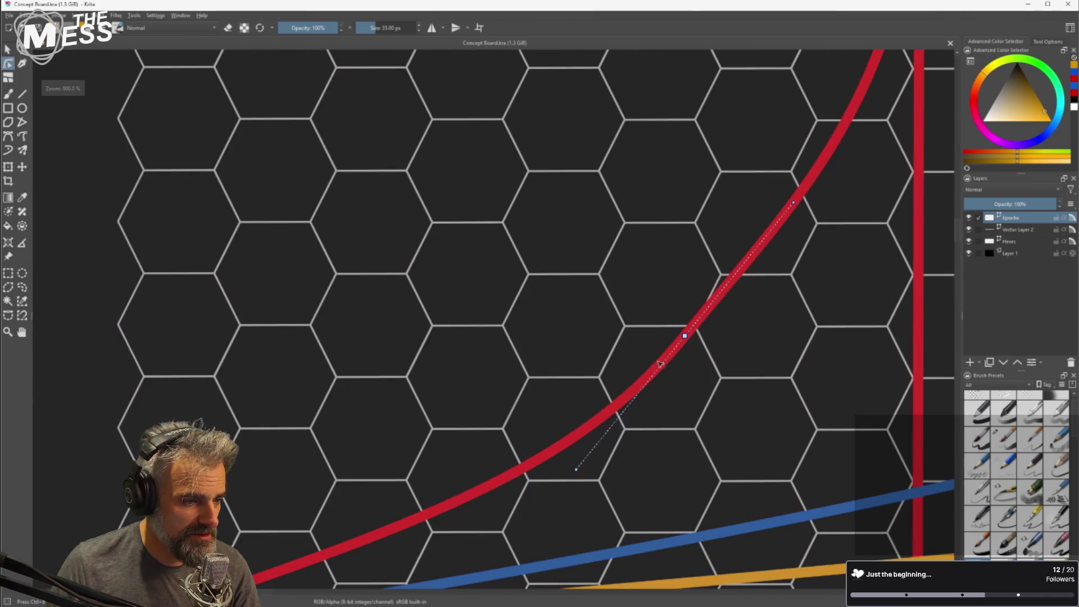
pyautogui.scroll(3, 786, 382)
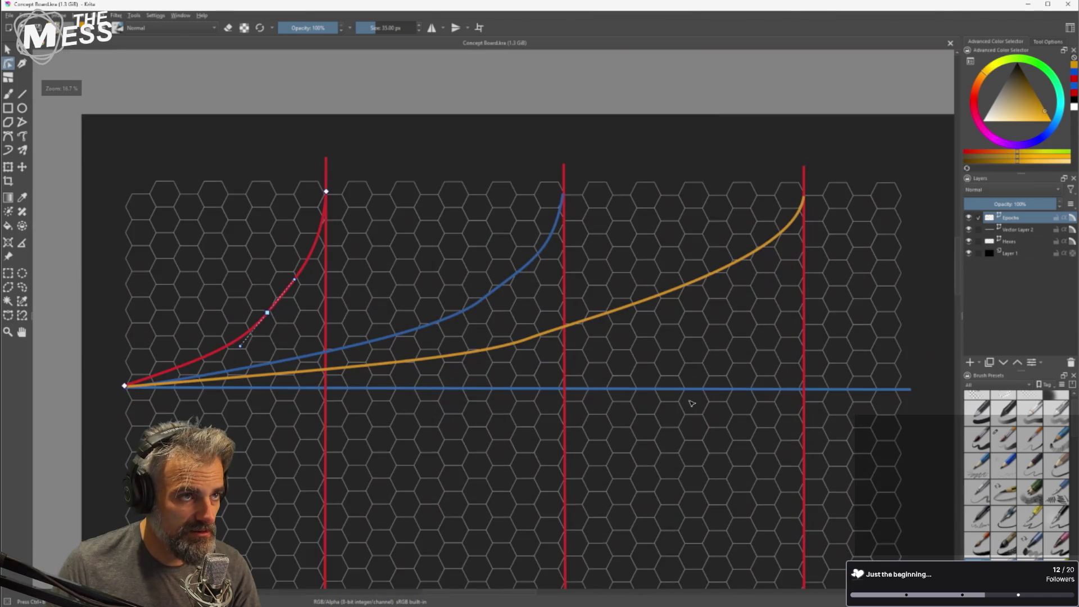
pyautogui.moveTo(630, 437); pyautogui.dragTo(617, 325)
pyautogui.scroll(-1, 617, 325)
pyautogui.scroll(6, 337, 247)
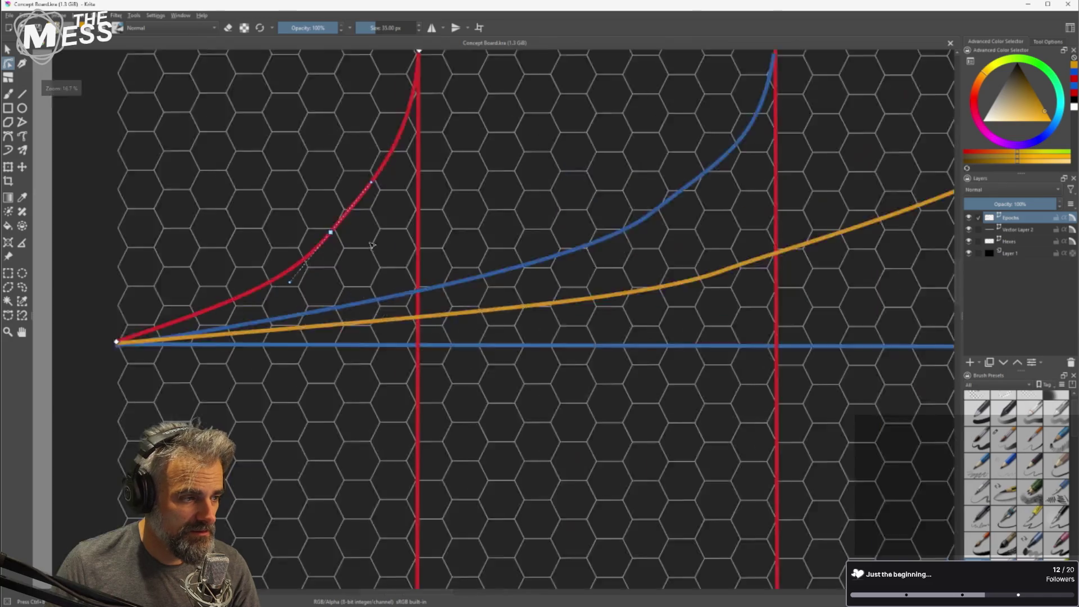
pyautogui.scroll(-10, 274, 233)
pyautogui.scroll(5, 366, 313)
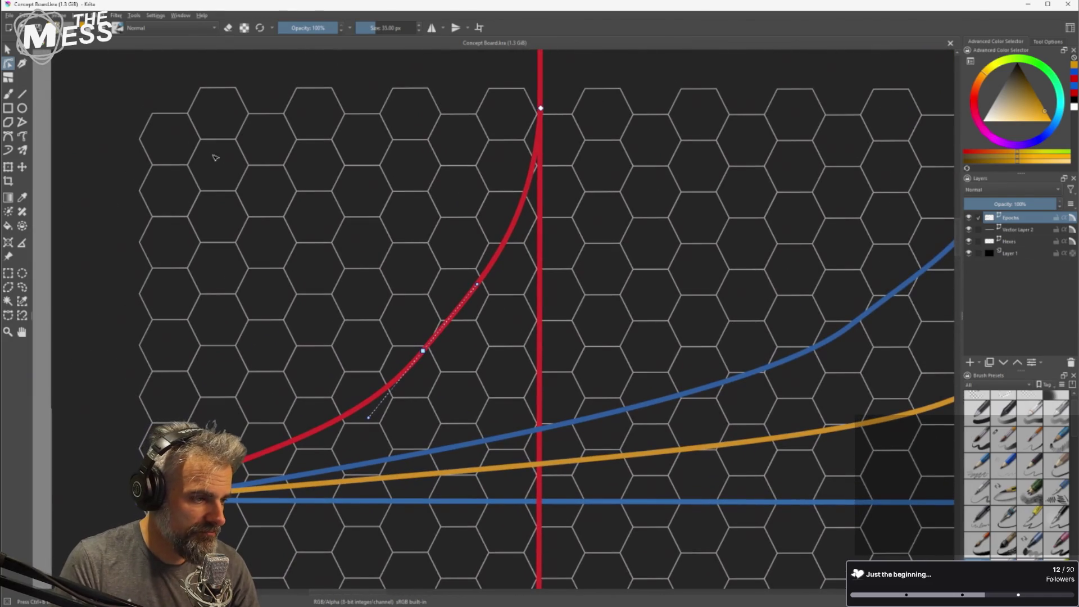
pyautogui.moveTo(426, 354)
pyautogui.mouseDown()
pyautogui.moveTo(435, 356)
pyautogui.moveTo(429, 343)
pyautogui.moveTo(414, 352)
pyautogui.moveTo(398, 309)
pyautogui.moveTo(390, 318)
pyautogui.moveTo(405, 344)
pyautogui.moveTo(420, 348)
pyautogui.mouseUp()
pyautogui.moveTo(365, 418); pyautogui.dragTo(354, 408)
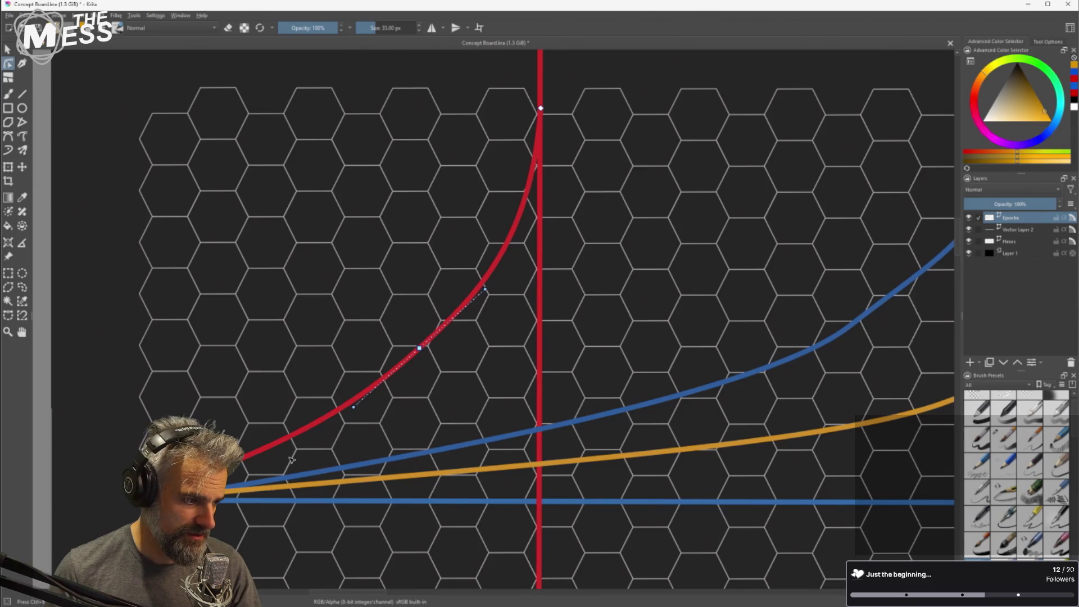
pyautogui.moveTo(427, 354); pyautogui.dragTo(403, 332)
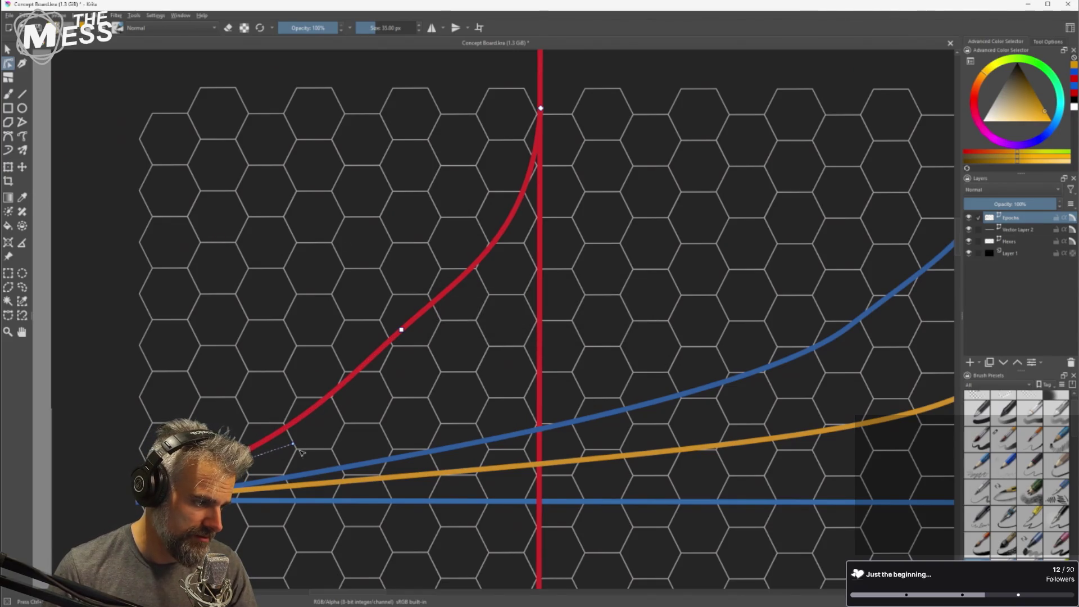
# Raise the red curve's top end, add a new node, and adjust its lower and middle bends.
pyautogui.moveTo(299, 450); pyautogui.dragTo(293, 437)
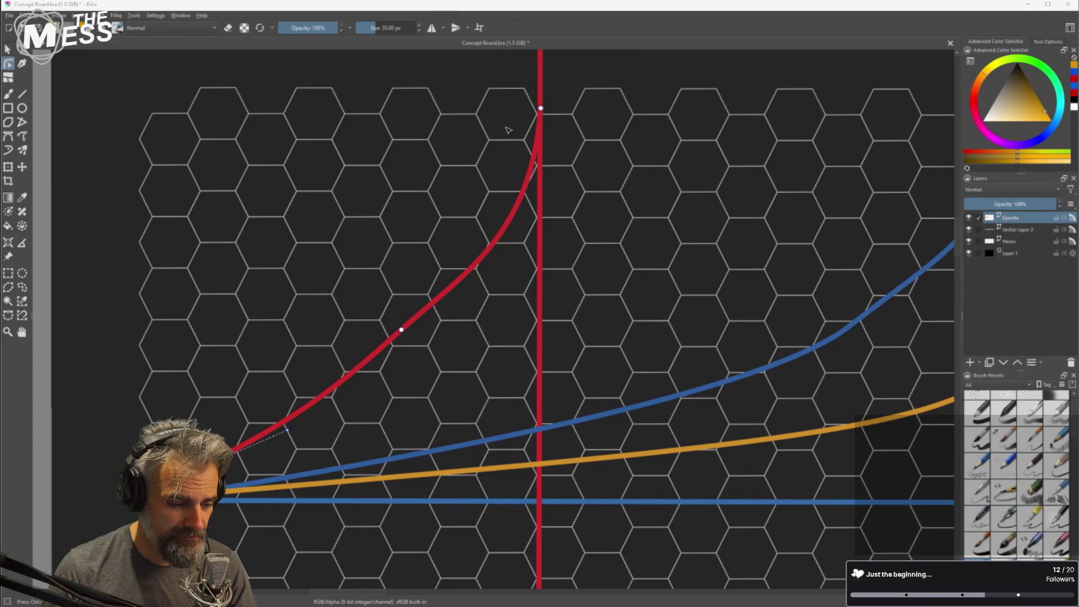
pyautogui.moveTo(546, 115); pyautogui.dragTo(542, 97)
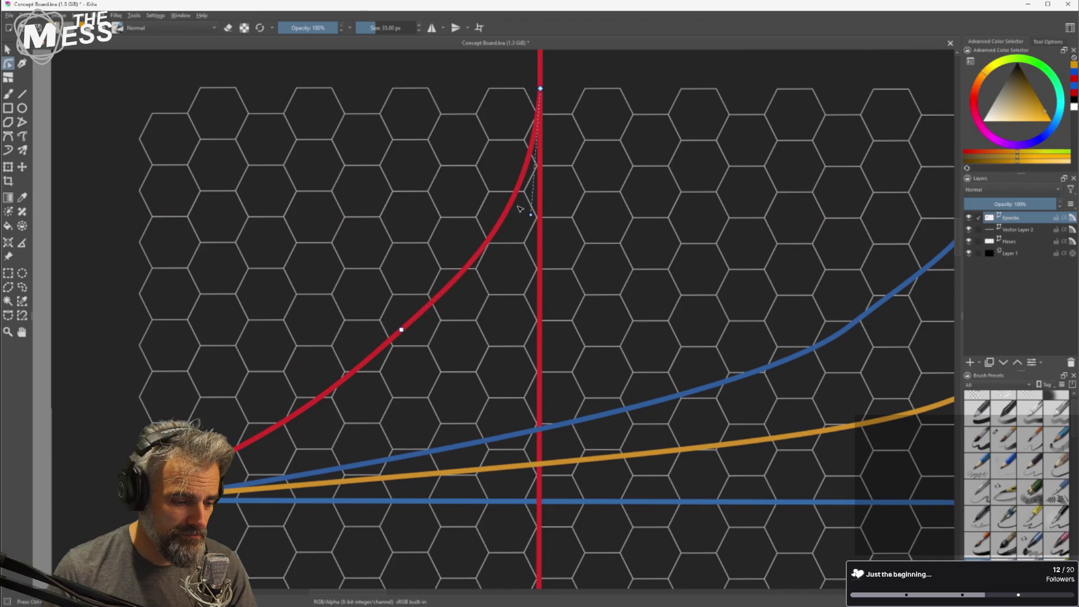
pyautogui.moveTo(524, 215); pyautogui.dragTo(510, 210)
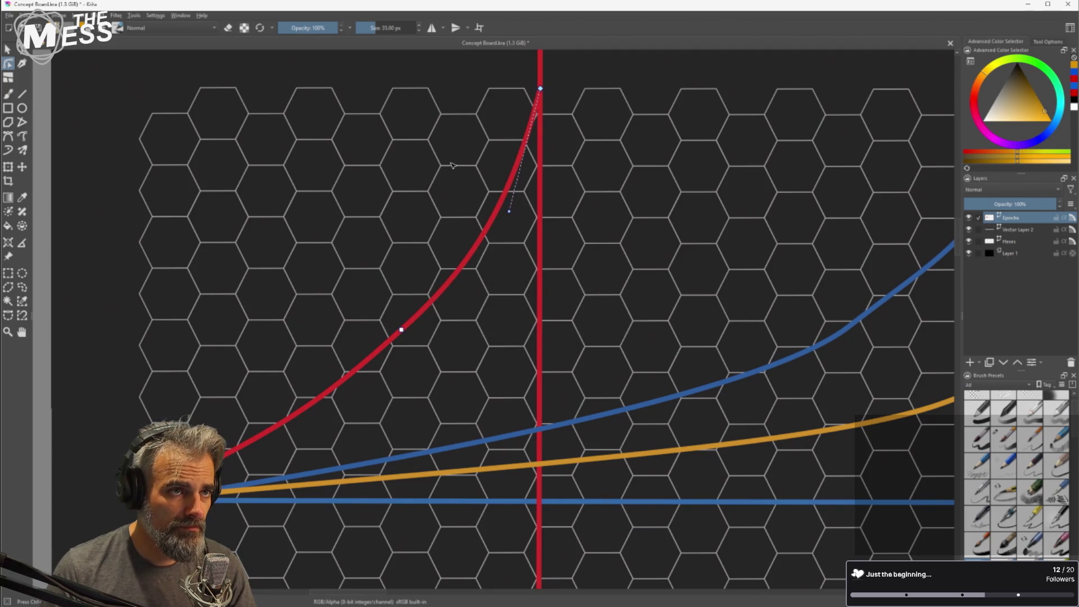
pyautogui.doubleClick(403, 333)
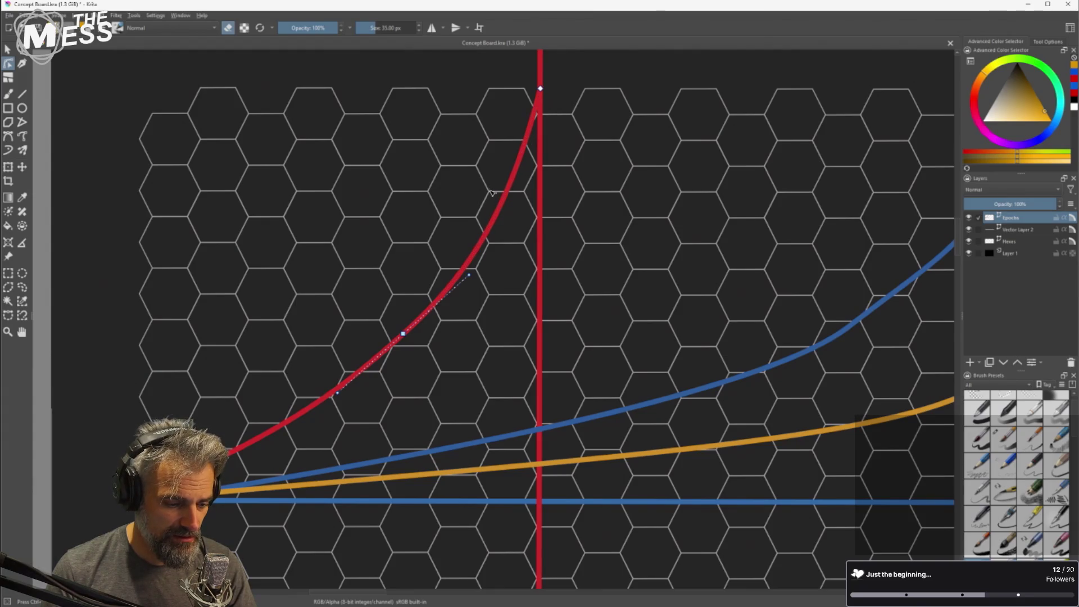
pyautogui.moveTo(470, 277); pyautogui.dragTo(461, 274)
pyautogui.moveTo(402, 334)
pyautogui.mouseDown()
pyautogui.moveTo(378, 315)
pyautogui.moveTo(385, 332)
pyautogui.mouseUp()
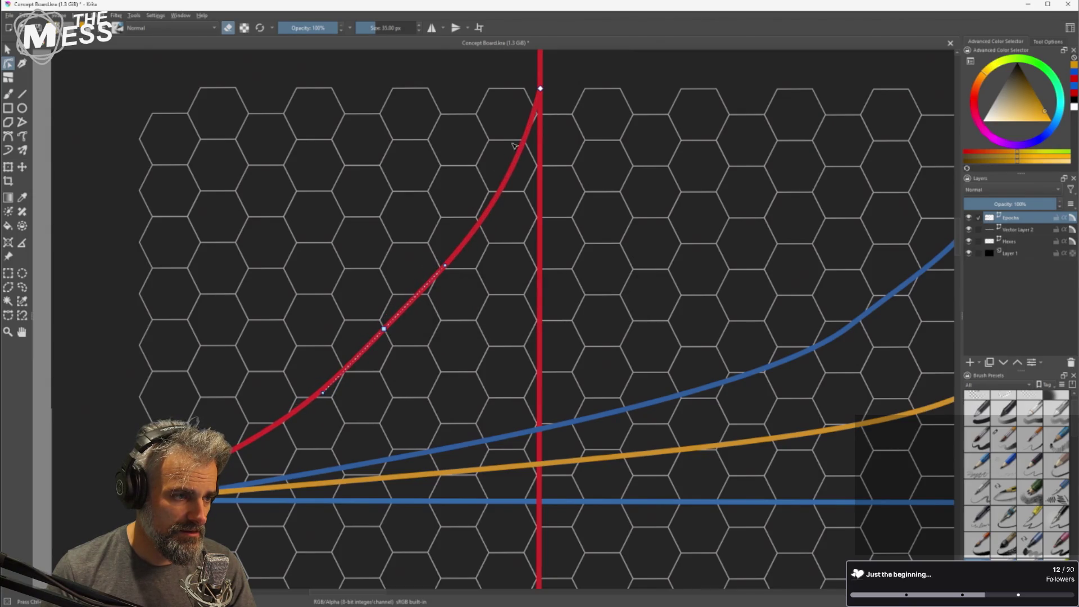
# Lengthen the red curve's handles so the upper segment sweeps evenly into the epoch line.
pyautogui.click(541, 88)
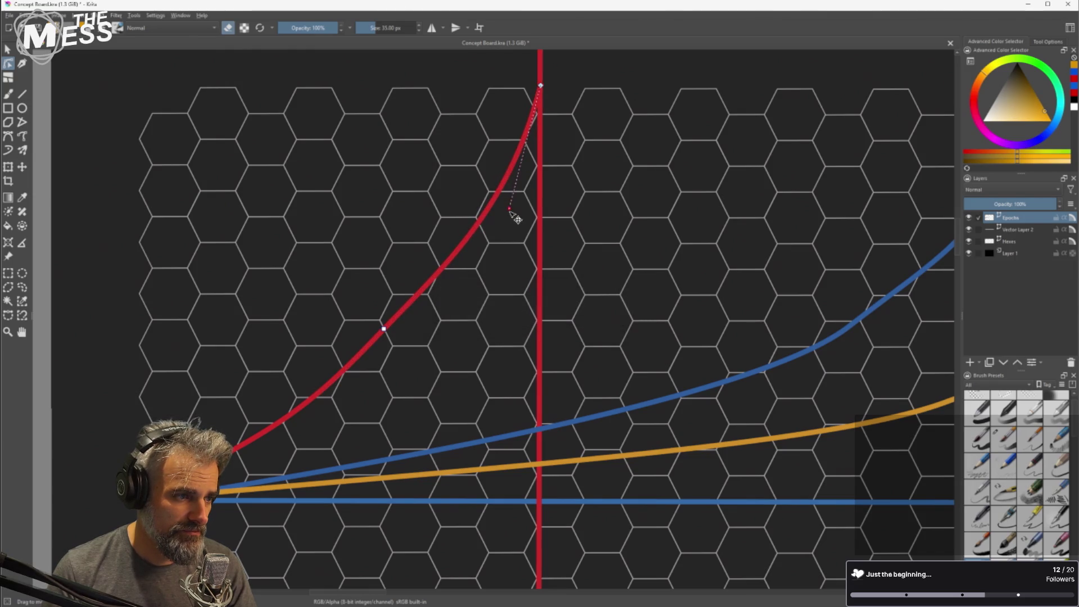
pyautogui.moveTo(508, 210); pyautogui.dragTo(494, 207)
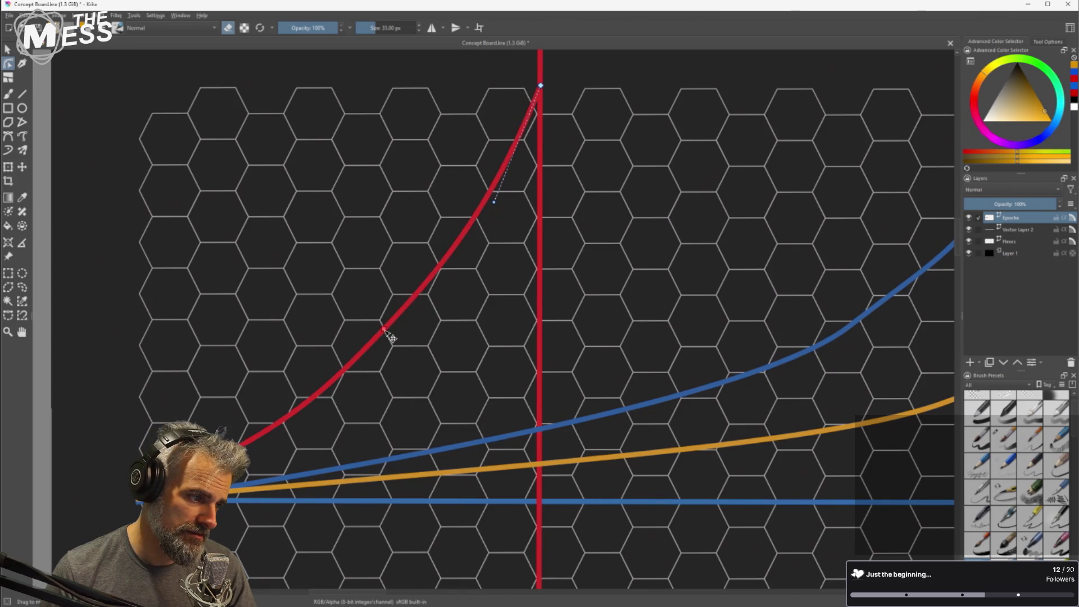
pyautogui.moveTo(387, 334); pyautogui.dragTo(385, 334)
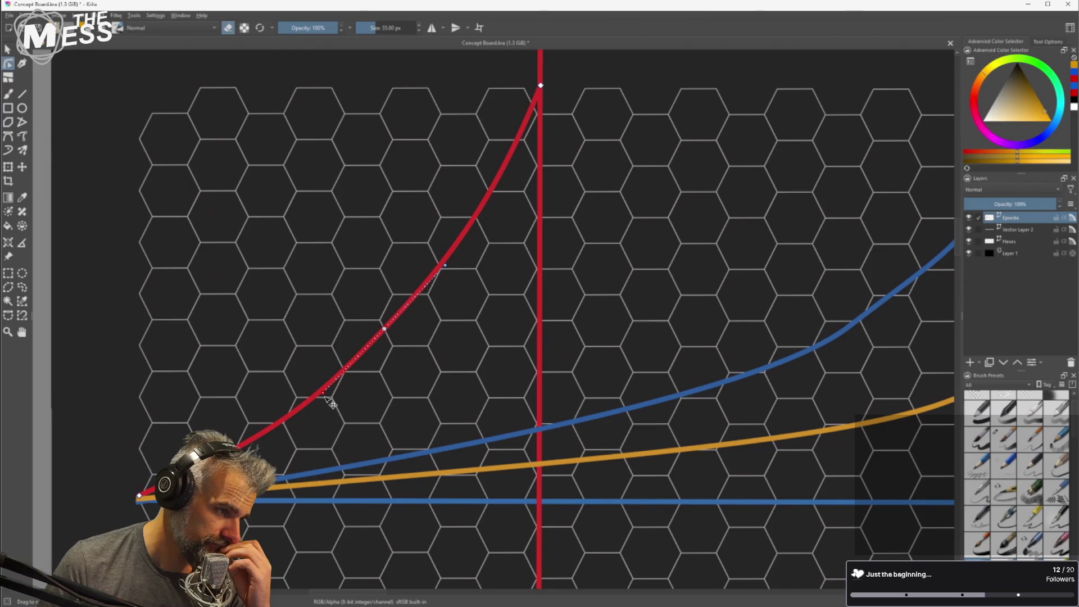
pyautogui.moveTo(329, 402)
pyautogui.mouseDown()
pyautogui.moveTo(307, 409)
pyautogui.moveTo(345, 372)
pyautogui.mouseUp()
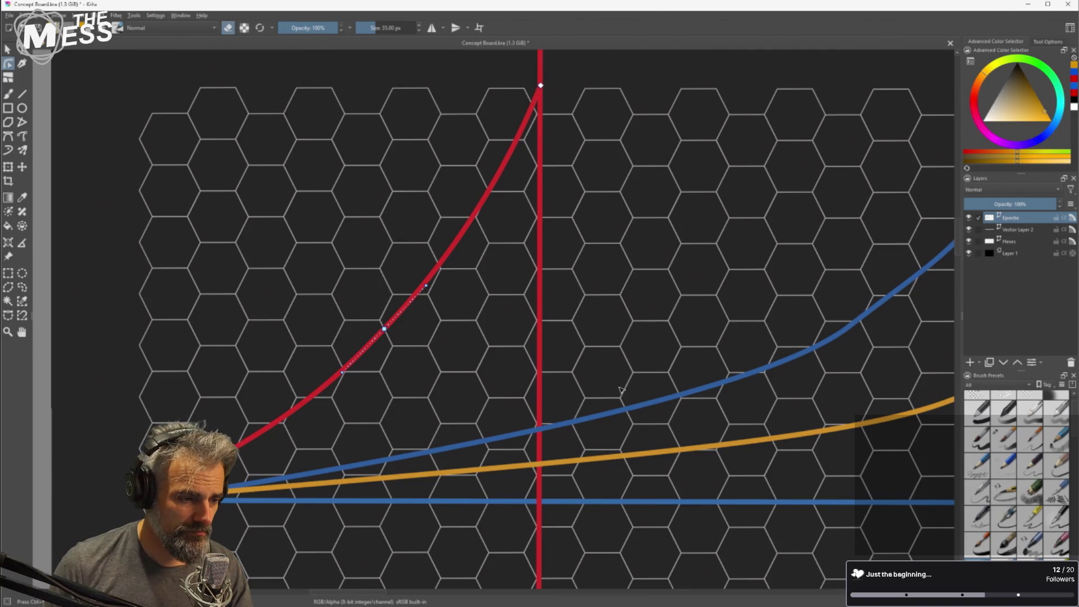
pyautogui.click(841, 339)
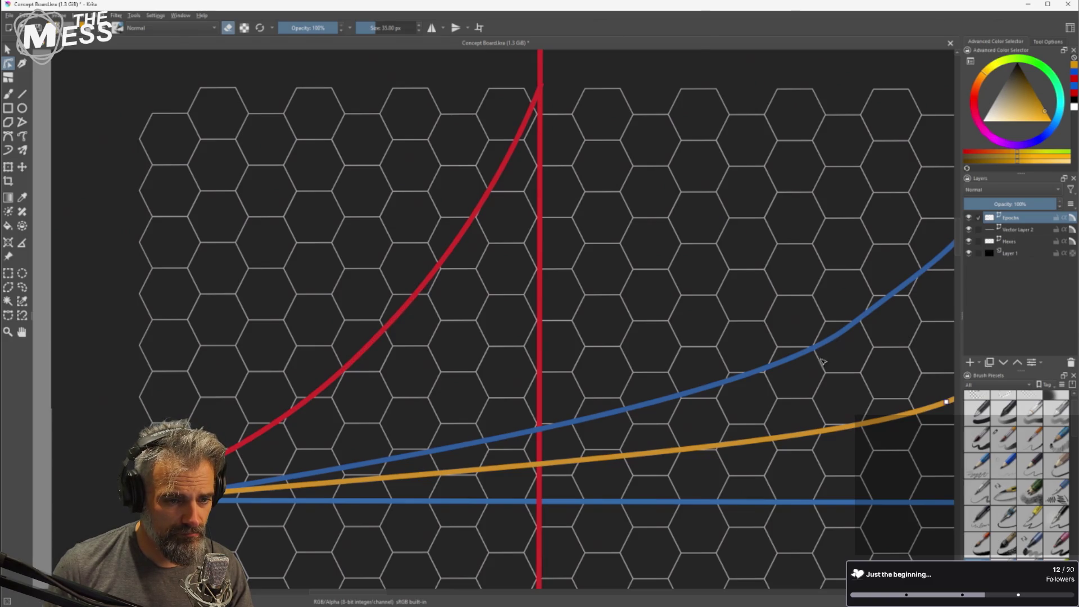
# Nudge the selected growth curves up a few pixels and duplicate the Epochs layer as Copy of Epochs.
pyautogui.press('Escape')
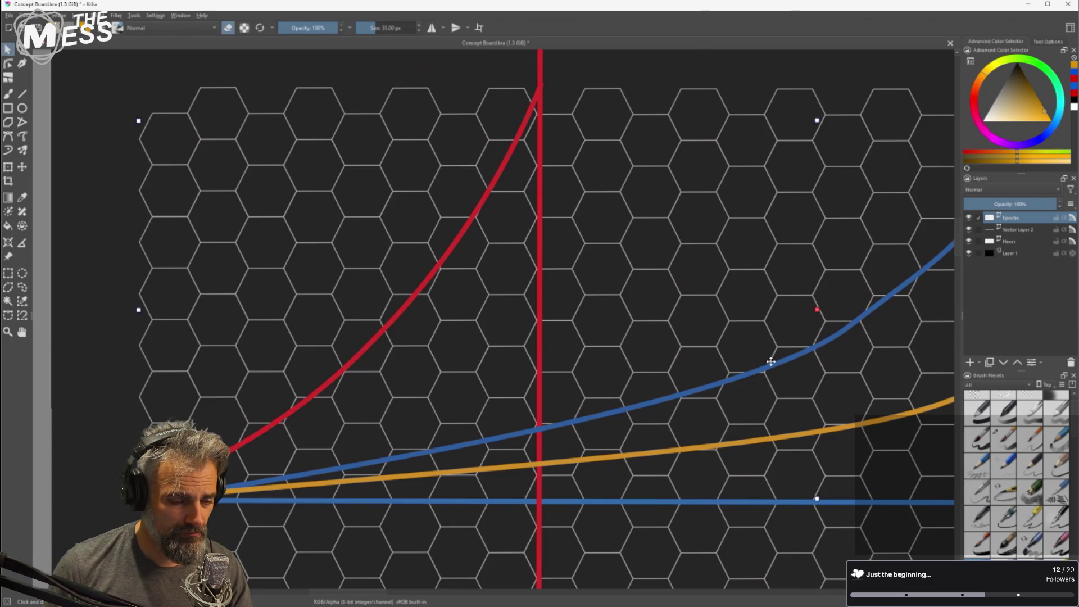
pyautogui.scroll(-3, 749, 362)
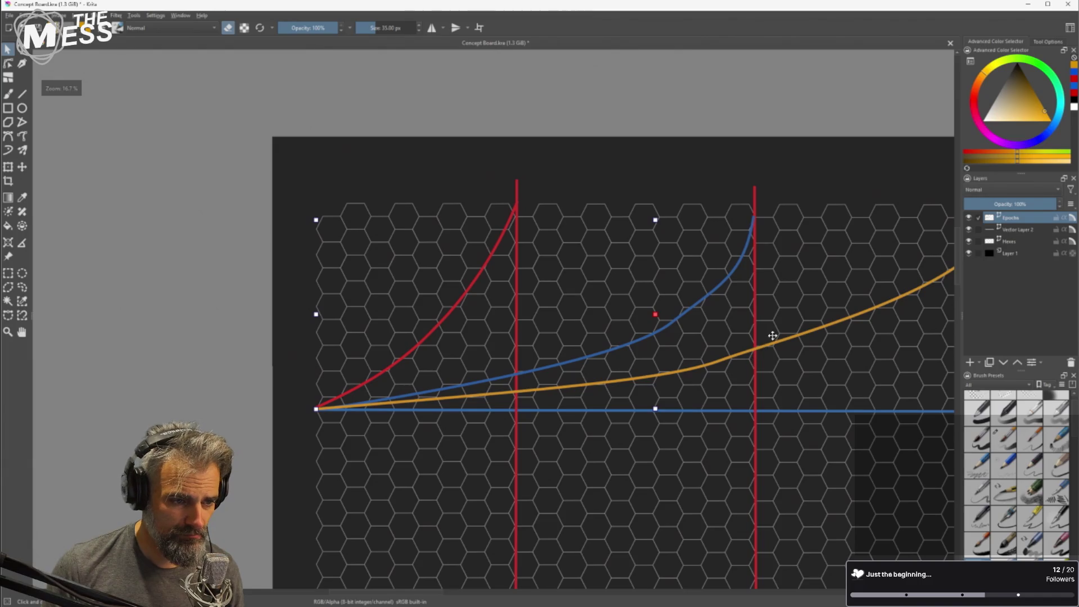
pyautogui.scroll(1, 774, 267)
pyautogui.scroll(-1, 771, 348)
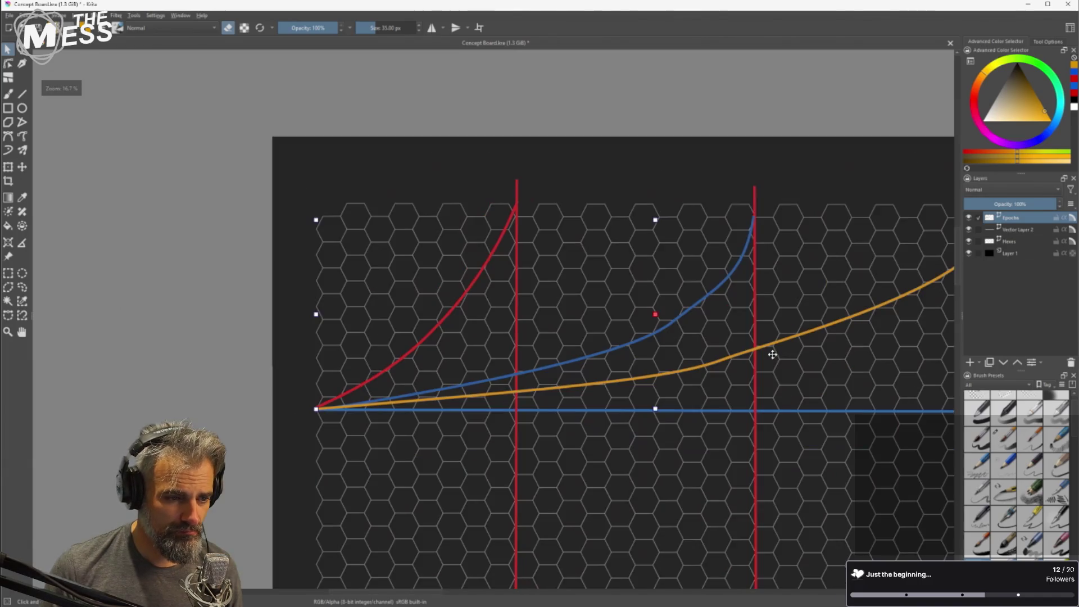
pyautogui.scroll(1, 770, 347)
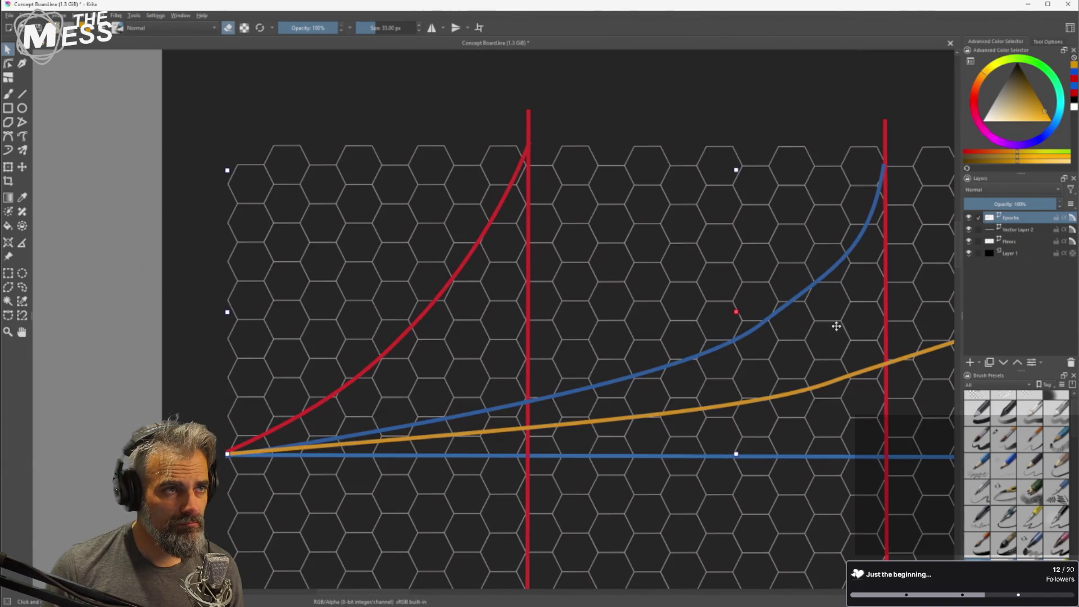
pyautogui.scroll(-1, 838, 317)
pyautogui.scroll(2, 847, 309)
pyautogui.scroll(-3, 849, 313)
pyautogui.scroll(3, 843, 313)
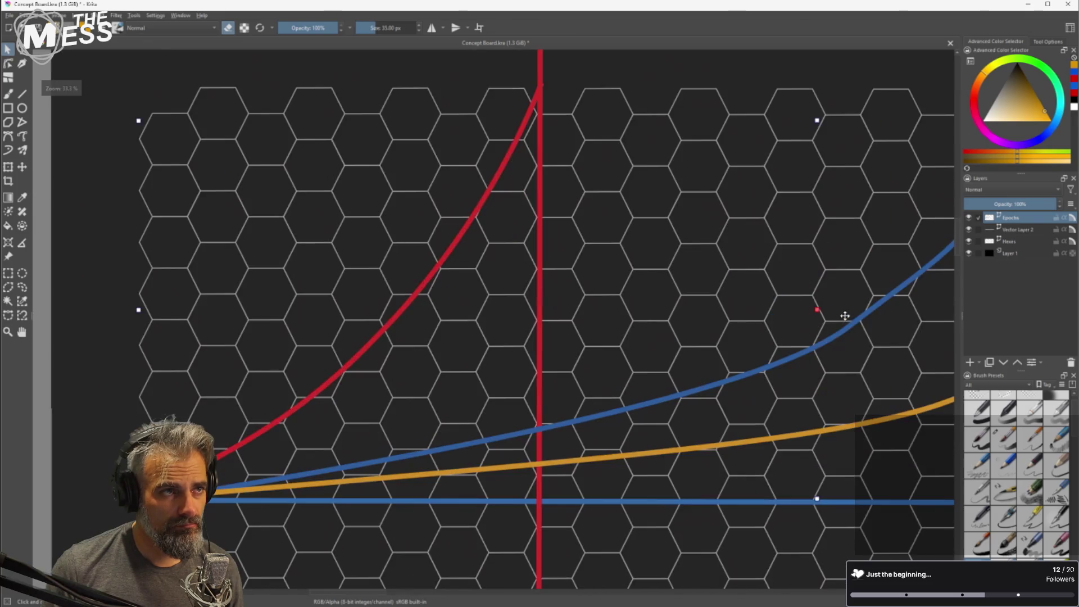
pyautogui.scroll(-1, 831, 320)
pyautogui.scroll(-1, 830, 323)
pyautogui.scroll(1, 825, 325)
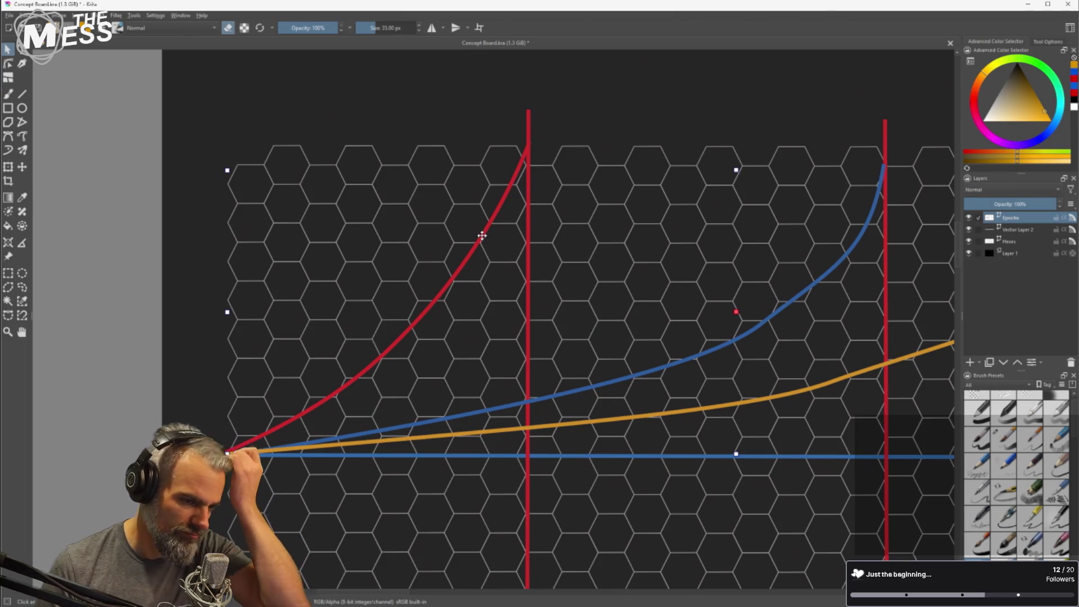
pyautogui.moveTo(790, 299); pyautogui.dragTo(788, 296)
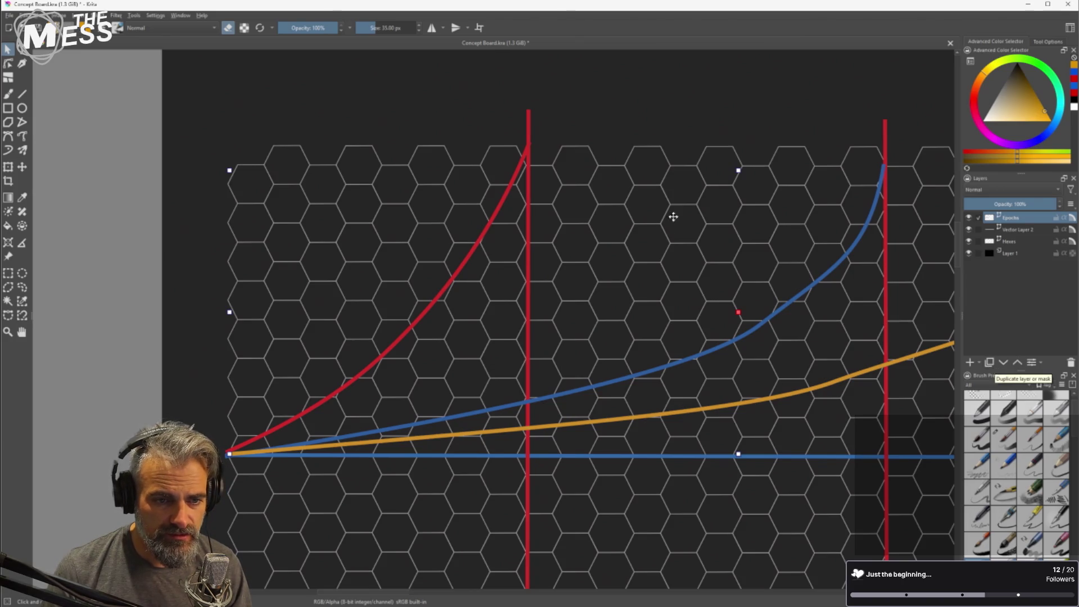
pyautogui.click(990, 364)
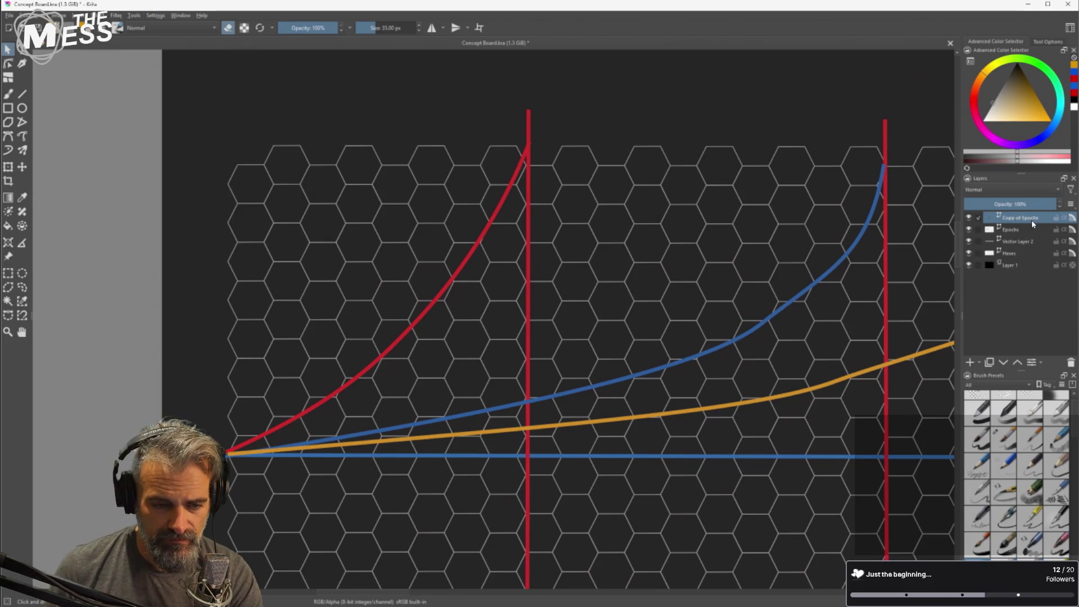
# Add a new group layer and move Epochs and Copy of Epochs into Group 3.
pyautogui.click(980, 365)
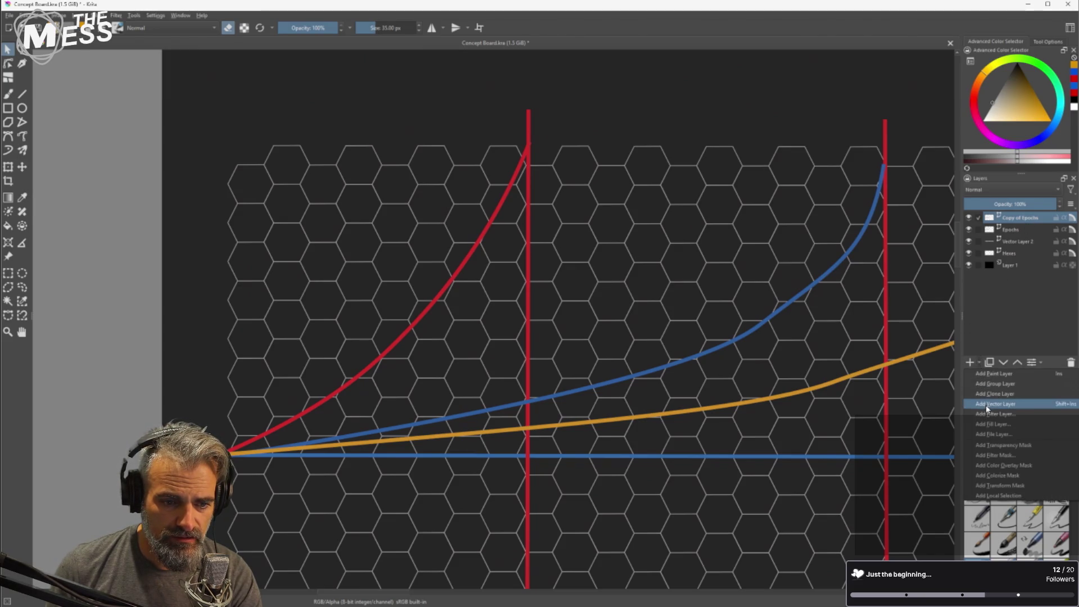
pyautogui.click(995, 383)
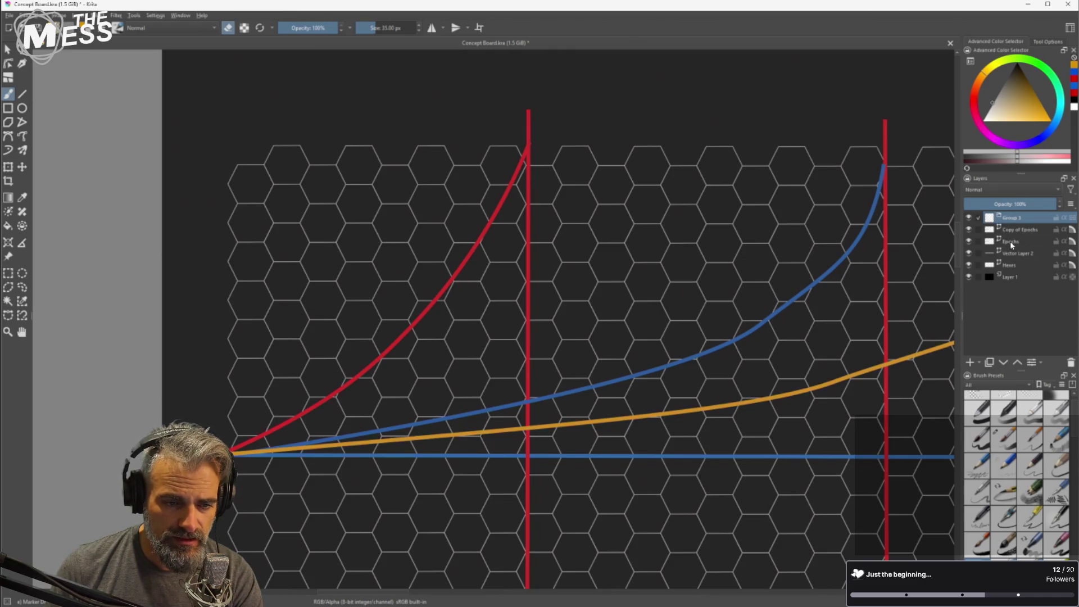
pyautogui.click(1011, 245)
pyautogui.click(1016, 234)
pyautogui.moveTo(1010, 245); pyautogui.dragTo(1021, 226)
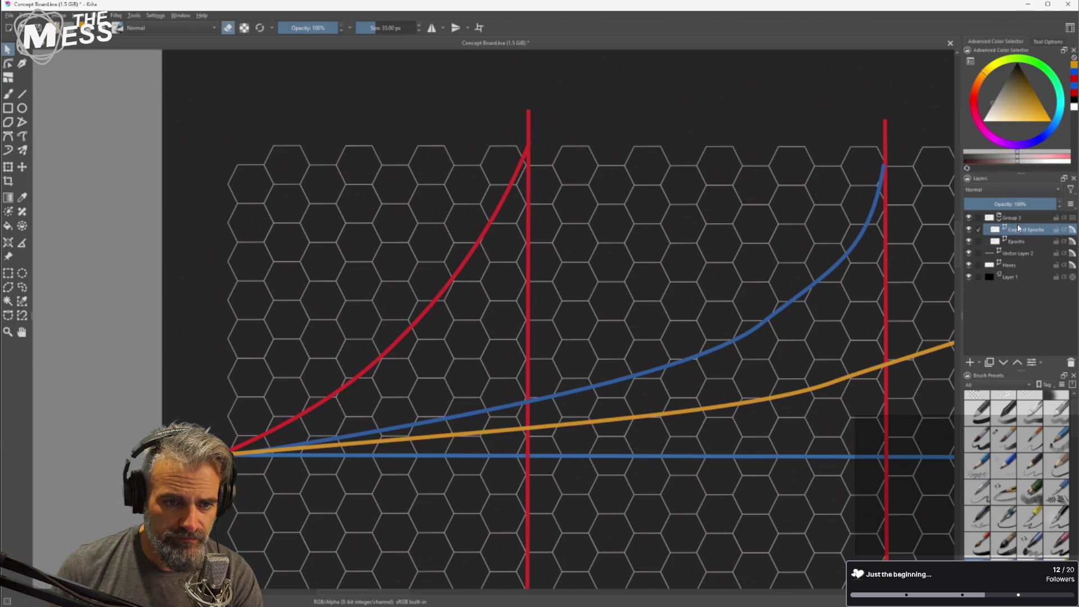
# Select the blue, red and orange growth curves and a red epoch line to check them, then deselect.
pyautogui.click(850, 249)
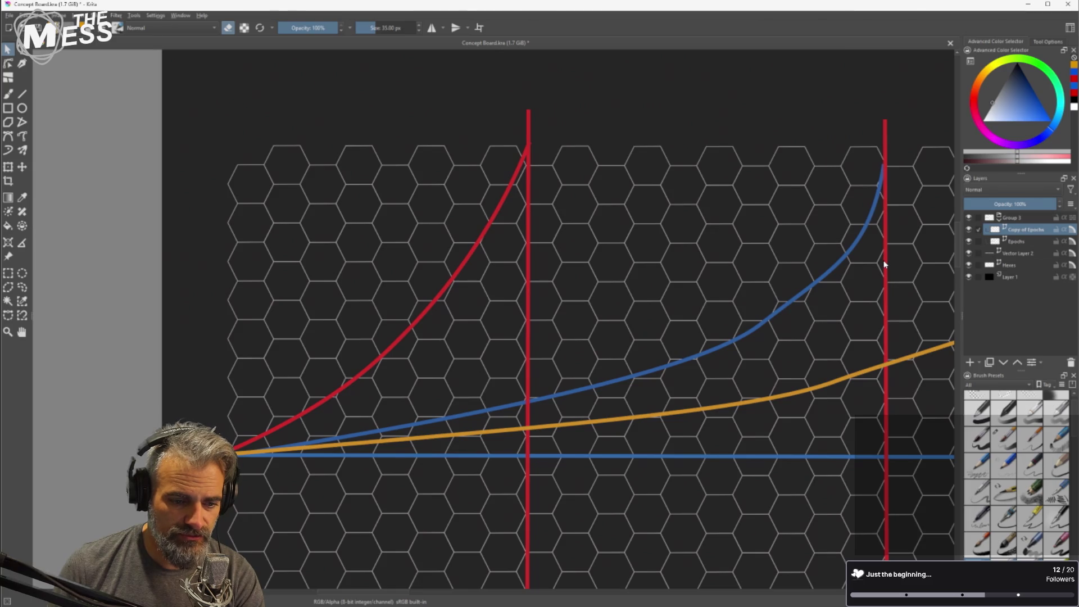
pyautogui.click(885, 262)
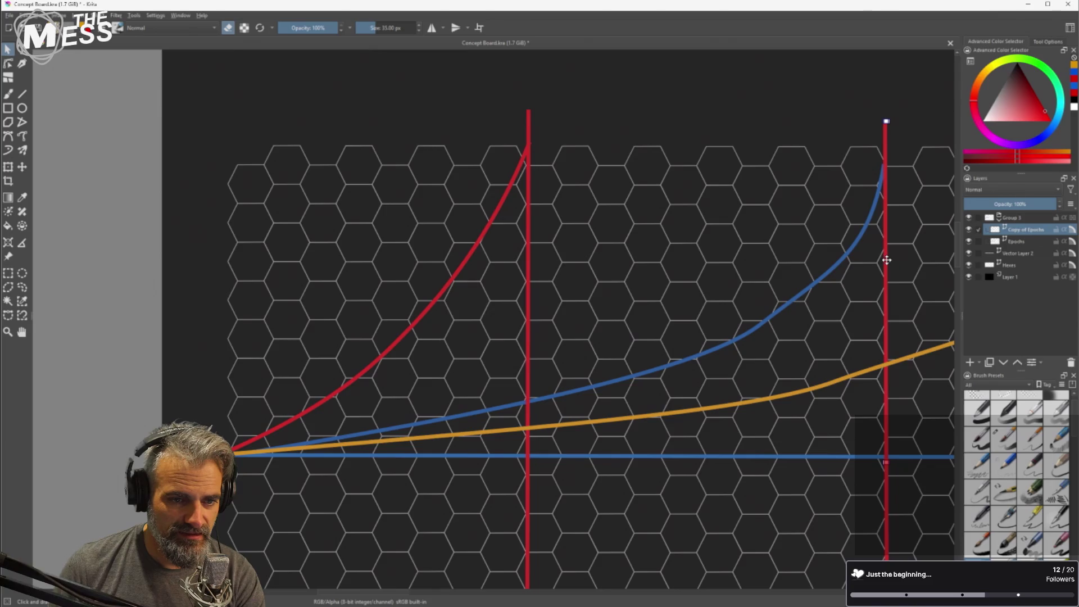
pyautogui.click(831, 274)
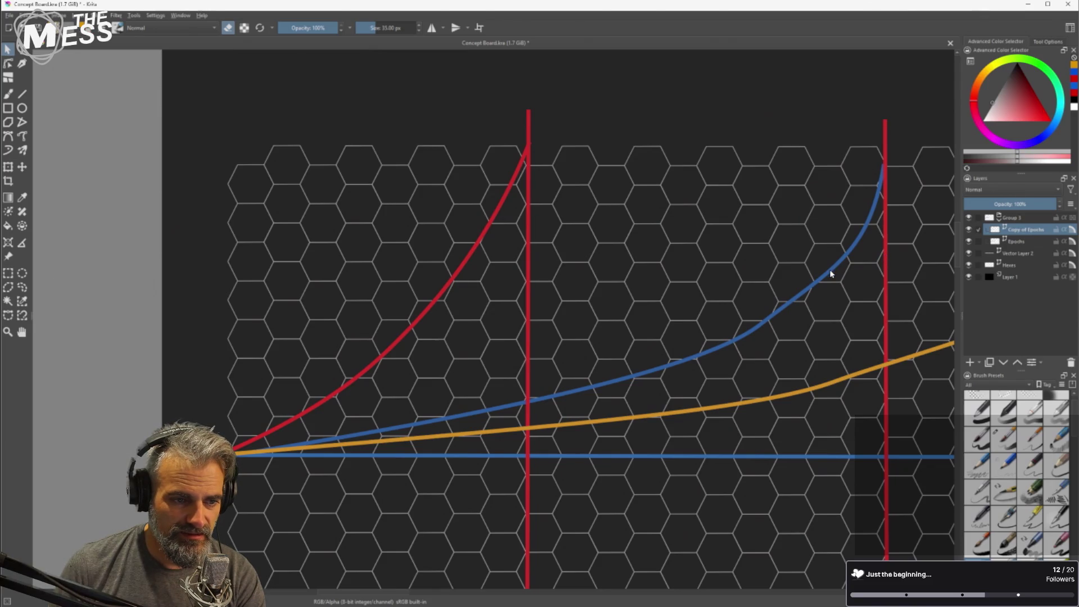
pyautogui.click(447, 292)
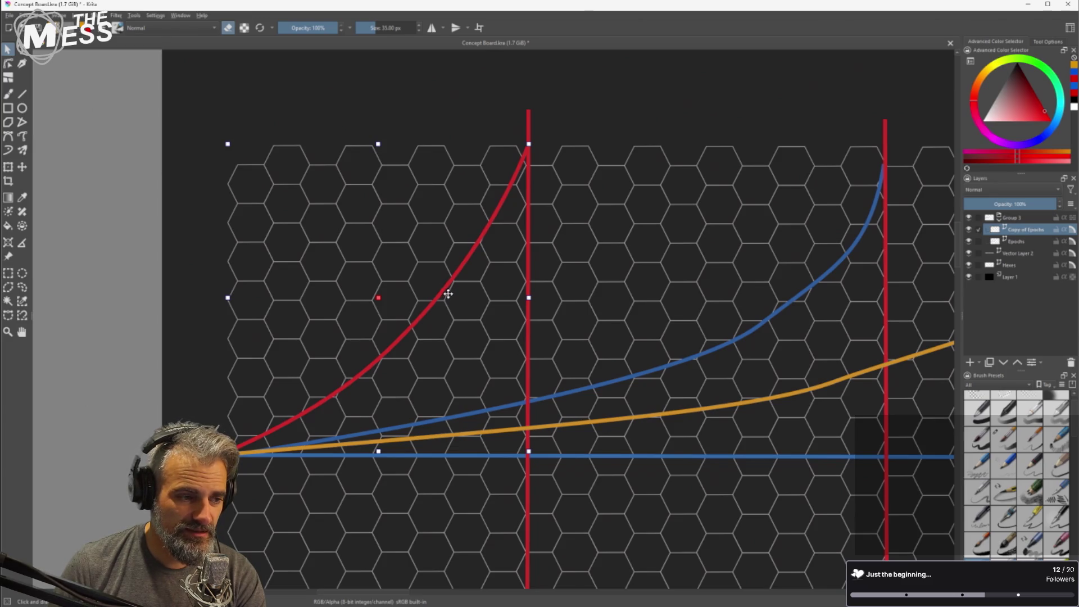
pyautogui.click(415, 437)
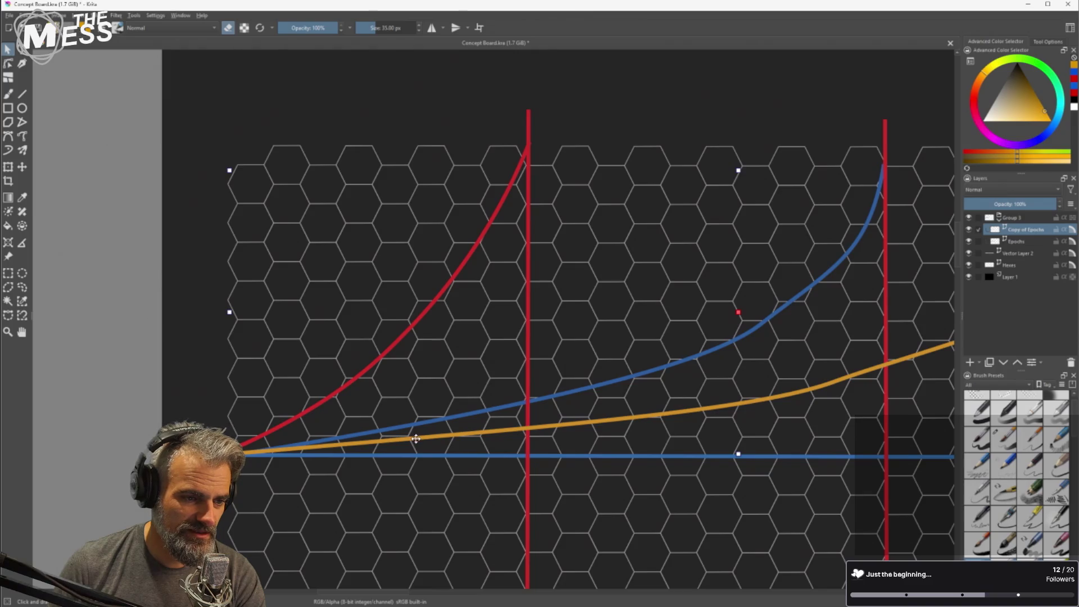
pyautogui.click(417, 440)
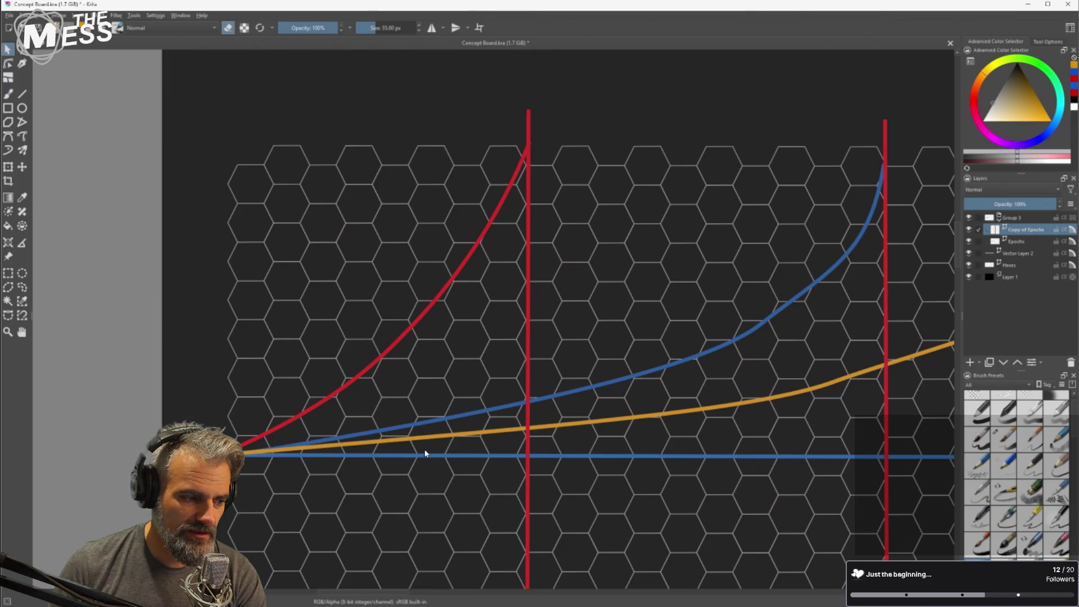
# Compare the two Epochs layers by toggling their visibility, leaving the original Epochs layer hidden.
pyautogui.click(969, 230)
pyautogui.click(969, 231)
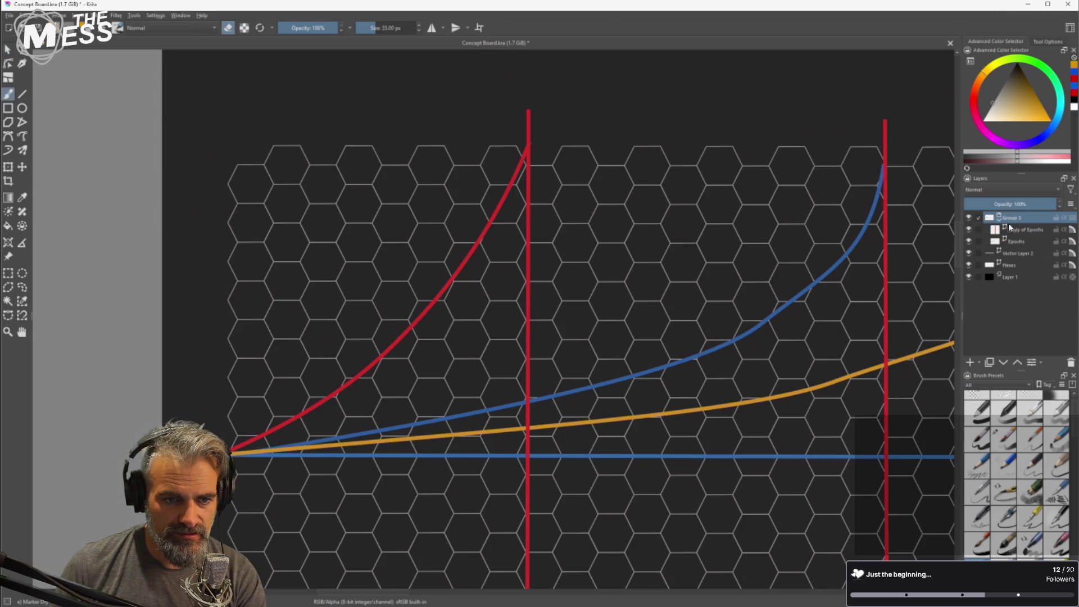
pyautogui.click(1027, 243)
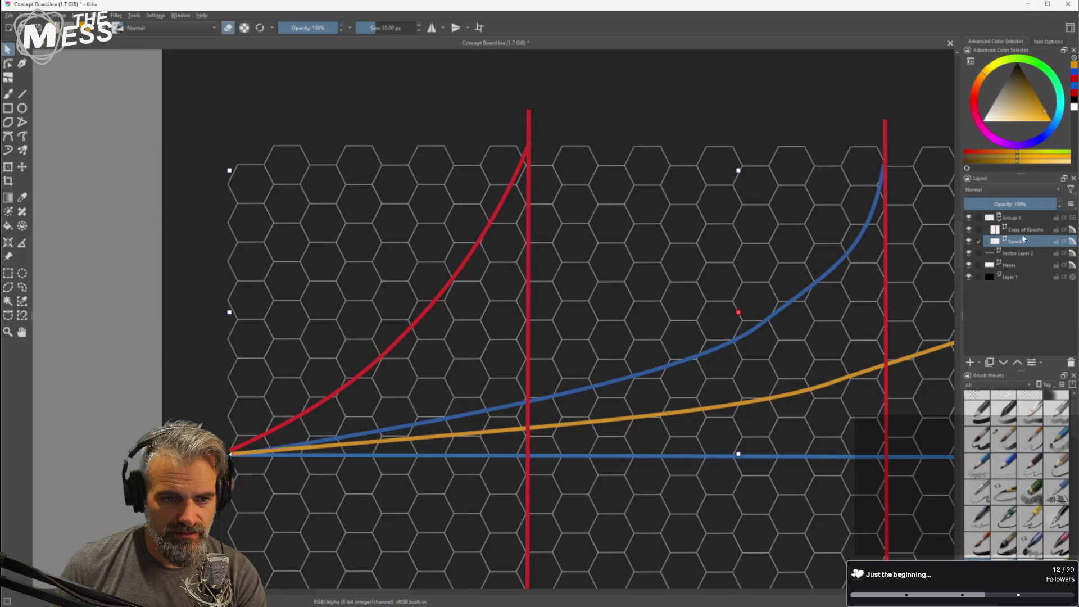
pyautogui.click(1028, 232)
pyautogui.click(968, 230)
pyautogui.click(970, 231)
pyautogui.click(971, 232)
pyautogui.click(970, 232)
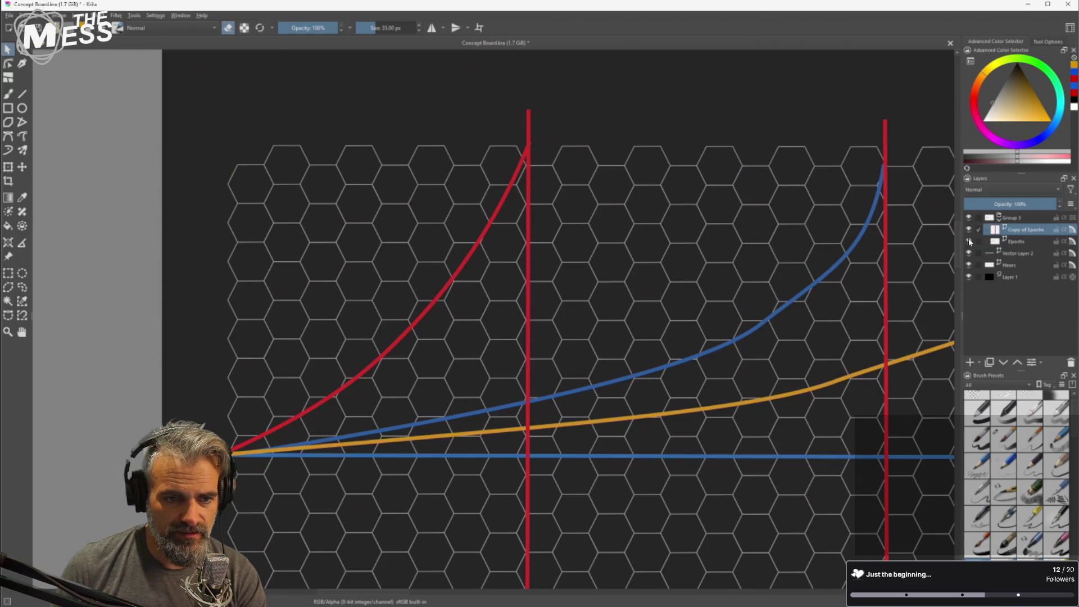
pyautogui.click(969, 243)
pyautogui.click(970, 243)
pyautogui.click(970, 243)
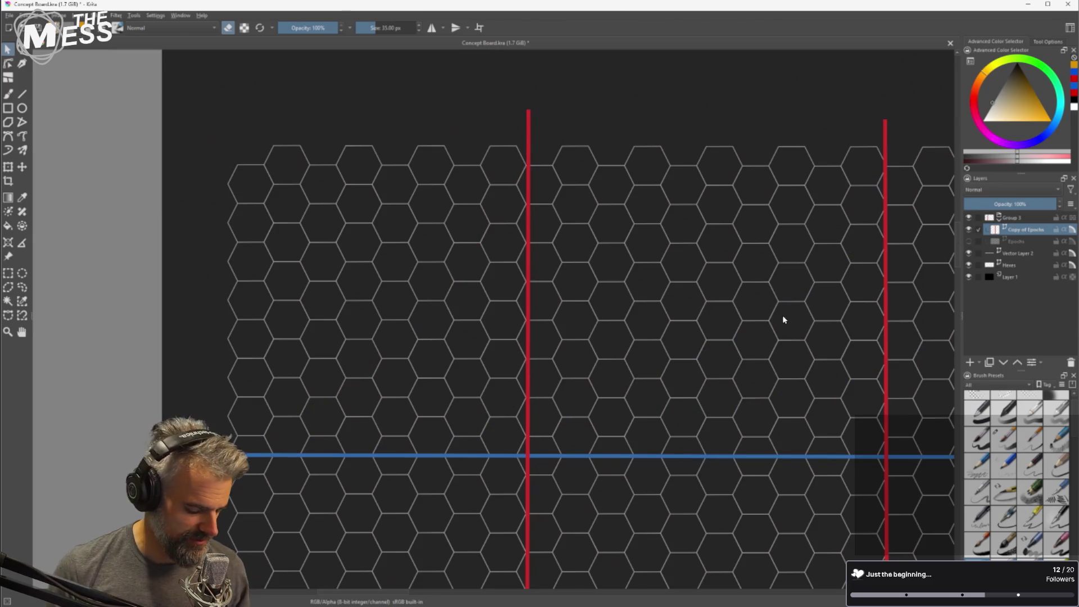
# Rename the Copy of Epochs layer to 'Lines'.
pyautogui.scroll(-3, 785, 322)
pyautogui.scroll(1, 784, 318)
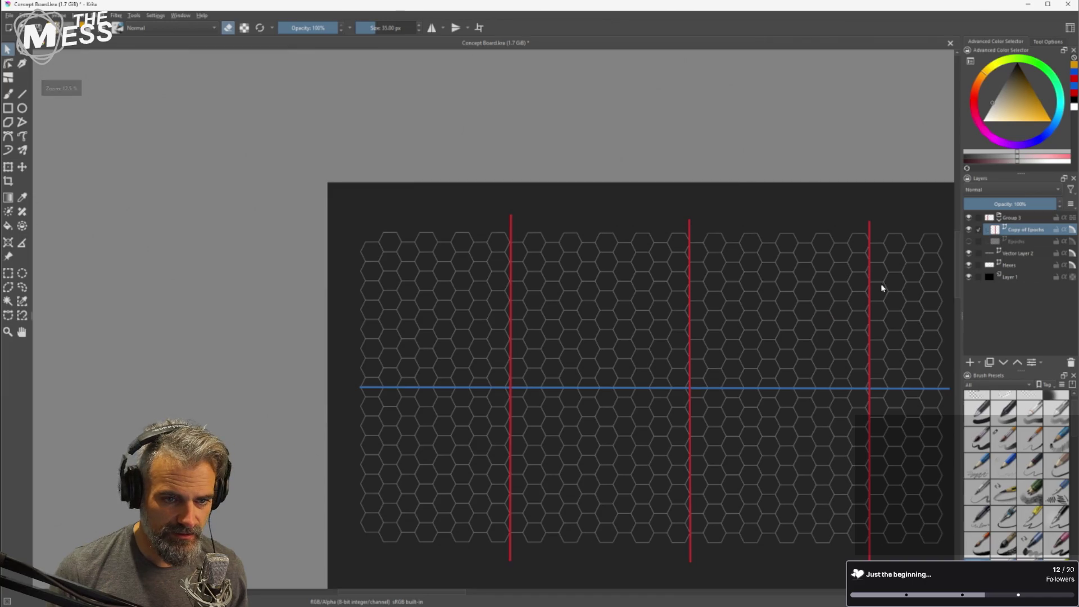
pyautogui.doubleClick(1017, 231)
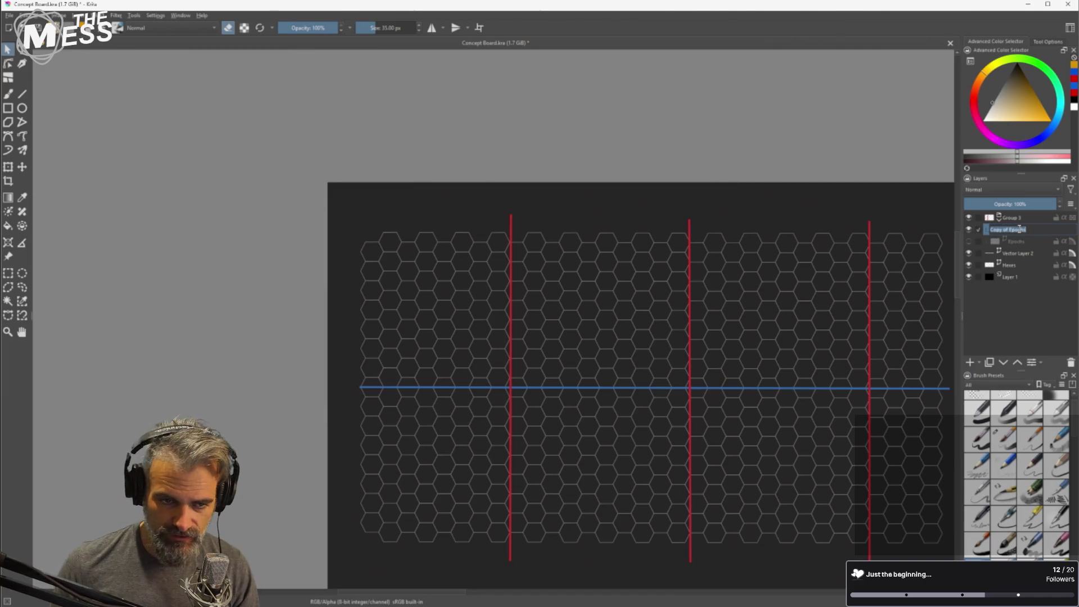
pyautogui.write('Lines')
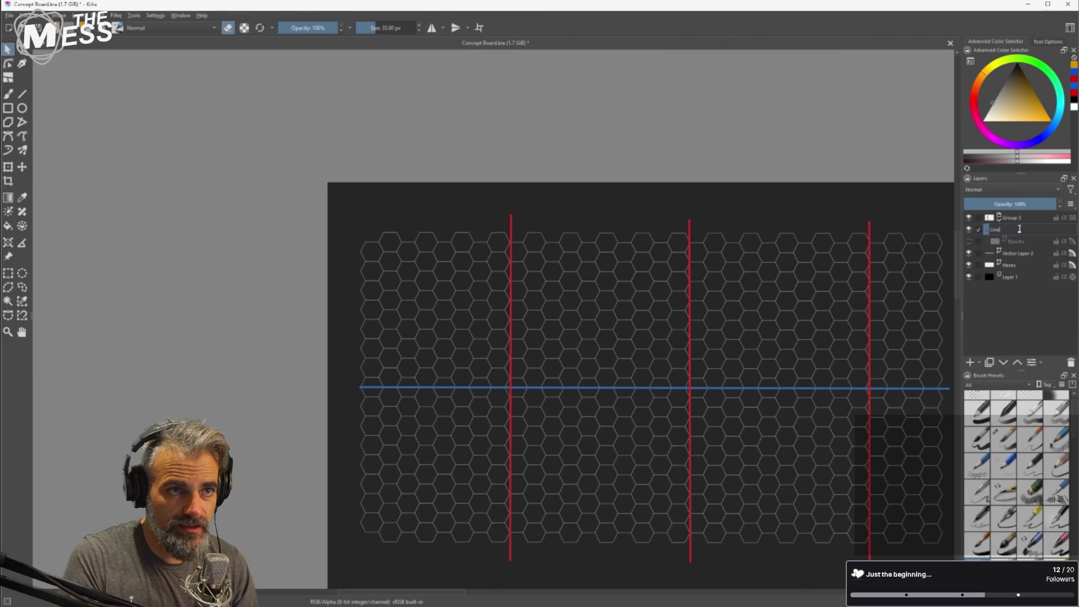
pyautogui.press('Return')
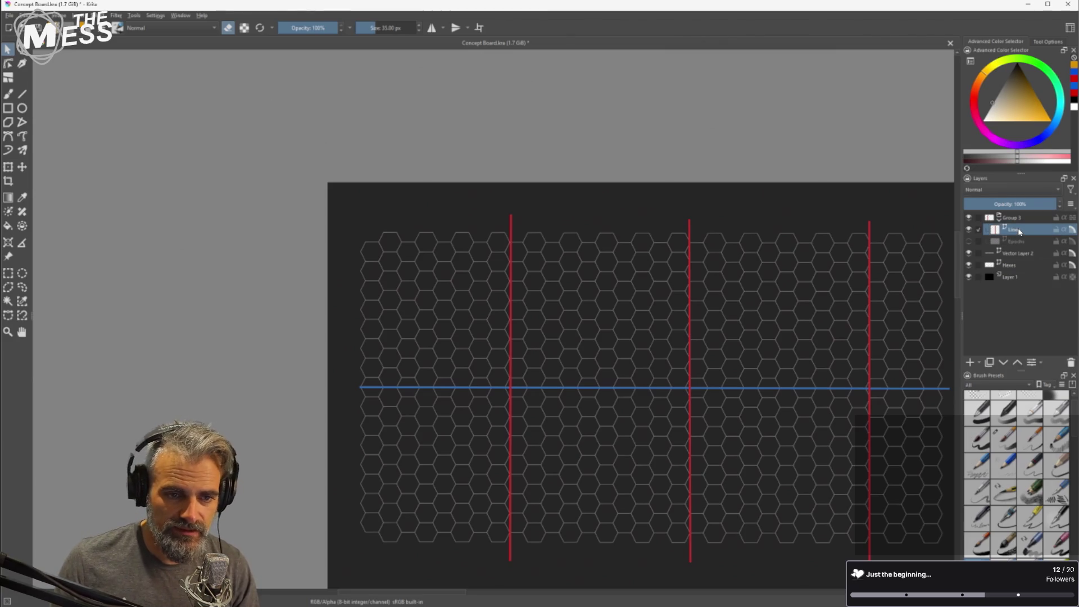
# Rename the Epochs layer to 'Epoch Curves' and make it visible.
pyautogui.click(1022, 242)
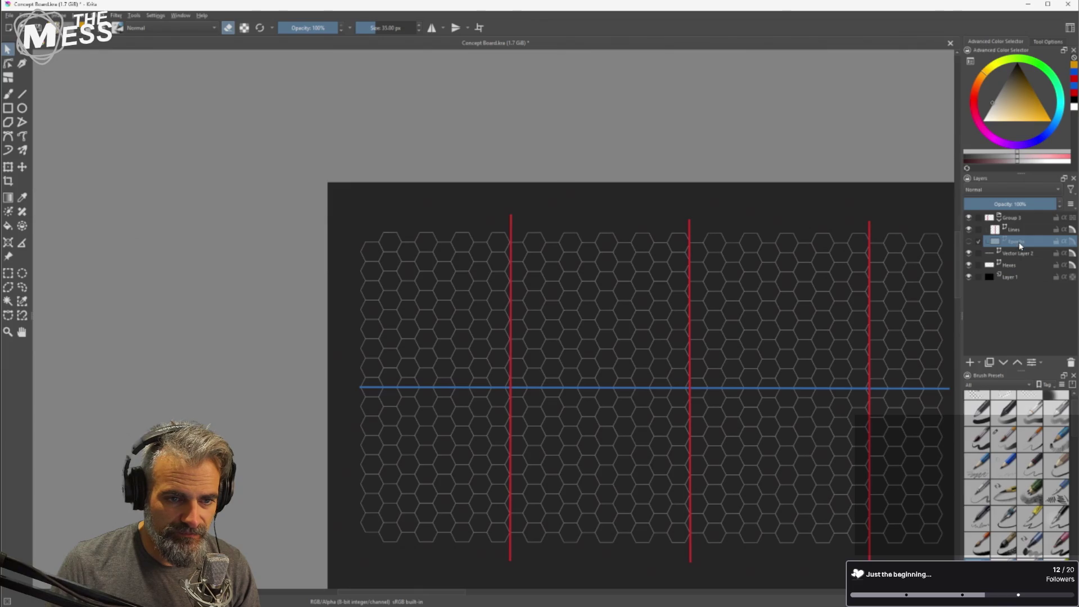
pyautogui.doubleClick(1020, 243)
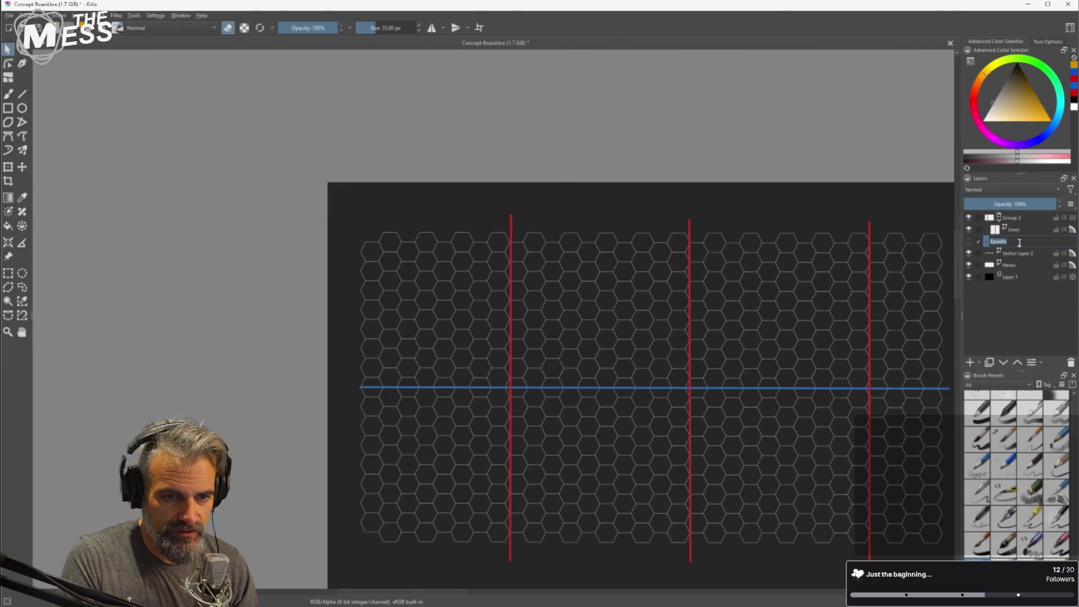
pyautogui.press('Right')
pyautogui.press('BackSpace')
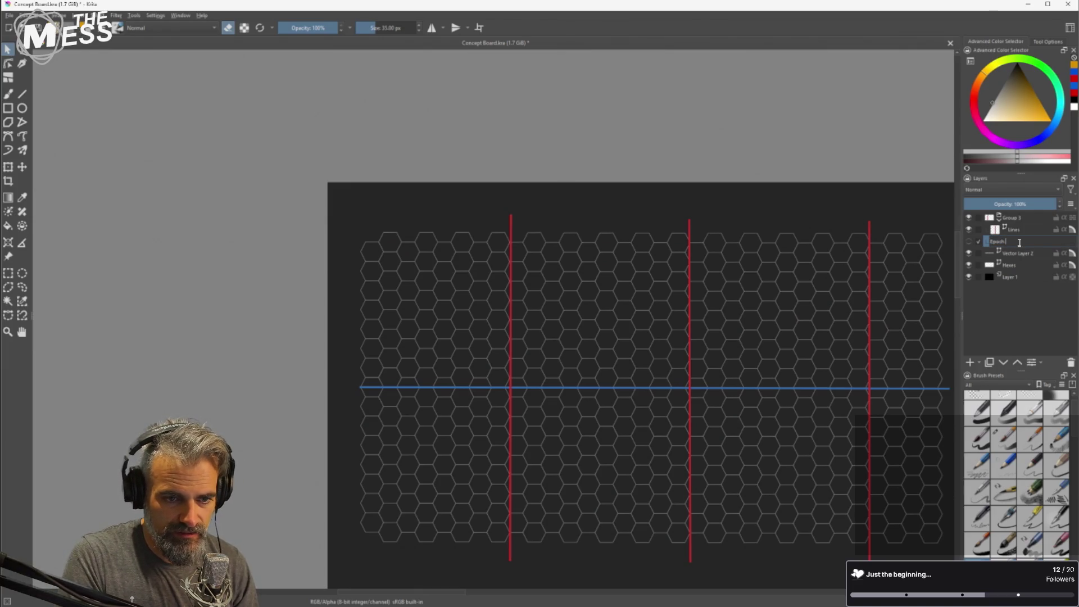
pyautogui.press('Return')
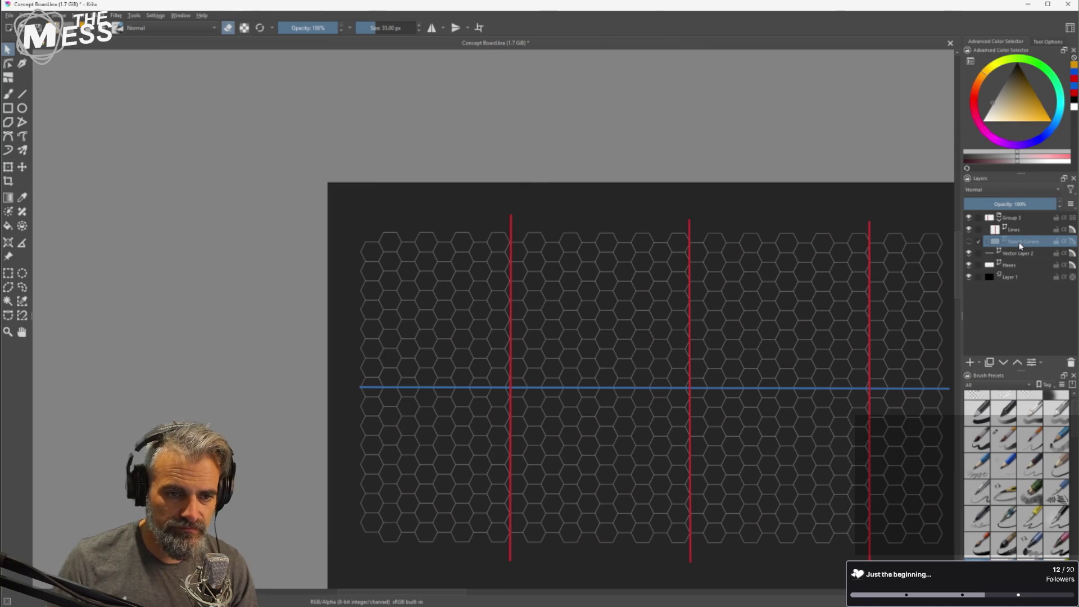
pyautogui.click(969, 241)
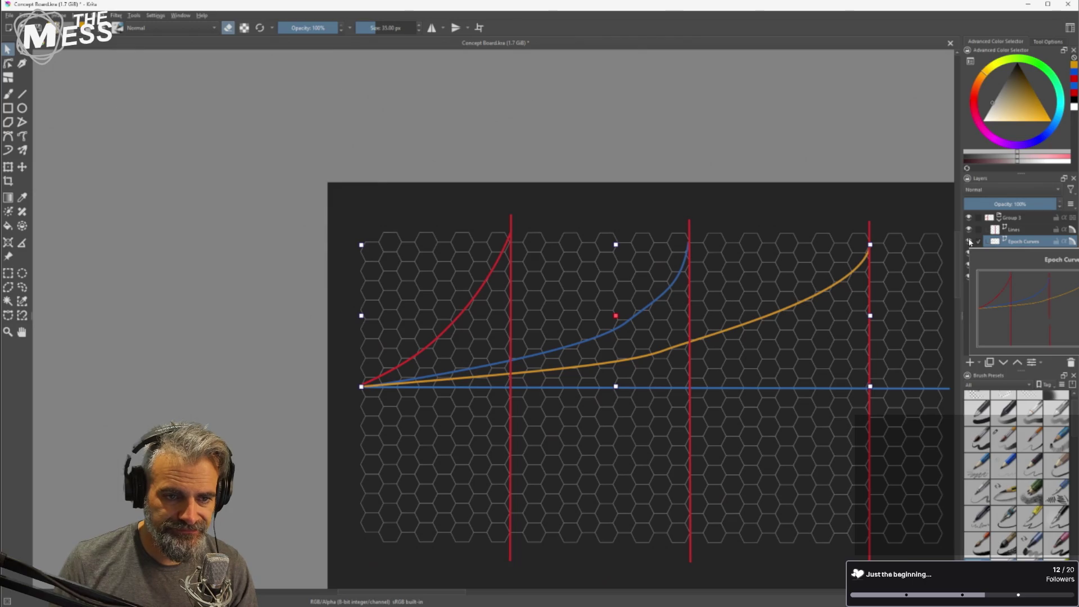
# Inspect the red curve and the middle and left epoch lines, then hide the Lines layer.
pyautogui.click(872, 427)
pyautogui.click(870, 427)
pyautogui.click(880, 407)
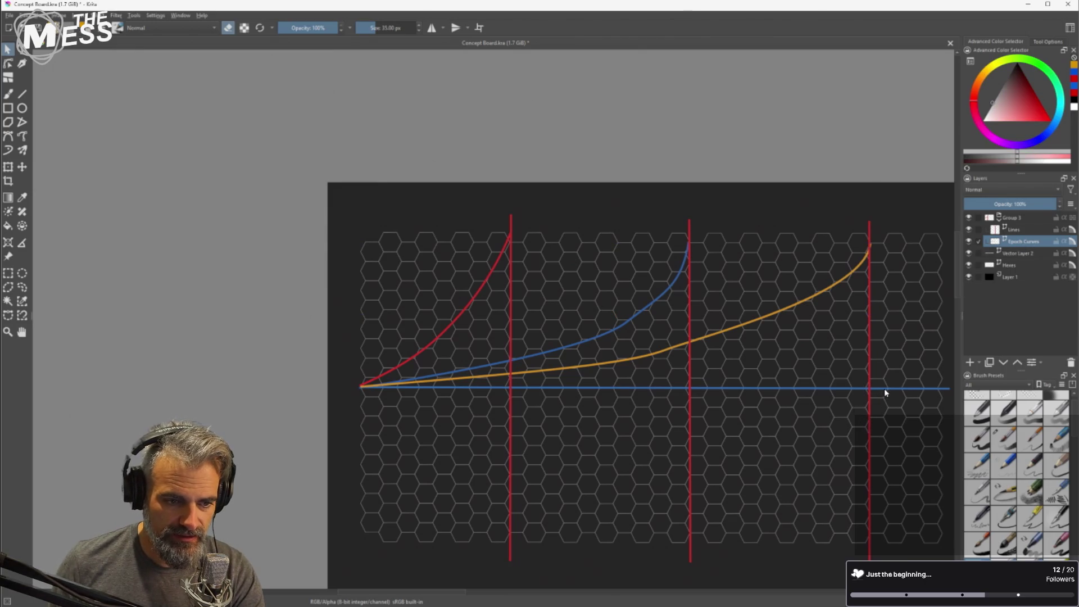
pyautogui.click(690, 418)
pyautogui.click(646, 433)
pyautogui.click(510, 457)
pyautogui.click(516, 463)
pyautogui.click(969, 229)
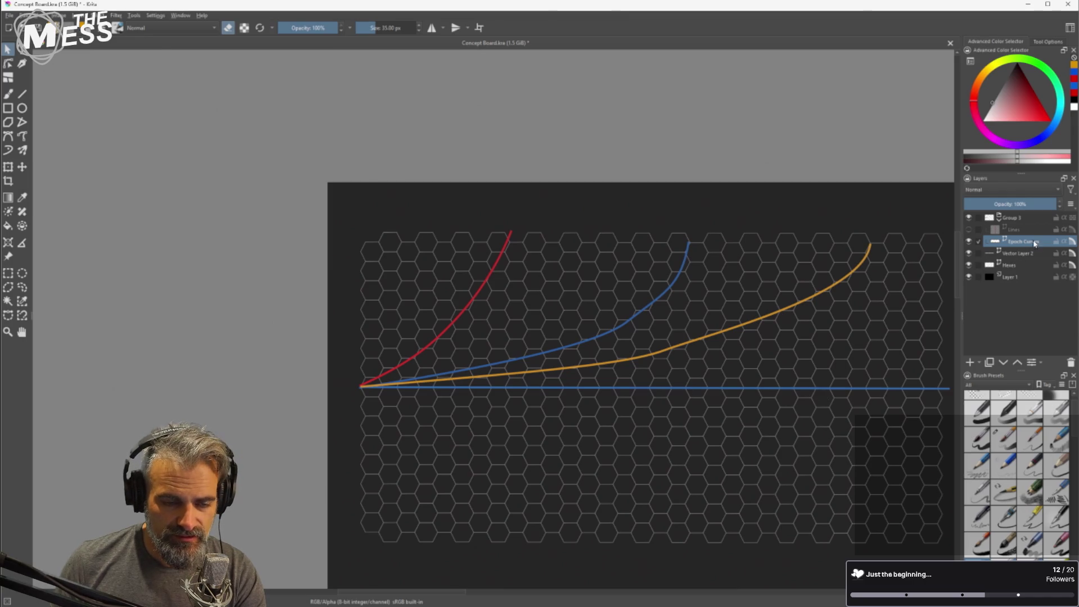
# Rename Vector Layer 2 to 'Line of causality' and move it up into Group 3.
pyautogui.click(1018, 254)
pyautogui.click(968, 253)
pyautogui.click(968, 253)
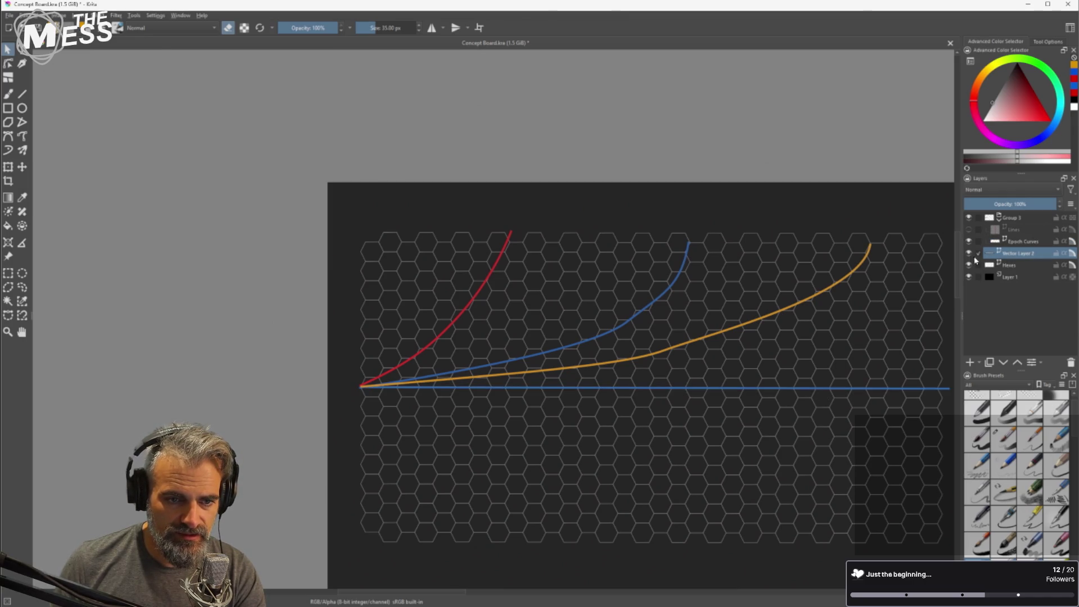
pyautogui.doubleClick(1013, 253)
pyautogui.moveTo(1024, 239)
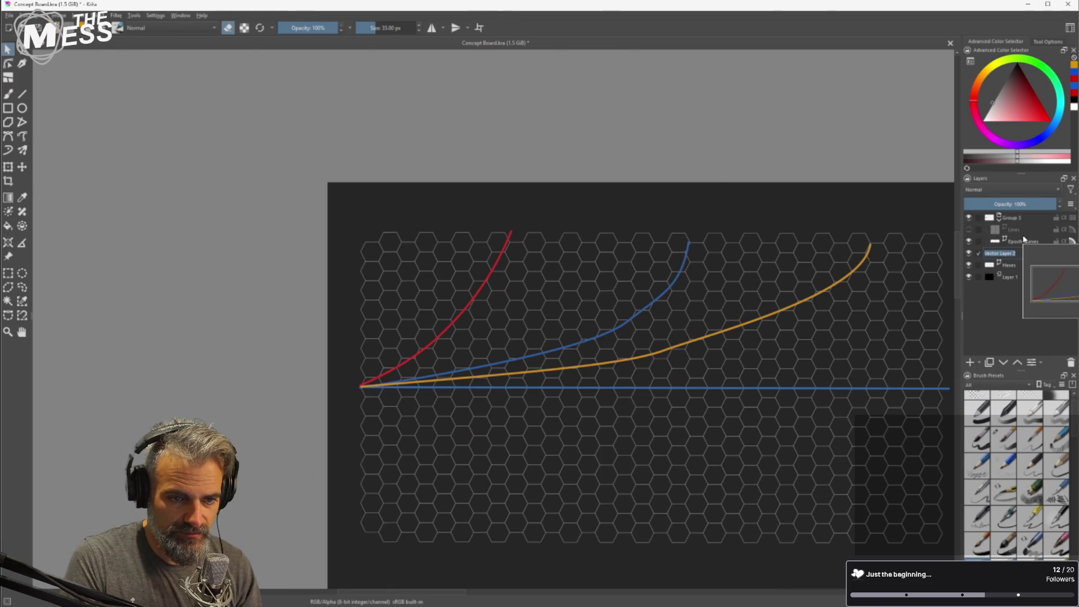
pyautogui.write('d')
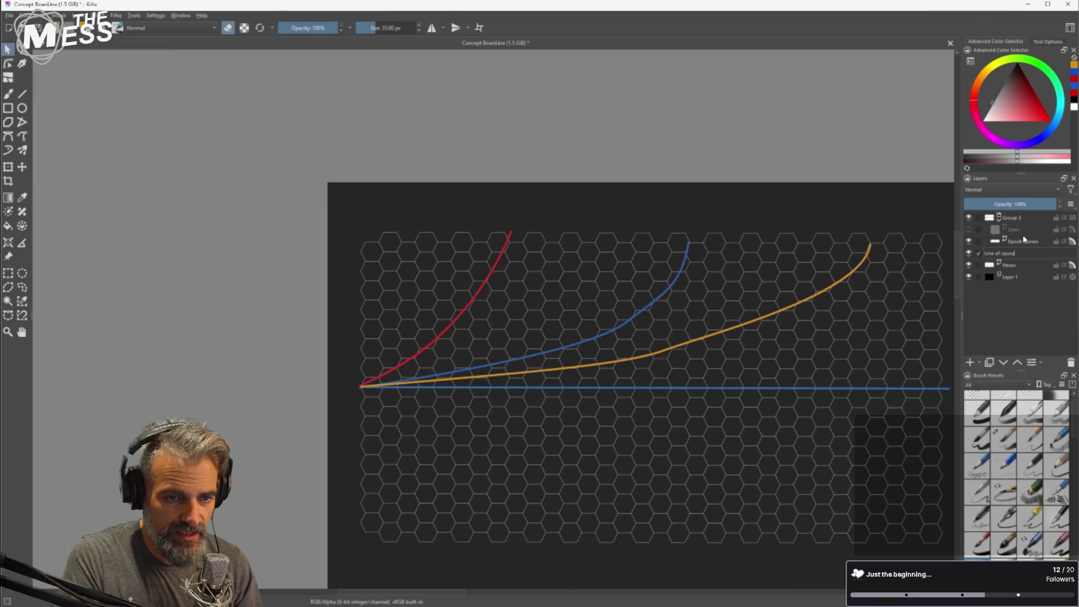
pyautogui.write('y')
pyautogui.press('Return')
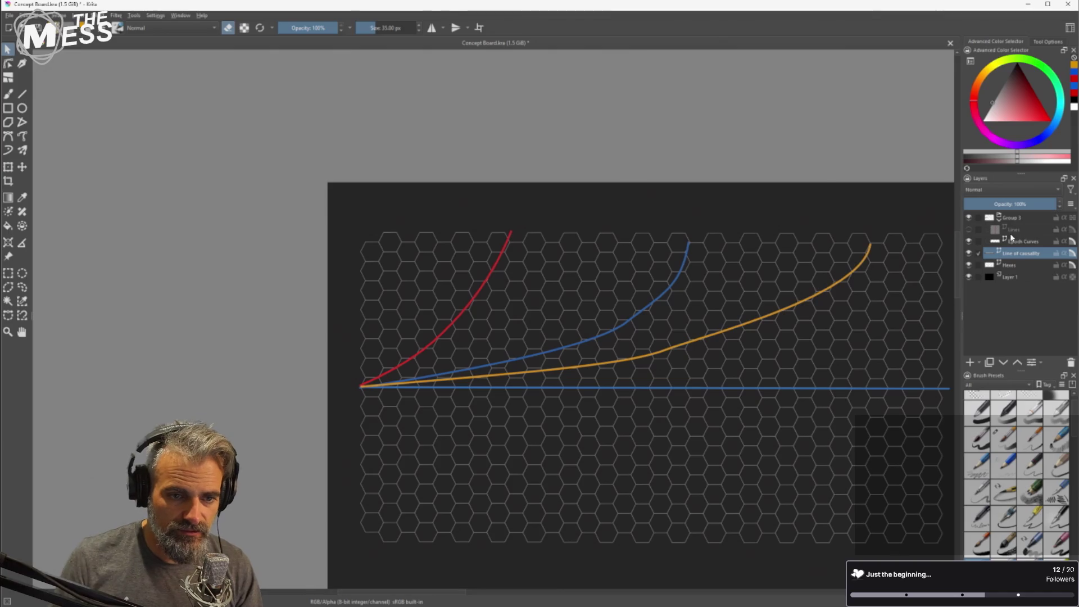
pyautogui.moveTo(1014, 254)
pyautogui.mouseDown()
pyautogui.moveTo(1017, 225)
pyautogui.moveTo(1019, 253)
pyautogui.mouseUp()
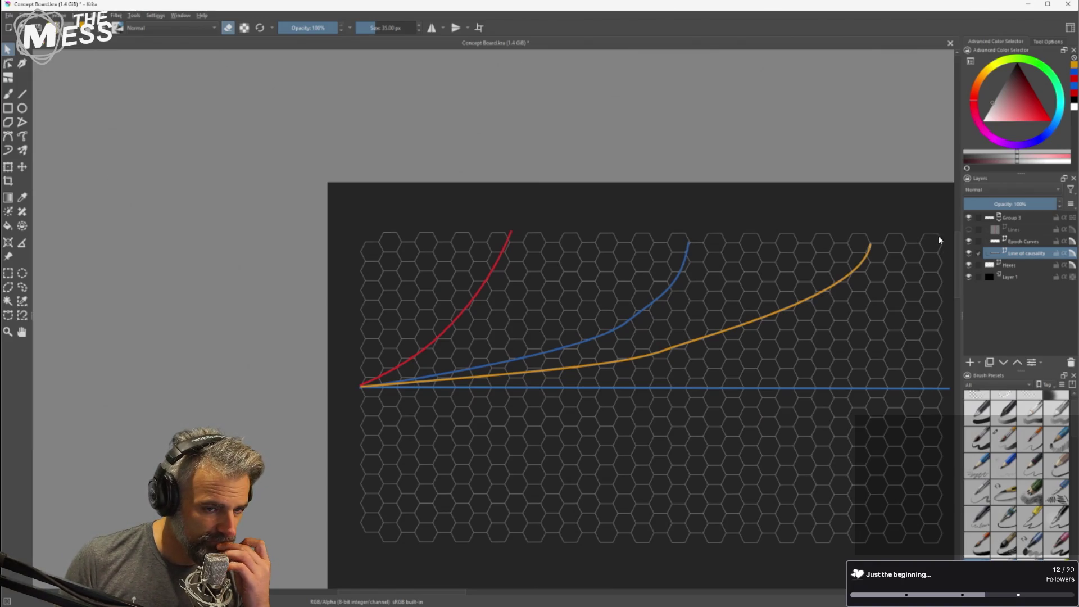
# Rename Group 3 to 'Timeline structure'.
pyautogui.doubleClick(1017, 220)
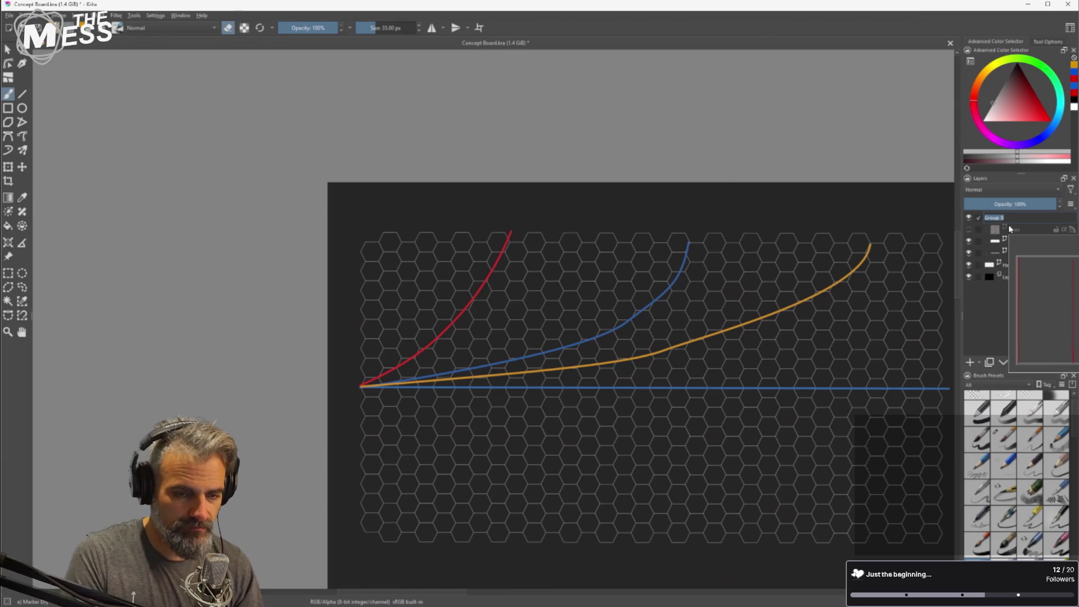
pyautogui.write('Time')
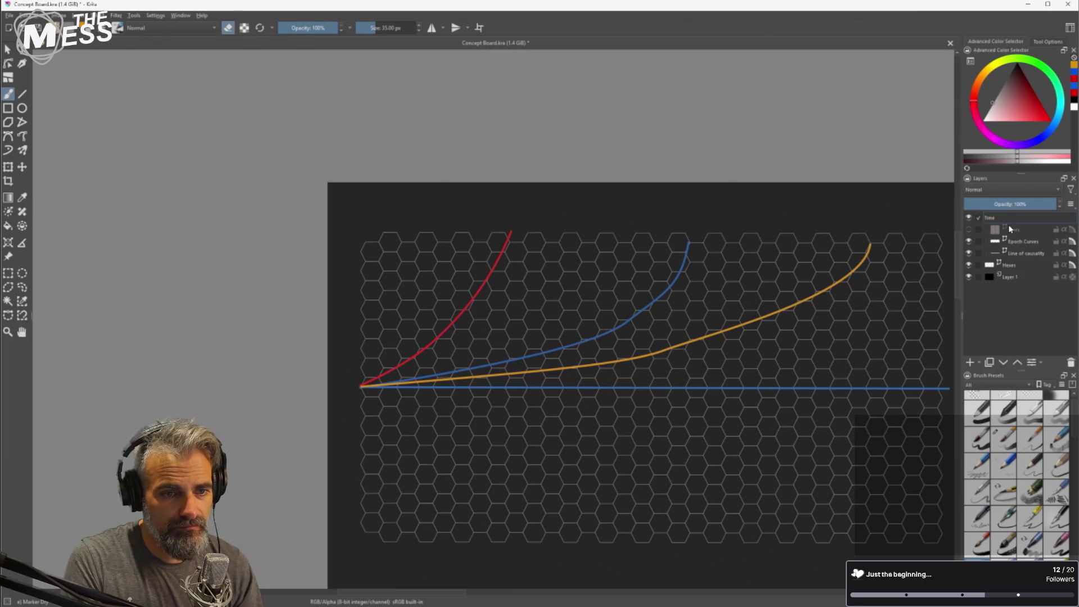
pyautogui.write('line structure')
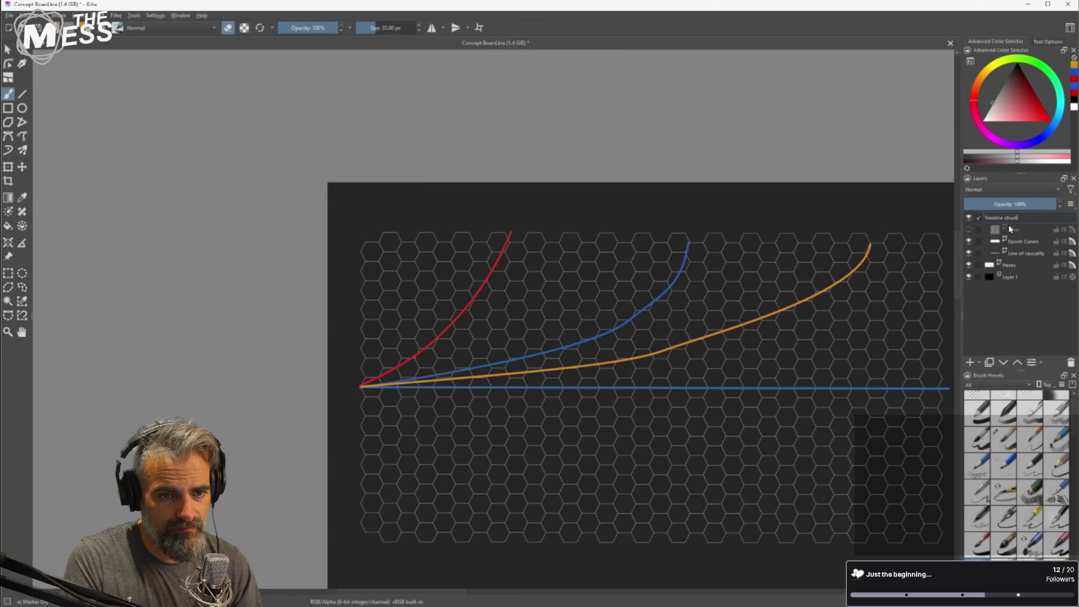
pyautogui.press('Return')
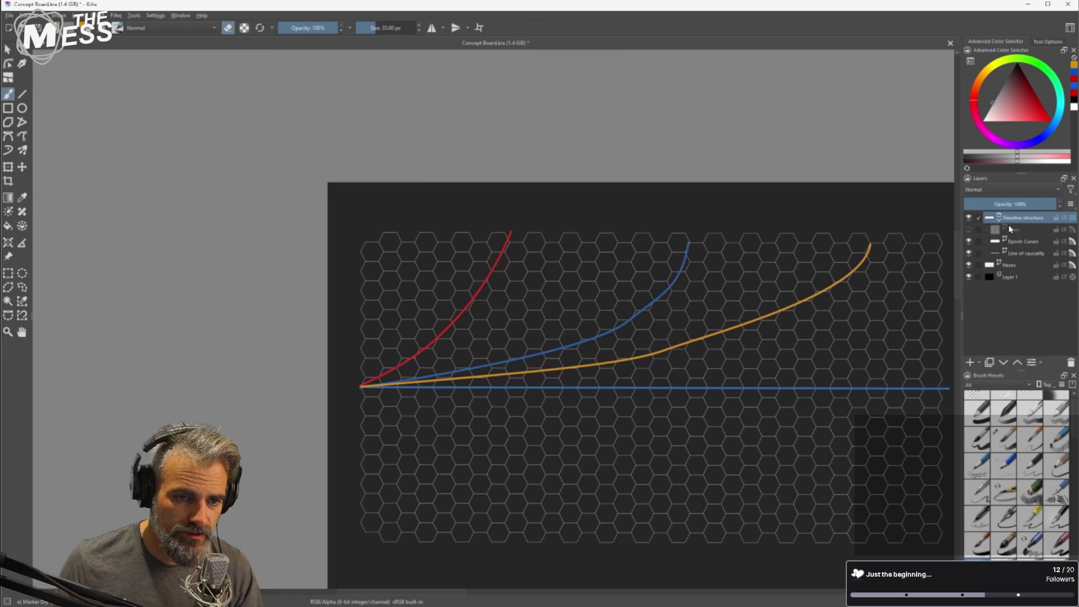
# Check the Lines and Epoch Curves layers' visibility and select Epoch Curves together with Lines.
pyautogui.click(969, 229)
pyautogui.click(969, 229)
pyautogui.click(1023, 243)
pyautogui.doubleClick(1026, 243)
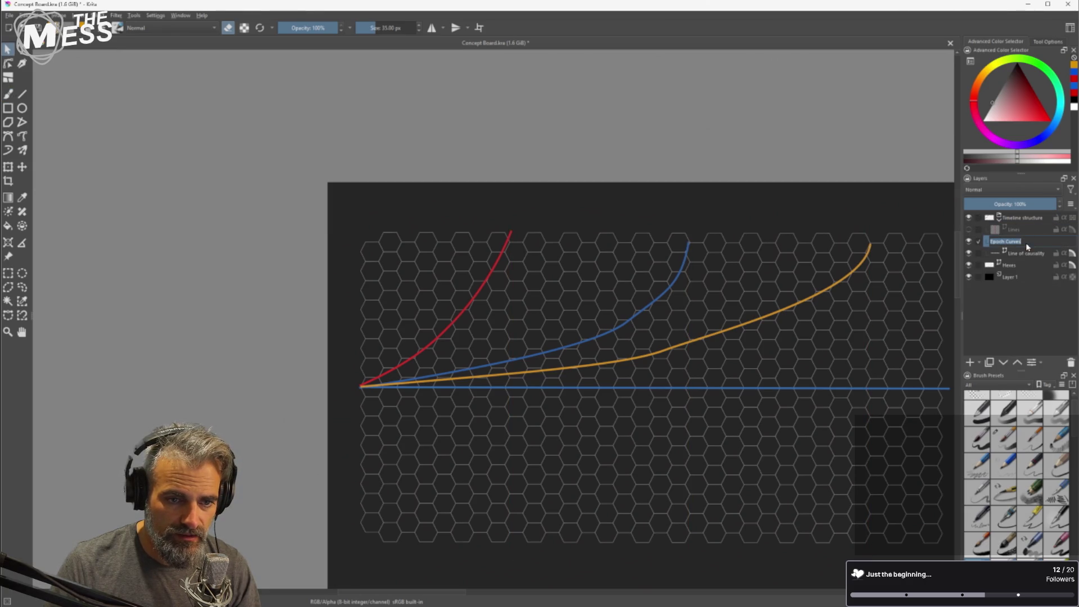
pyautogui.click(969, 241)
pyautogui.click(968, 240)
pyautogui.click(978, 229)
# Hide the Lines, Line of causality and Hexes layers, keeping only the curves visible.
pyautogui.click(969, 230)
pyautogui.click(979, 230)
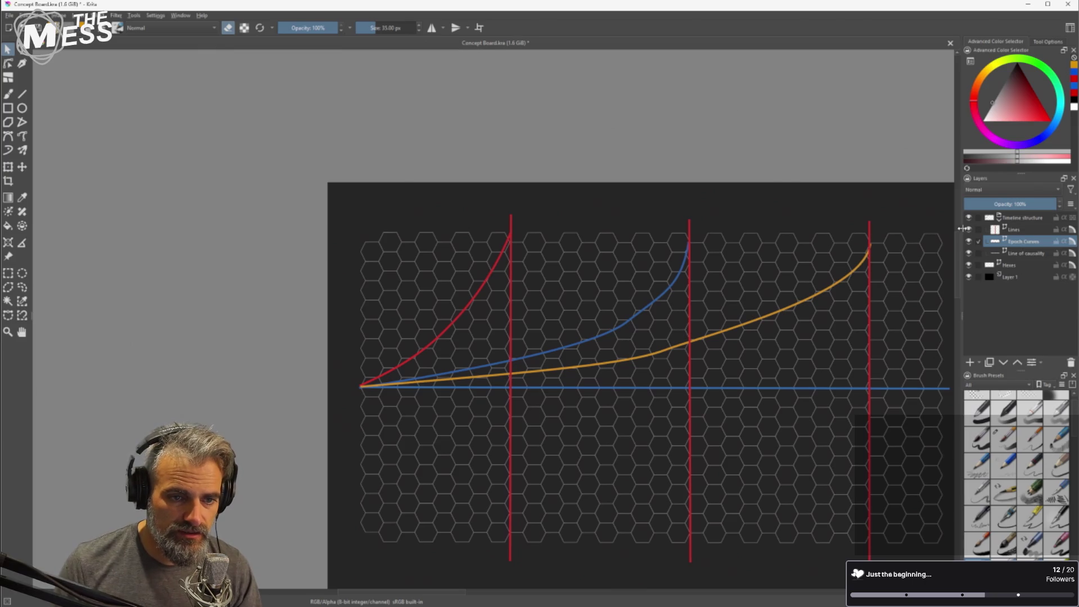
pyautogui.click(969, 229)
pyautogui.click(968, 253)
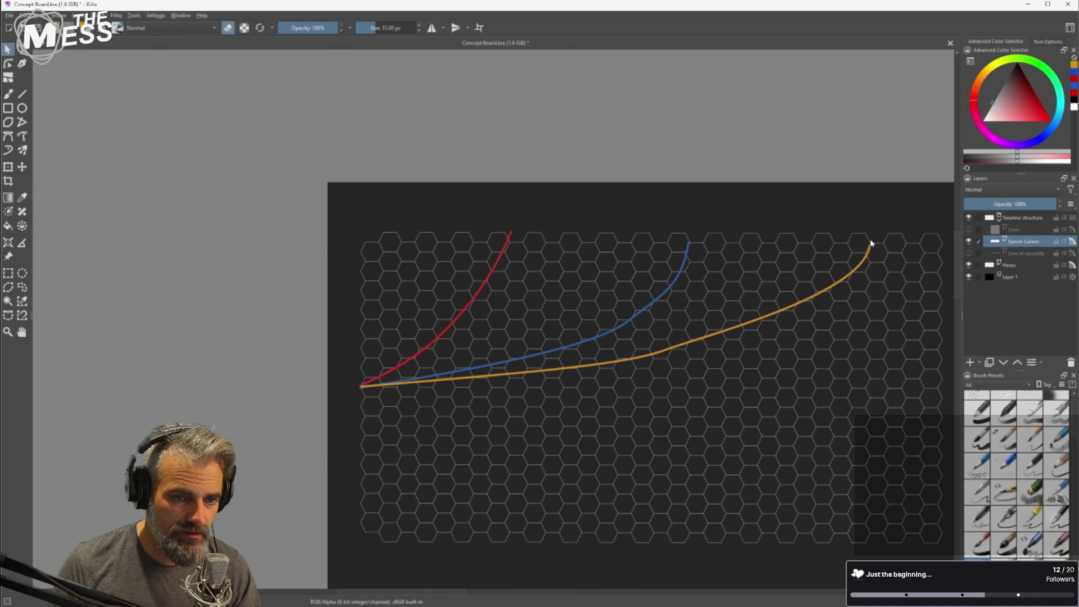
pyautogui.click(969, 265)
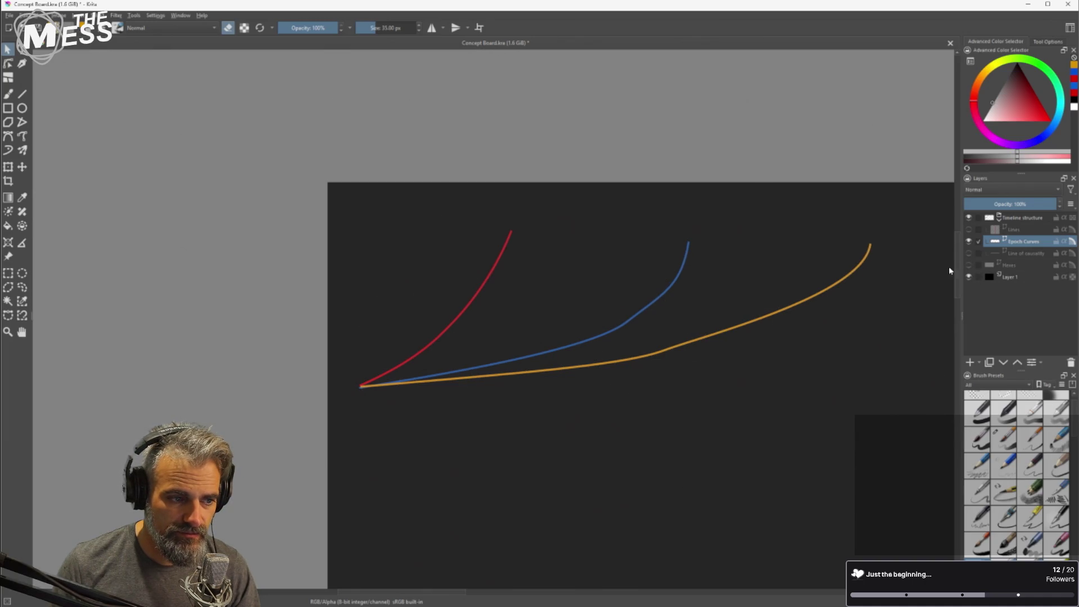
# Drag-select all three growth curves and browse the Settings and Layer menus.
pyautogui.moveTo(349, 205)
pyautogui.mouseDown()
pyautogui.moveTo(487, 274)
pyautogui.moveTo(899, 428)
pyautogui.mouseUp()
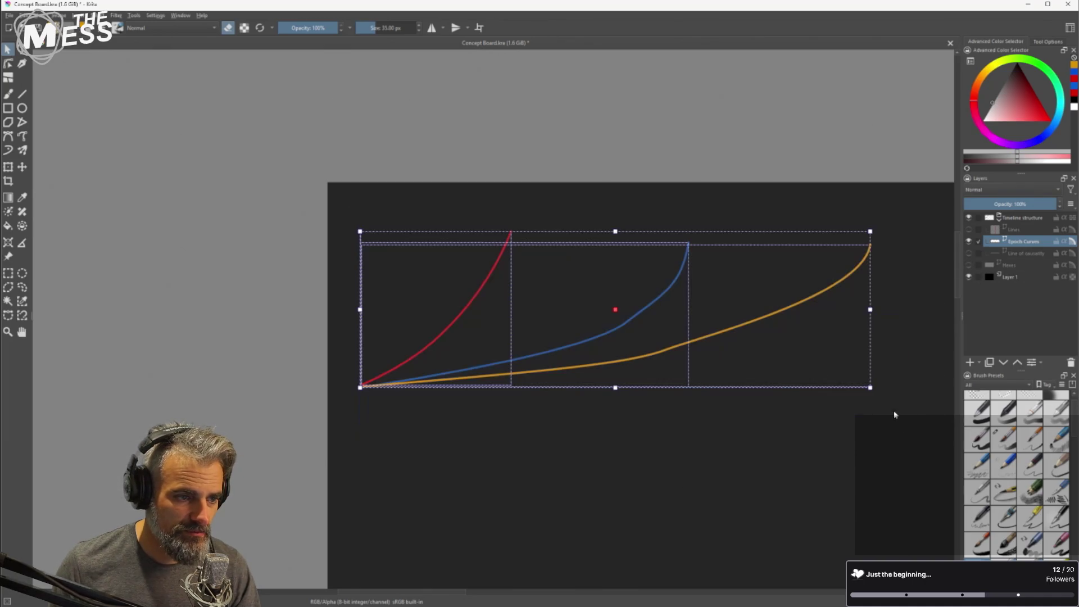
pyautogui.click(156, 15)
pyautogui.click(79, 15)
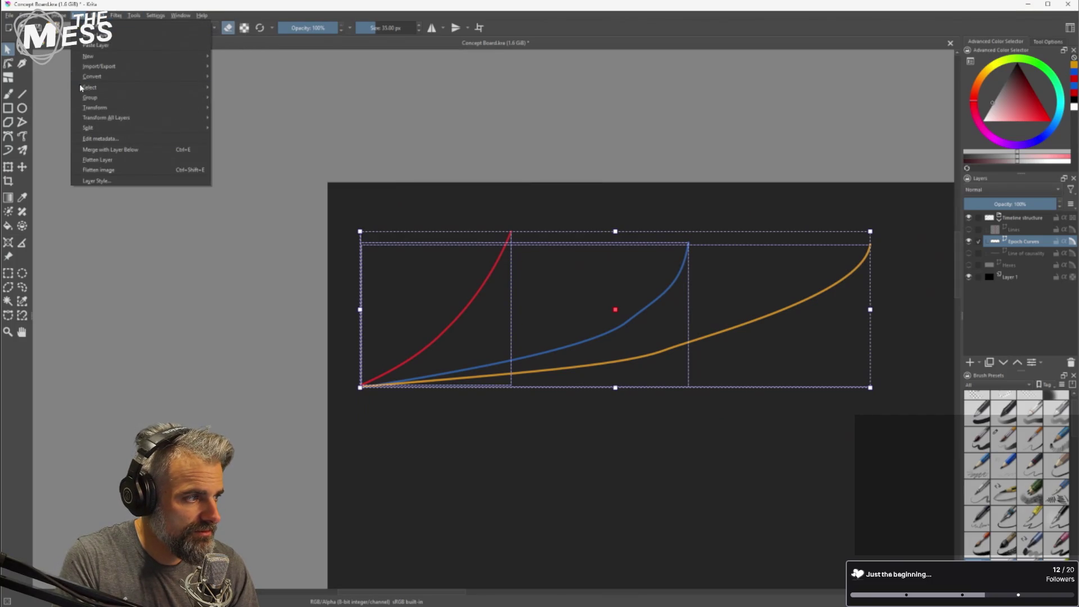
pyautogui.moveTo(109, 131)
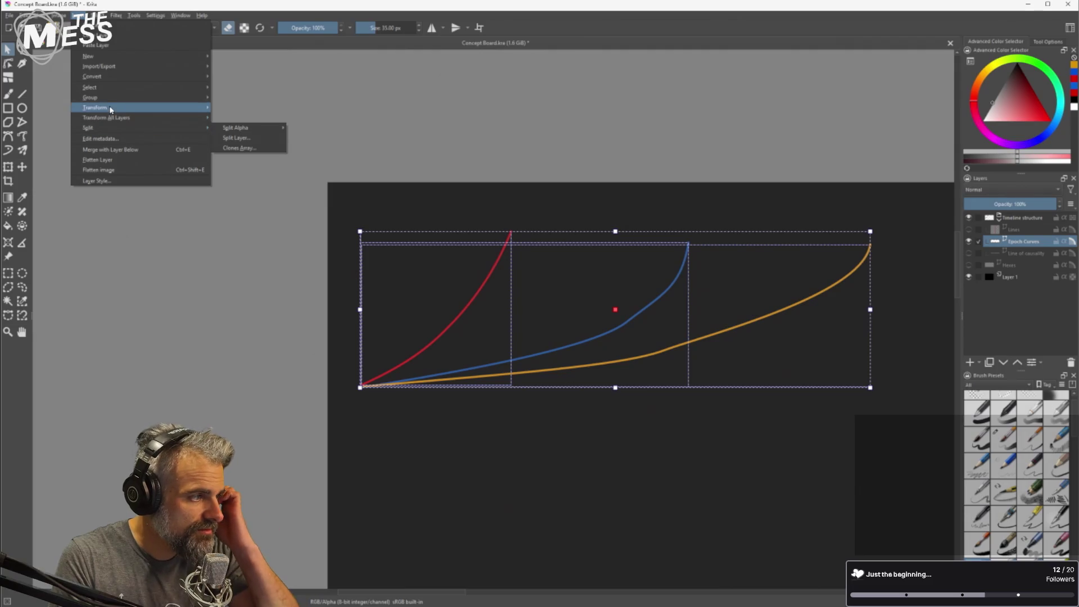
pyautogui.moveTo(110, 107)
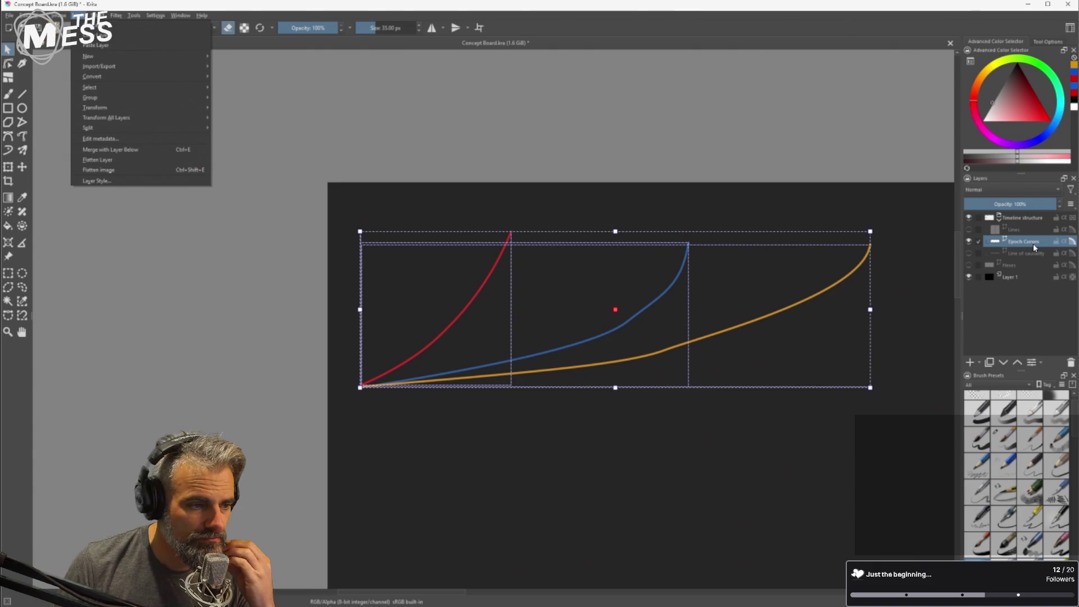
# Try placing an offset copy of the curves down-right and squashing it, then undo and discard it.
pyautogui.click(531, 206)
pyautogui.moveTo(527, 228); pyautogui.dragTo(579, 243)
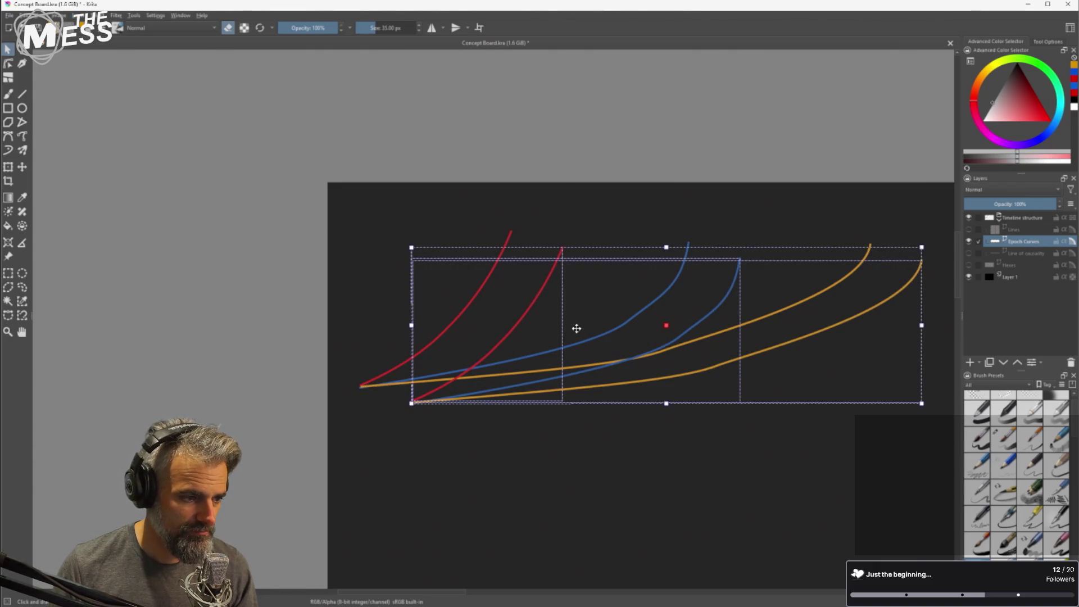
pyautogui.moveTo(409, 247)
pyautogui.mouseDown()
pyautogui.moveTo(465, 214)
pyautogui.moveTo(447, 232)
pyautogui.moveTo(457, 231)
pyautogui.moveTo(446, 222)
pyautogui.moveTo(438, 304)
pyautogui.mouseUp()
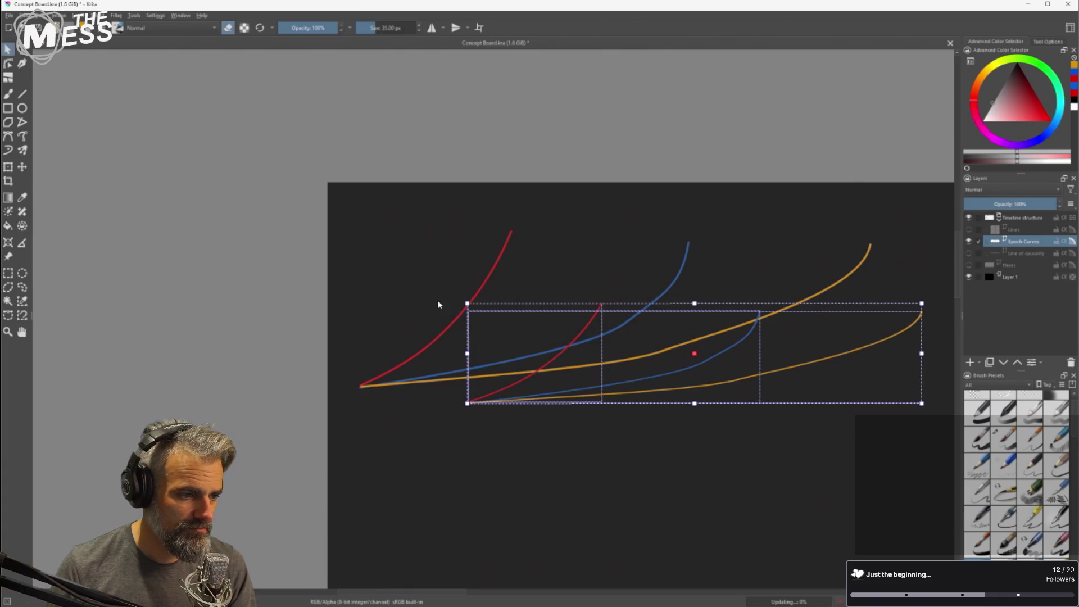
pyautogui.hotkey('ctrl', 'z')
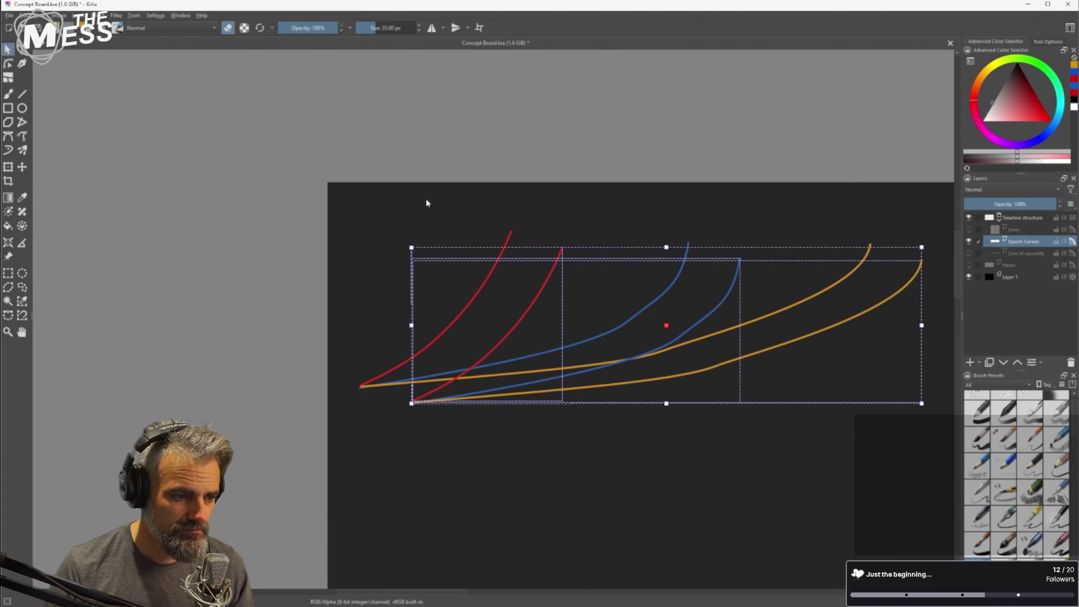
pyautogui.press('Escape')
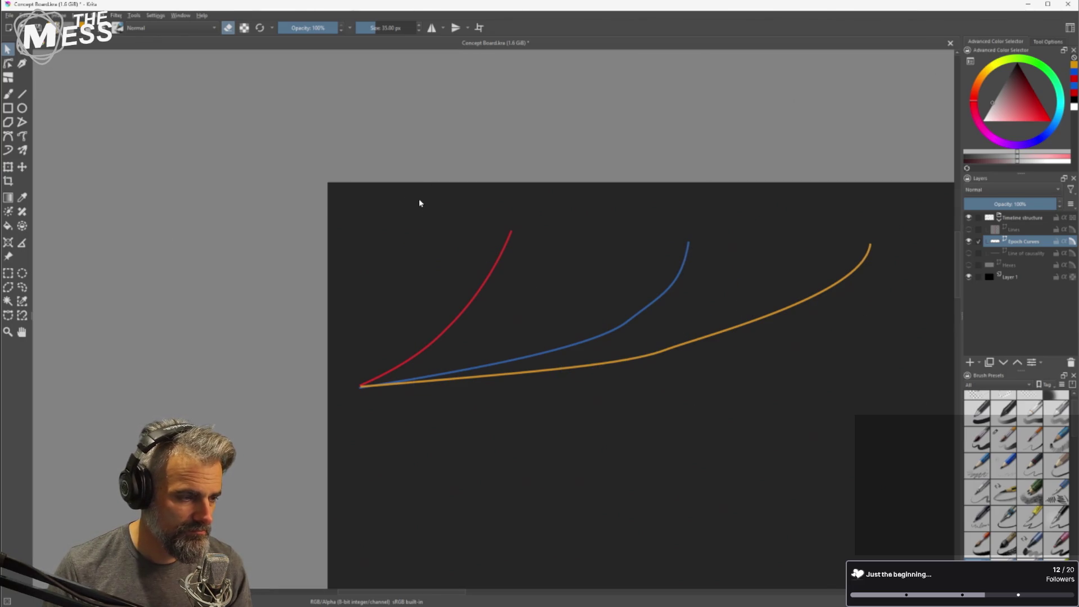
# Toggle soft proofing off and back on, and try a Ctrl+D duplicate of the curves before undoing it.
pyautogui.hotkey('ctrl', 'y')
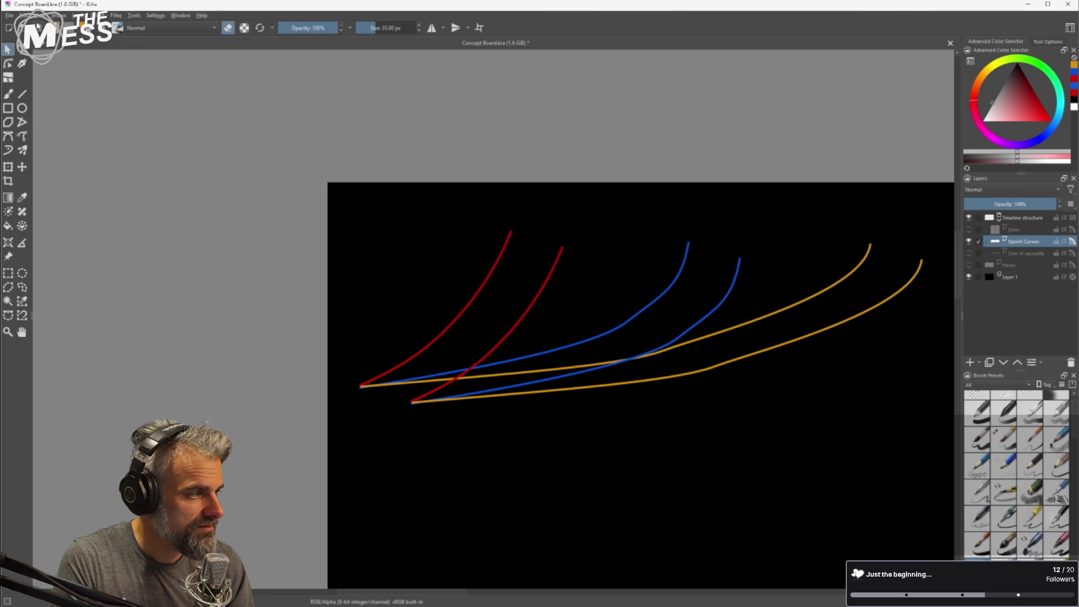
pyautogui.click(39, 24)
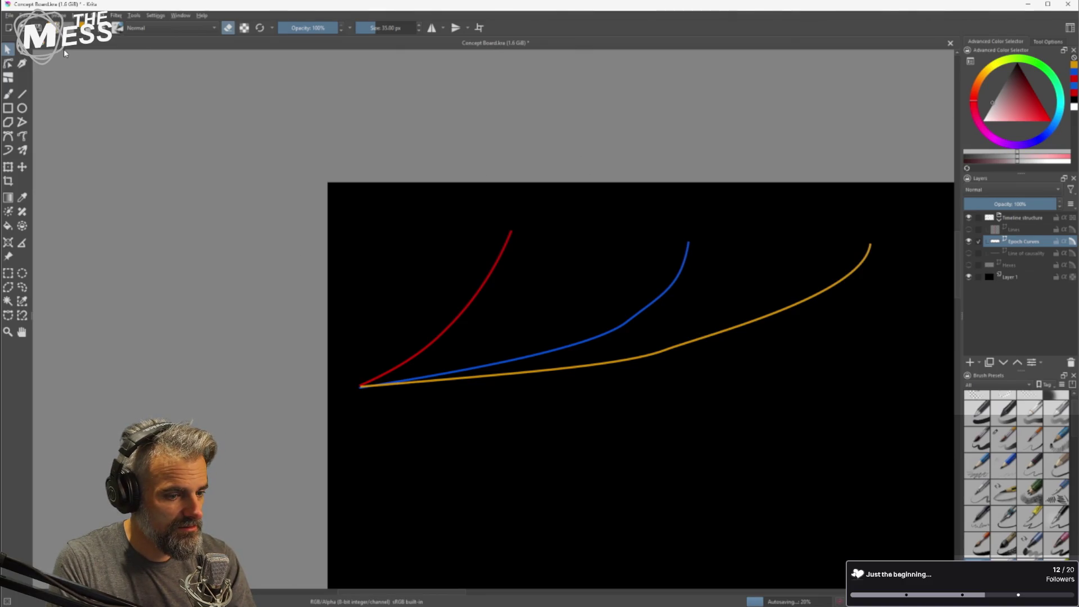
pyautogui.hotkey('ctrl', 'y')
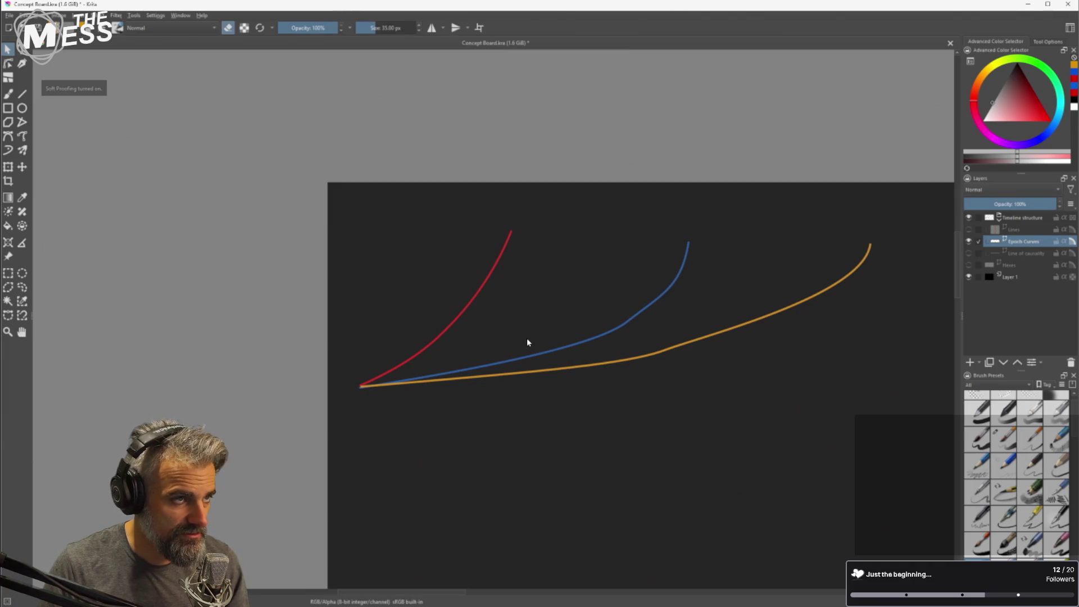
pyautogui.hotkey('ctrl', 'd')
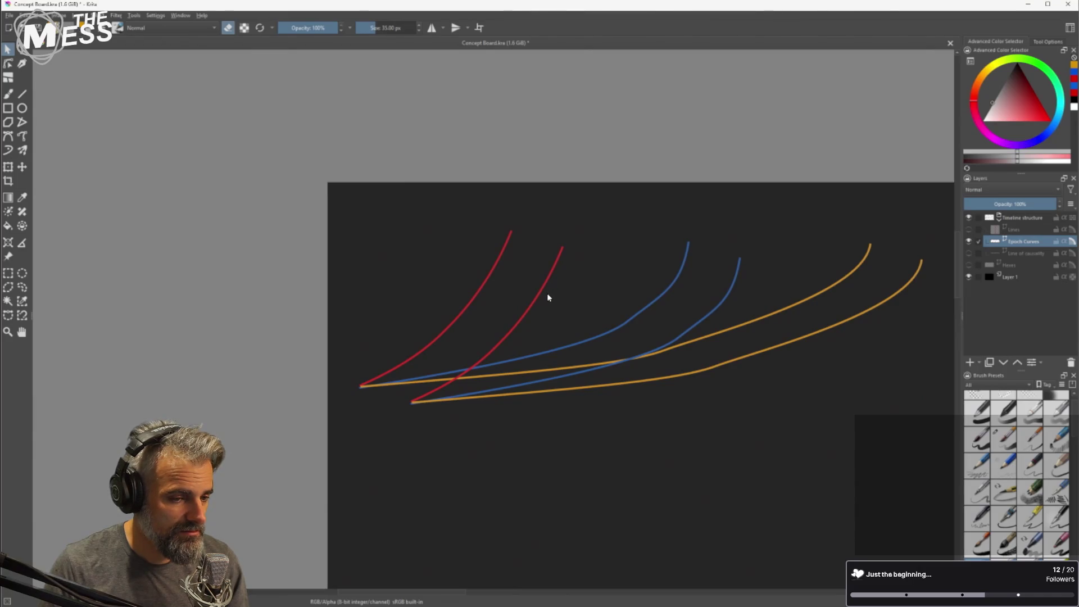
pyautogui.hotkey('ctrl', 'z')
# Duplicate all three growth curves, shrink the copy slightly and move it below the originals.
pyautogui.moveTo(349, 198)
pyautogui.mouseDown()
pyautogui.moveTo(606, 342)
pyautogui.moveTo(901, 455)
pyautogui.moveTo(910, 448)
pyautogui.mouseUp()
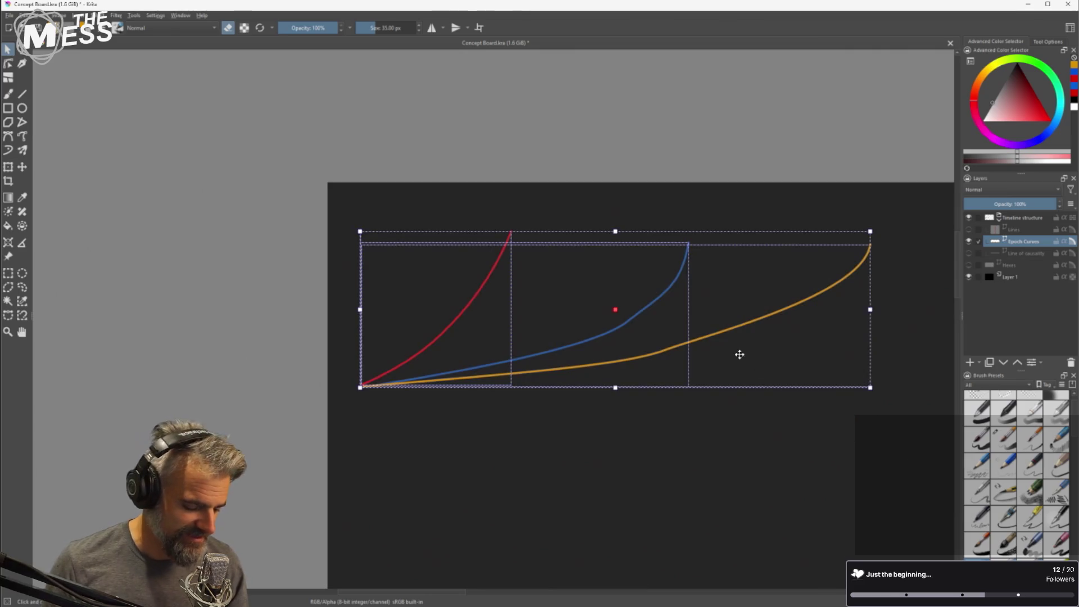
pyautogui.hotkey('ctrl', 'd')
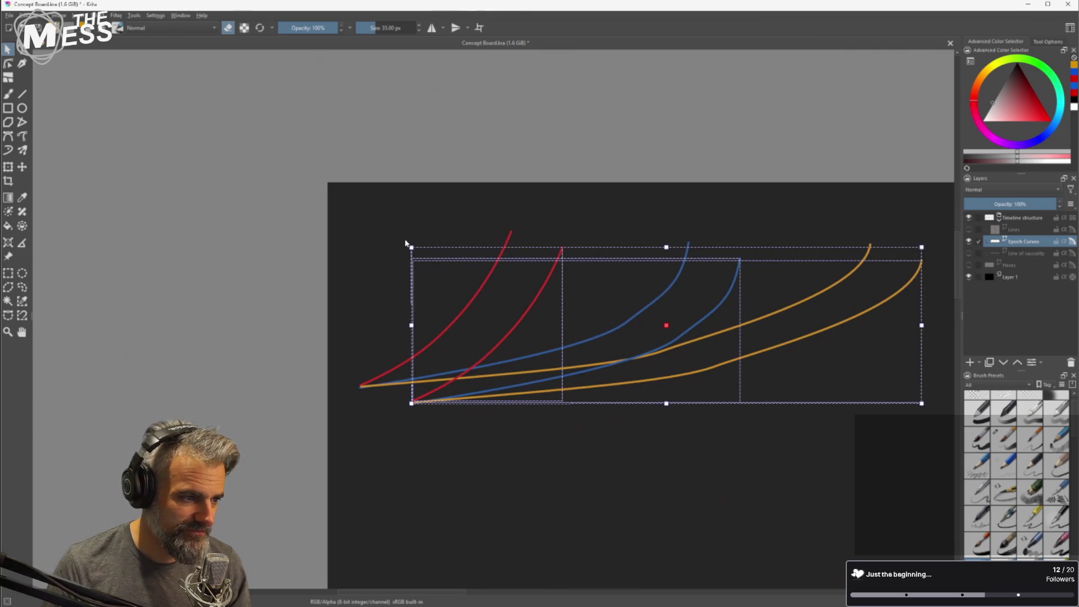
pyautogui.moveTo(408, 243); pyautogui.dragTo(423, 246)
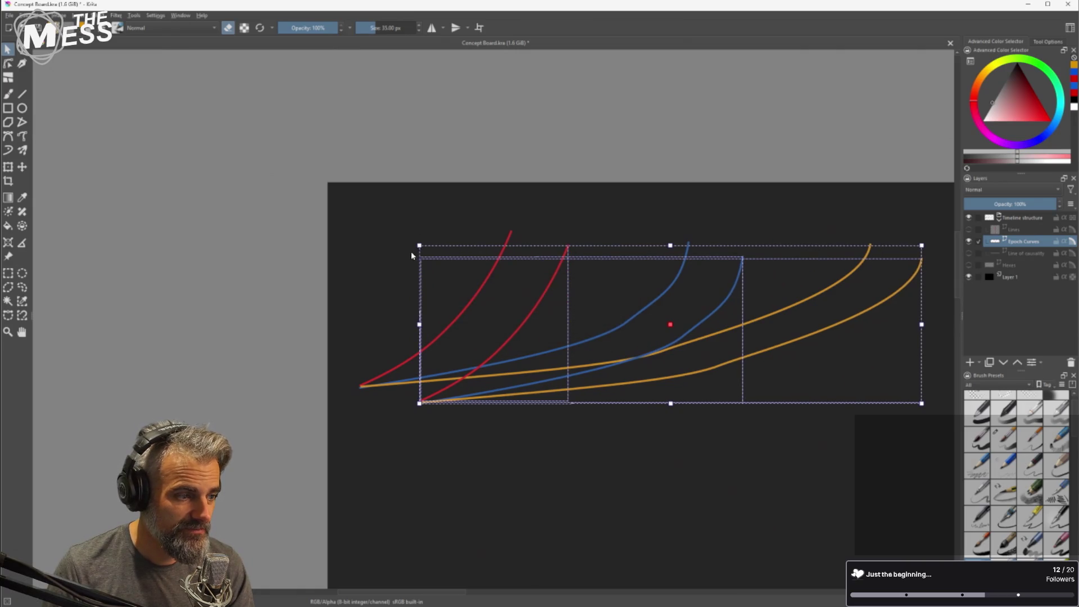
pyautogui.moveTo(757, 352)
pyautogui.mouseDown()
pyautogui.moveTo(718, 410)
pyautogui.moveTo(716, 448)
pyautogui.moveTo(699, 416)
pyautogui.moveTo(730, 468)
pyautogui.mouseUp()
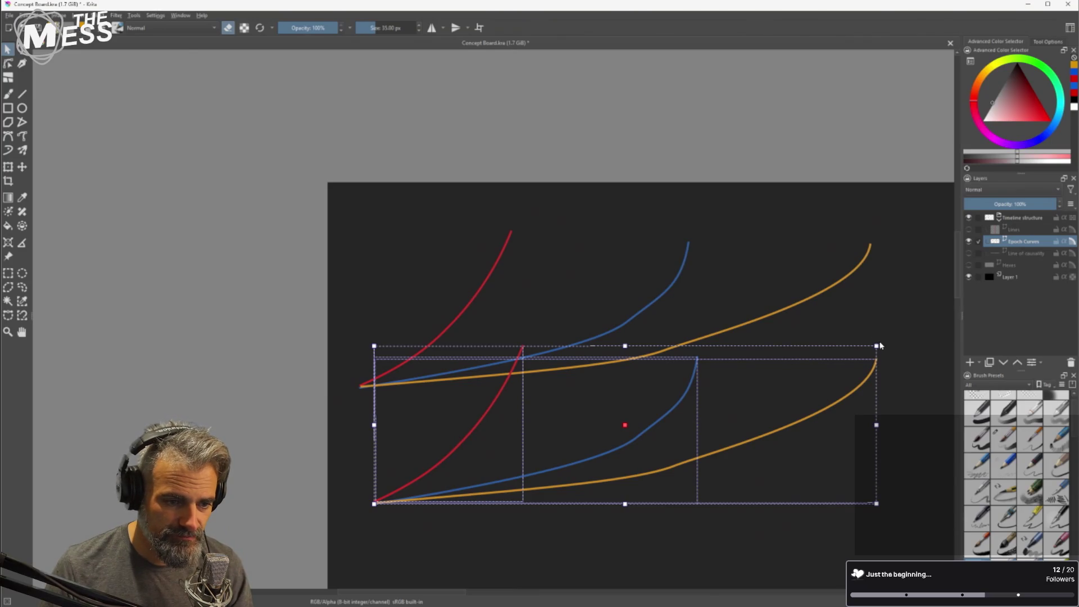
# Rotate the copied curves until upside down, then flip the curve layer vertically.
pyautogui.moveTo(880, 341)
pyautogui.mouseDown()
pyautogui.moveTo(821, 452)
pyautogui.moveTo(501, 489)
pyautogui.moveTo(494, 465)
pyautogui.moveTo(512, 467)
pyautogui.moveTo(489, 470)
pyautogui.moveTo(499, 467)
pyautogui.mouseUp()
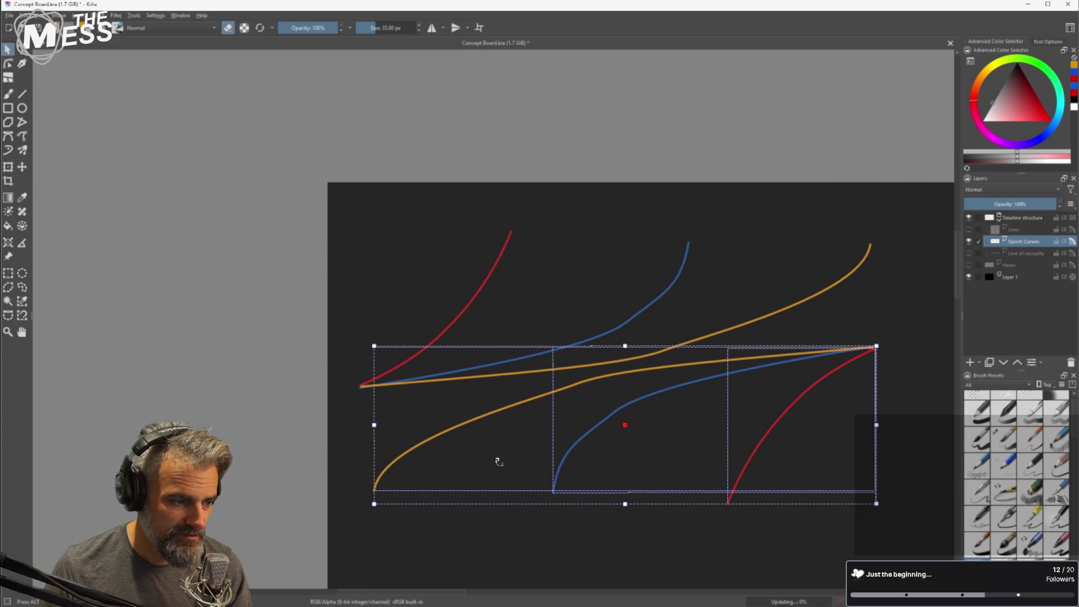
pyautogui.moveTo(511, 462)
pyautogui.mouseDown()
pyautogui.moveTo(520, 484)
pyautogui.moveTo(524, 467)
pyautogui.moveTo(506, 455)
pyautogui.moveTo(525, 465)
pyautogui.moveTo(661, 451)
pyautogui.moveTo(576, 455)
pyautogui.mouseUp()
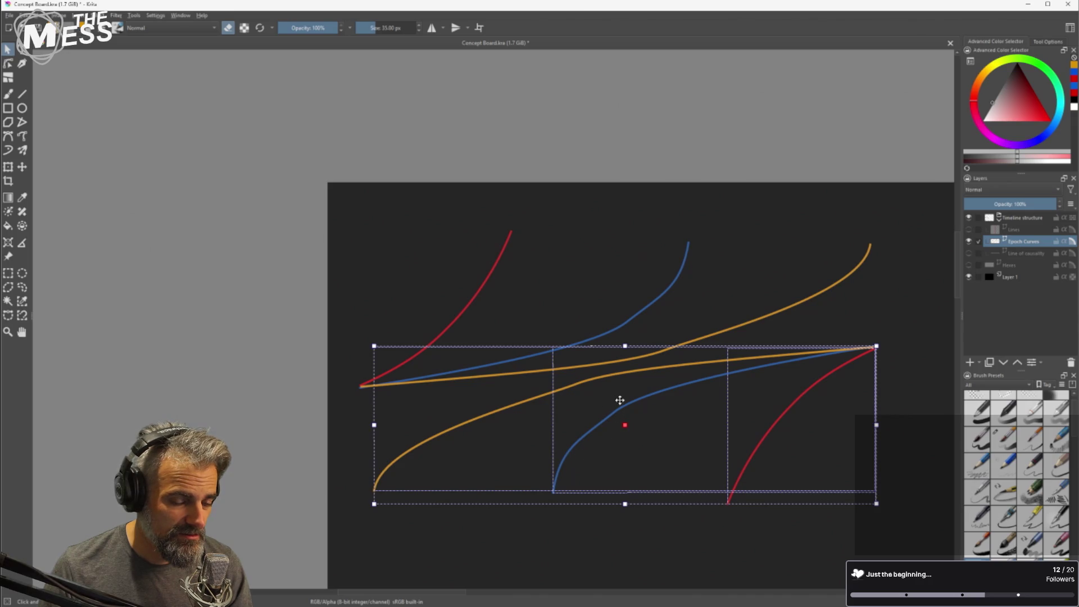
pyautogui.click(115, 16)
pyautogui.click(114, 16)
pyautogui.click(112, 17)
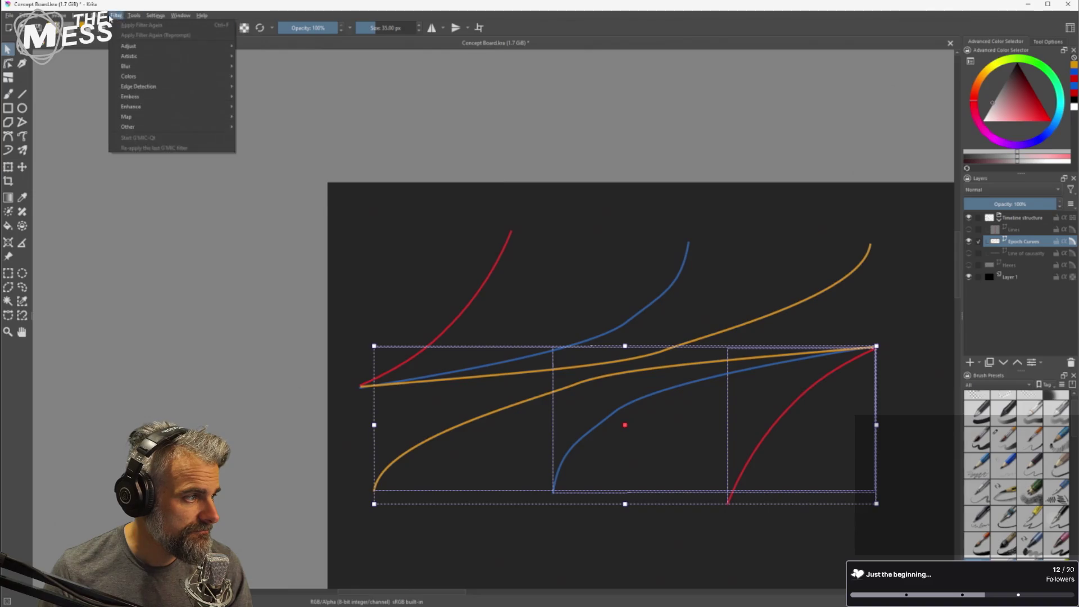
pyautogui.moveTo(76, 15)
pyautogui.moveTo(118, 105)
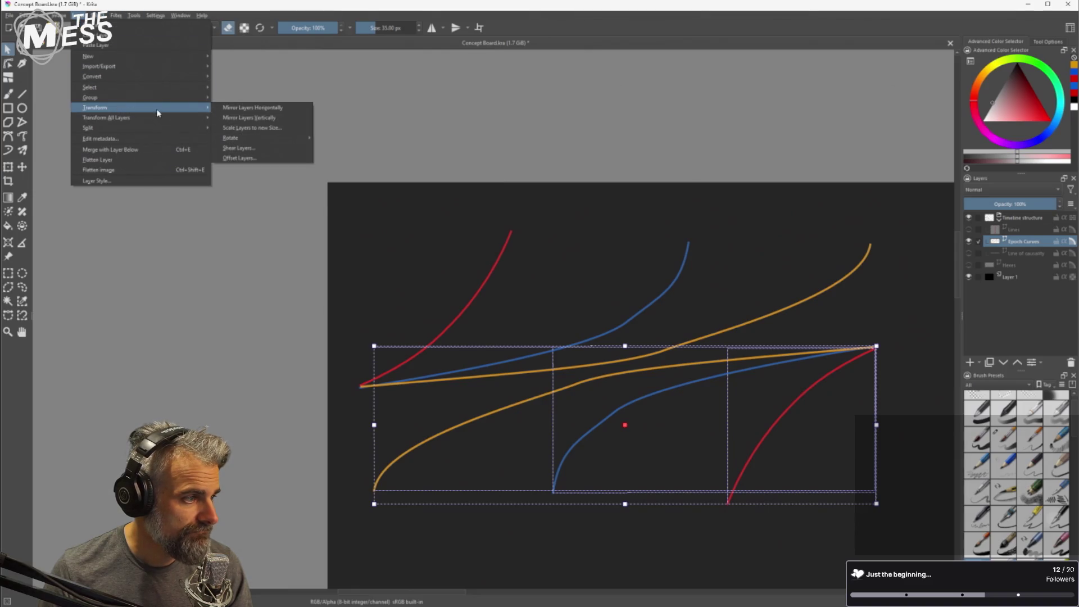
pyautogui.click(253, 118)
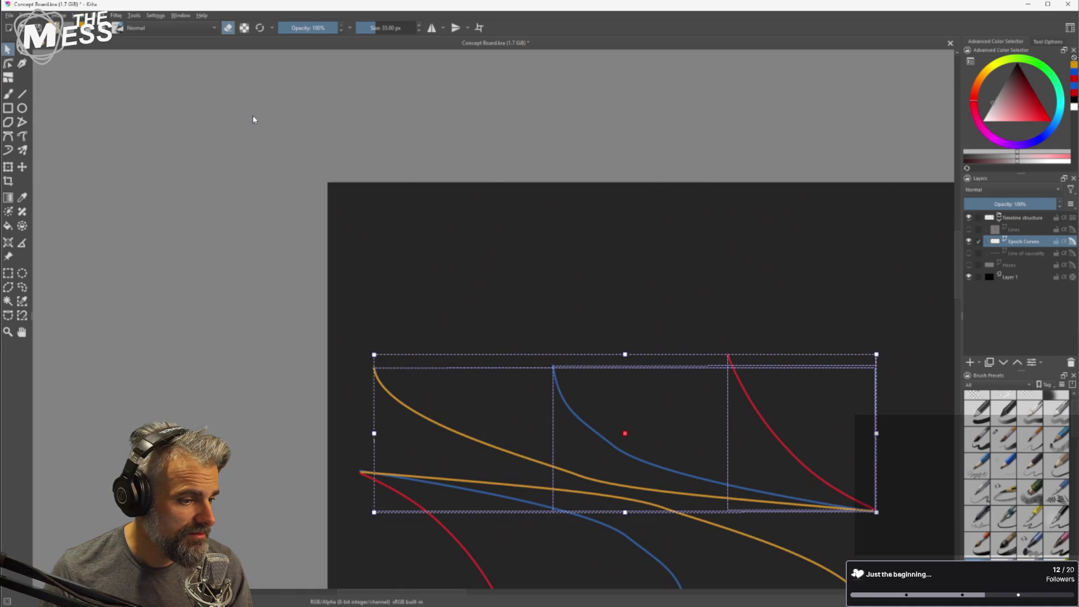
# Undo the vertical flip, try horizontal mirror painting, then turn mirror and eraser modes off.
pyautogui.hotkey('ctrl', 'z')
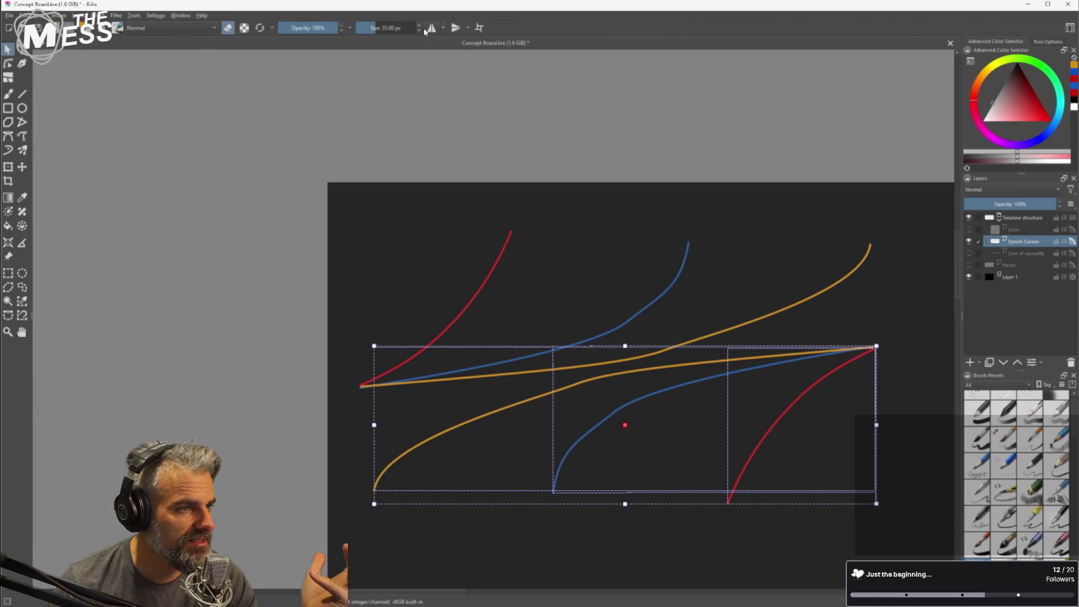
pyautogui.click(433, 29)
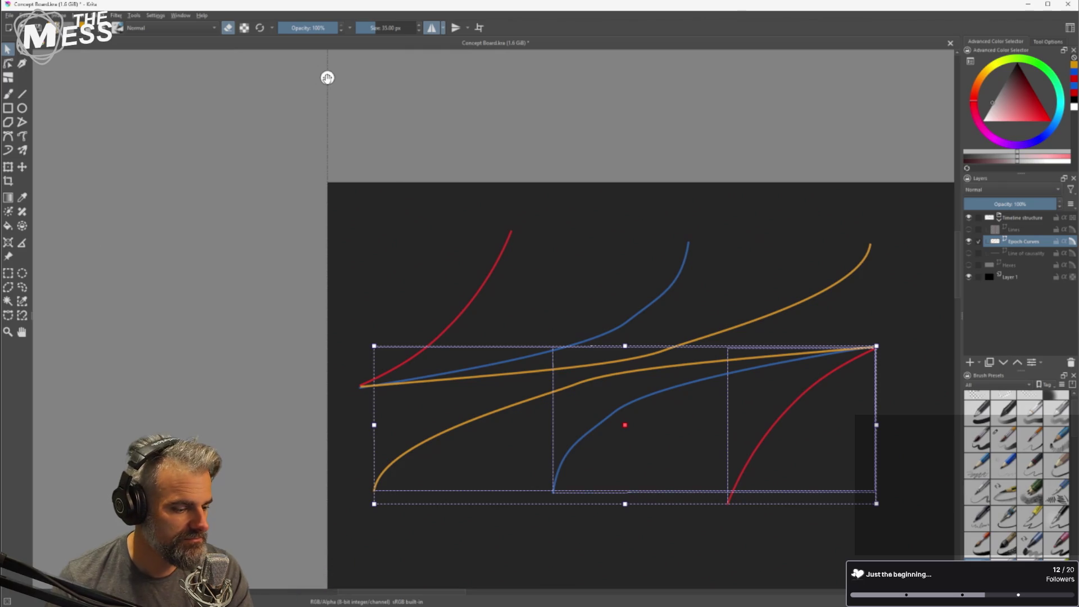
pyautogui.moveTo(328, 77)
pyautogui.mouseDown()
pyautogui.moveTo(499, 90)
pyautogui.moveTo(328, 89)
pyautogui.mouseUp()
pyautogui.click(430, 30)
pyautogui.click(445, 30)
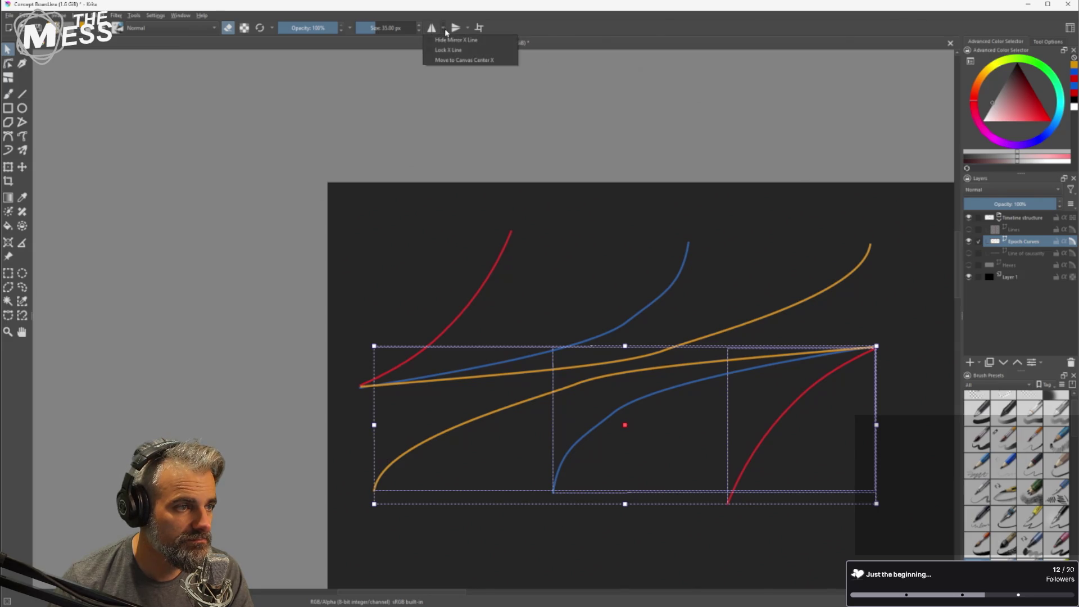
pyautogui.click(446, 32)
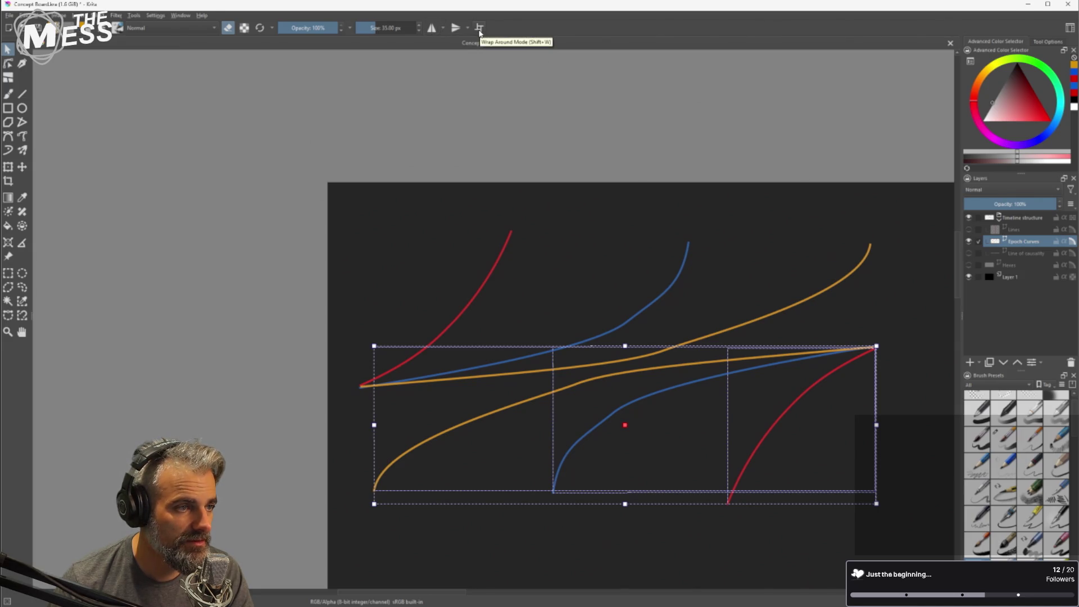
pyautogui.click(229, 28)
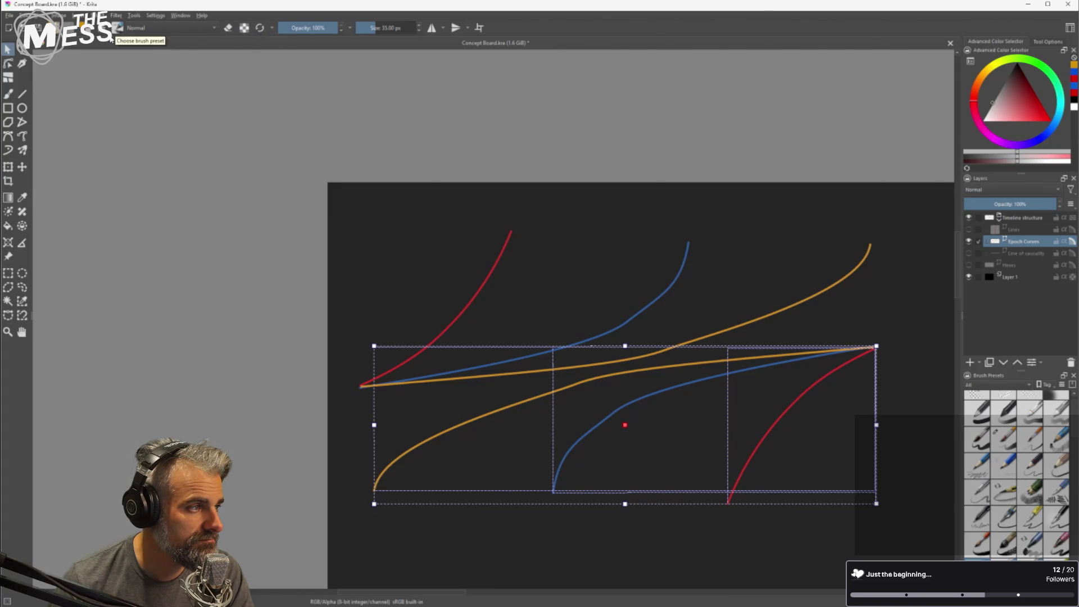
# Browse the Filter, Tools and Select menus looking for a flip option.
pyautogui.click(117, 16)
pyautogui.click(118, 15)
pyautogui.click(133, 16)
pyautogui.click(116, 16)
pyautogui.click(100, 15)
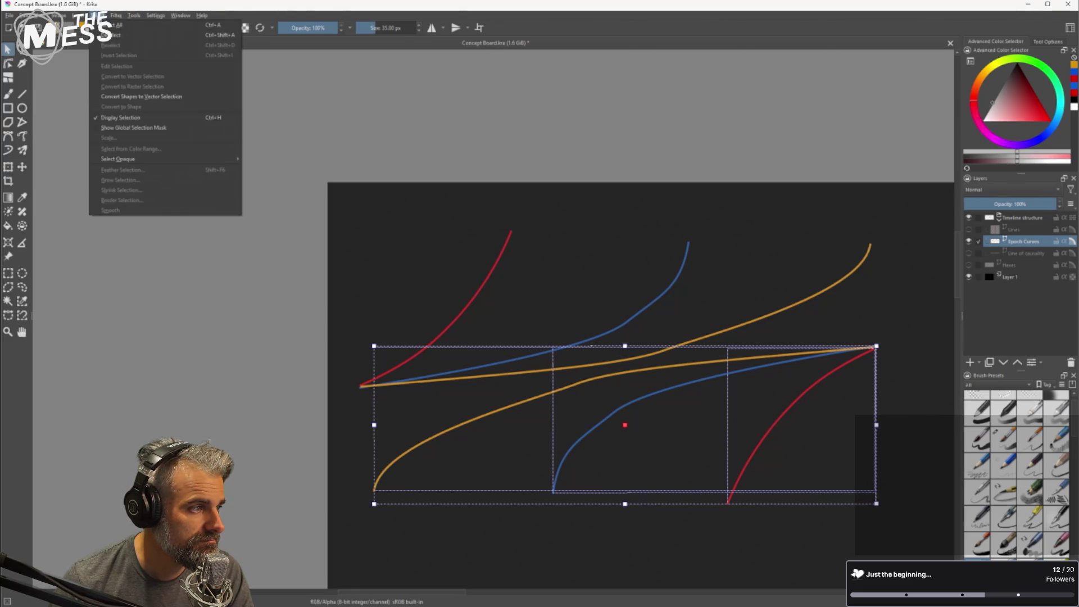
pyautogui.moveTo(114, 16)
pyautogui.moveTo(79, 15)
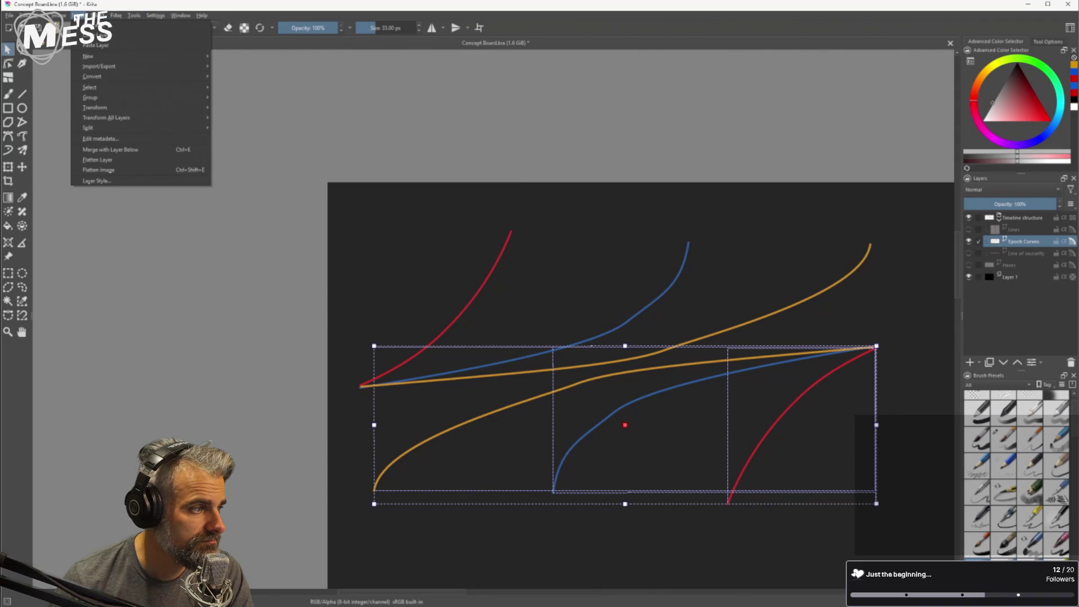
pyautogui.moveTo(123, 110)
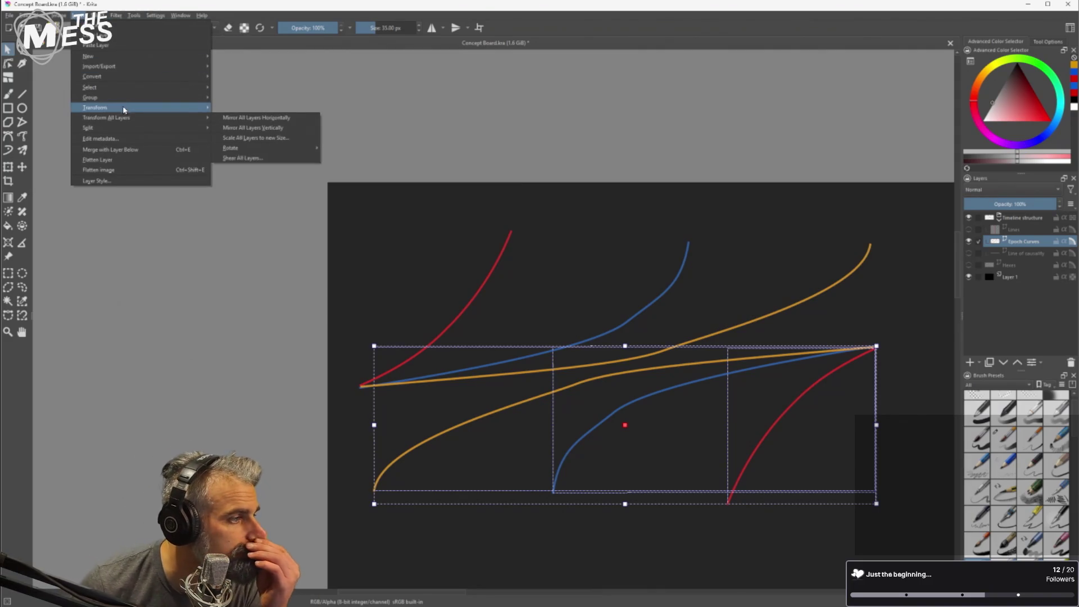
pyautogui.moveTo(150, 67)
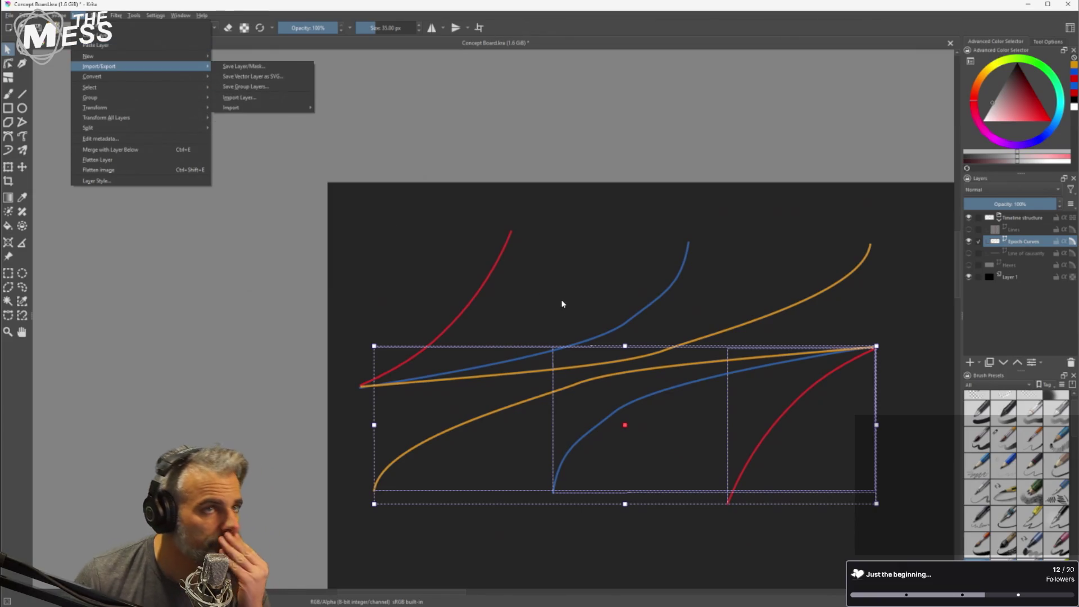
# Box-select the three lower copied curves and drag their right edge across to reverse them.
pyautogui.click(874, 420)
pyautogui.moveTo(906, 334)
pyautogui.mouseDown()
pyautogui.moveTo(278, 514)
pyautogui.moveTo(320, 510)
pyautogui.mouseUp()
pyautogui.moveTo(902, 216)
pyautogui.mouseDown()
pyautogui.moveTo(318, 330)
pyautogui.moveTo(715, 255)
pyautogui.moveTo(309, 355)
pyautogui.mouseUp()
pyautogui.moveTo(341, 216)
pyautogui.mouseDown()
pyautogui.moveTo(816, 414)
pyautogui.moveTo(906, 372)
pyautogui.moveTo(911, 356)
pyautogui.mouseUp()
pyautogui.moveTo(841, 396)
pyautogui.mouseDown()
pyautogui.moveTo(316, 486)
pyautogui.moveTo(324, 502)
pyautogui.mouseUp()
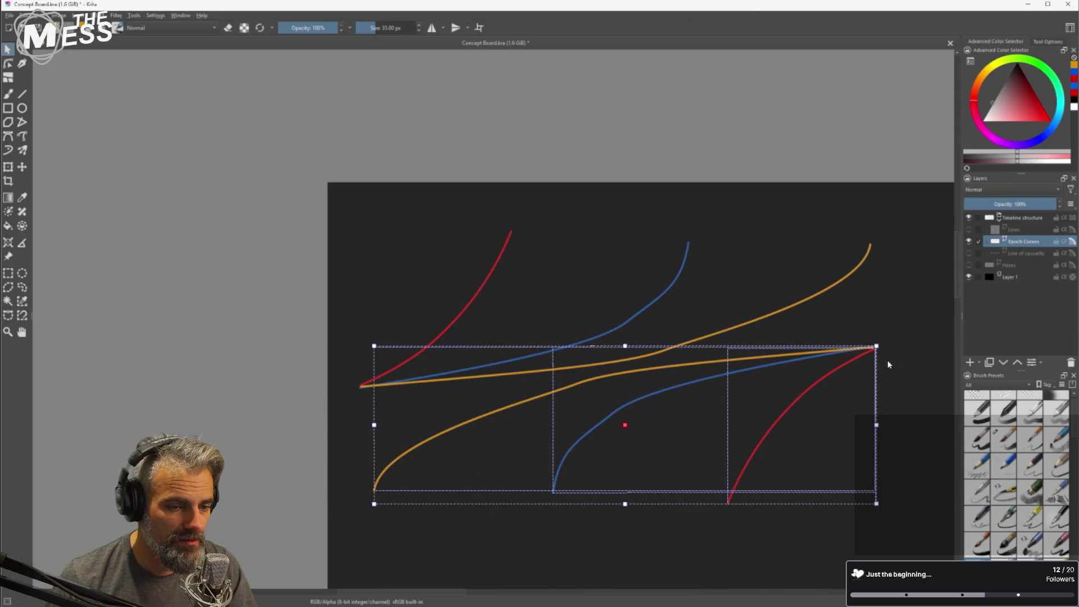
pyautogui.moveTo(876, 425)
pyautogui.mouseDown()
pyautogui.moveTo(359, 424)
pyautogui.moveTo(369, 425)
pyautogui.mouseUp()
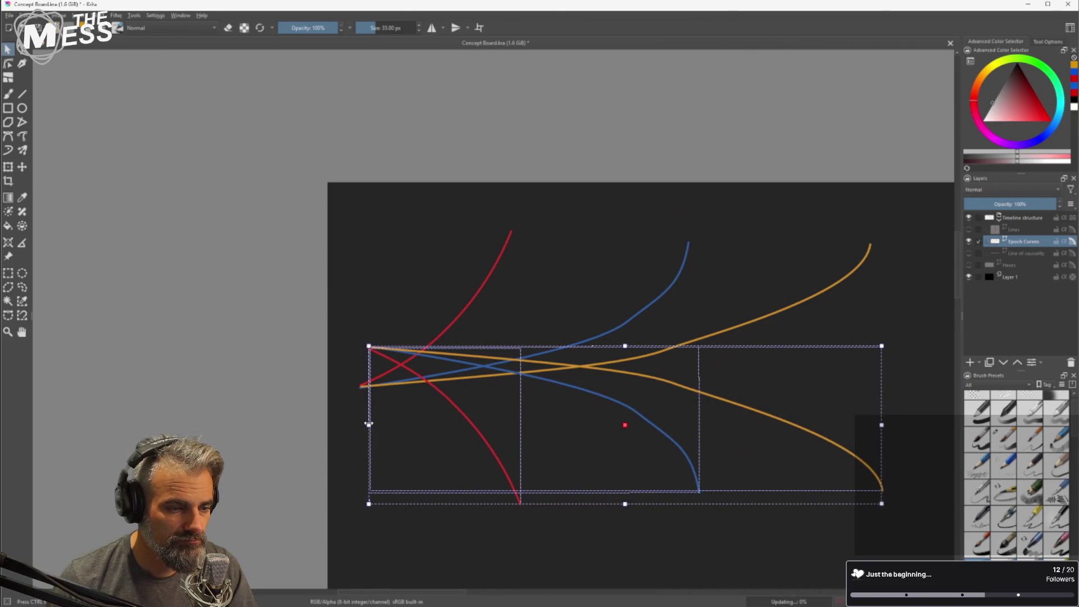
# Move the reversed curves to the originals' start and show the Hexes, Line of causality and Lines layers.
pyautogui.moveTo(579, 374)
pyautogui.mouseDown()
pyautogui.moveTo(564, 409)
pyautogui.moveTo(572, 415)
pyautogui.mouseUp()
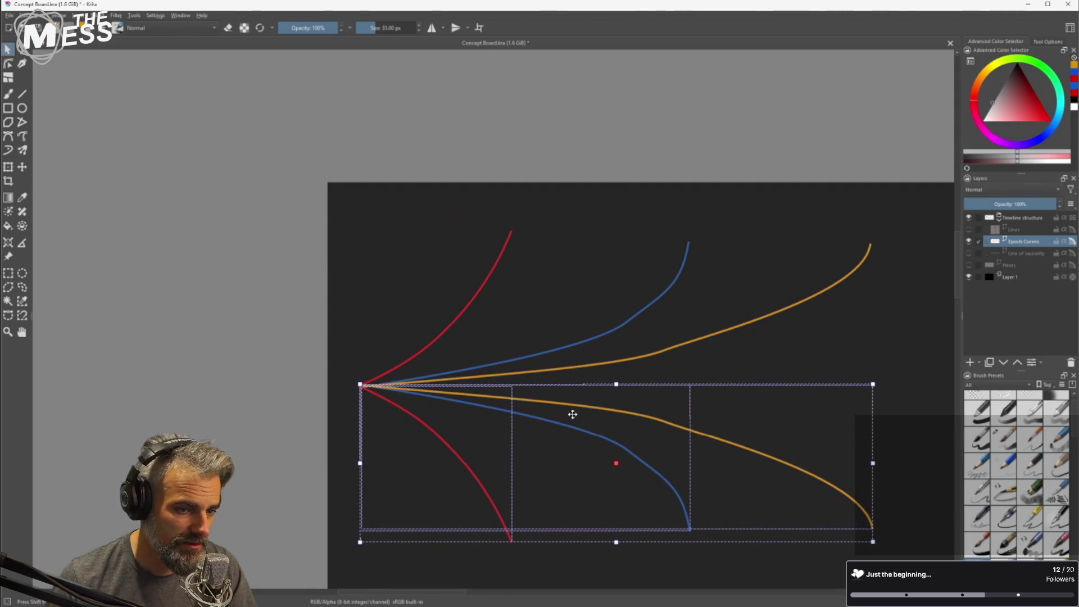
pyautogui.click(969, 265)
pyautogui.click(969, 253)
pyautogui.click(969, 231)
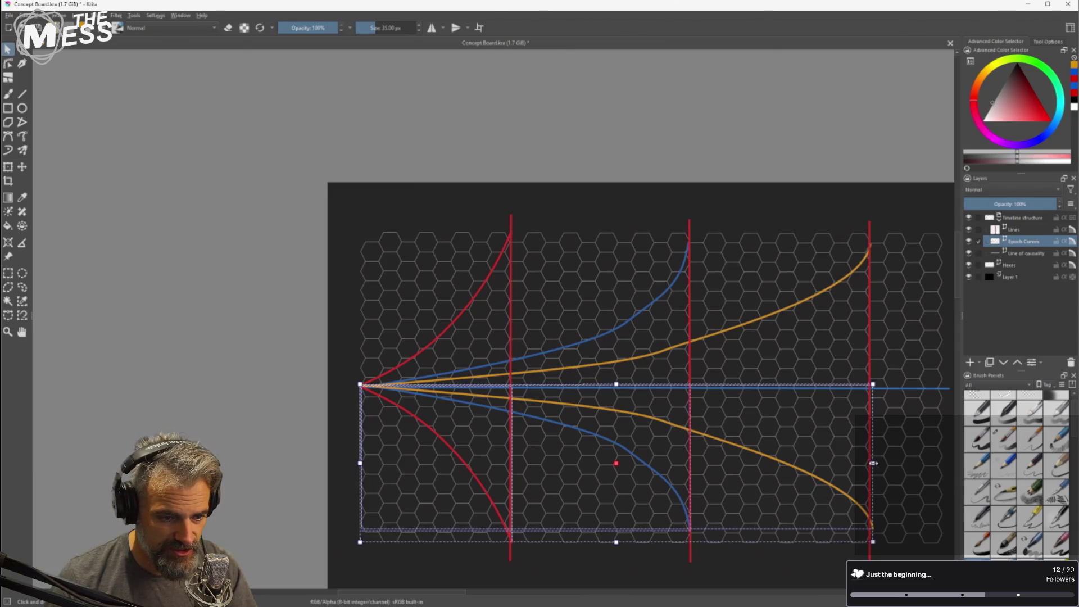
# Narrow the mirrored curves to meet the epoch lines and apply the transform.
pyautogui.moveTo(873, 463); pyautogui.dragTo(869, 463)
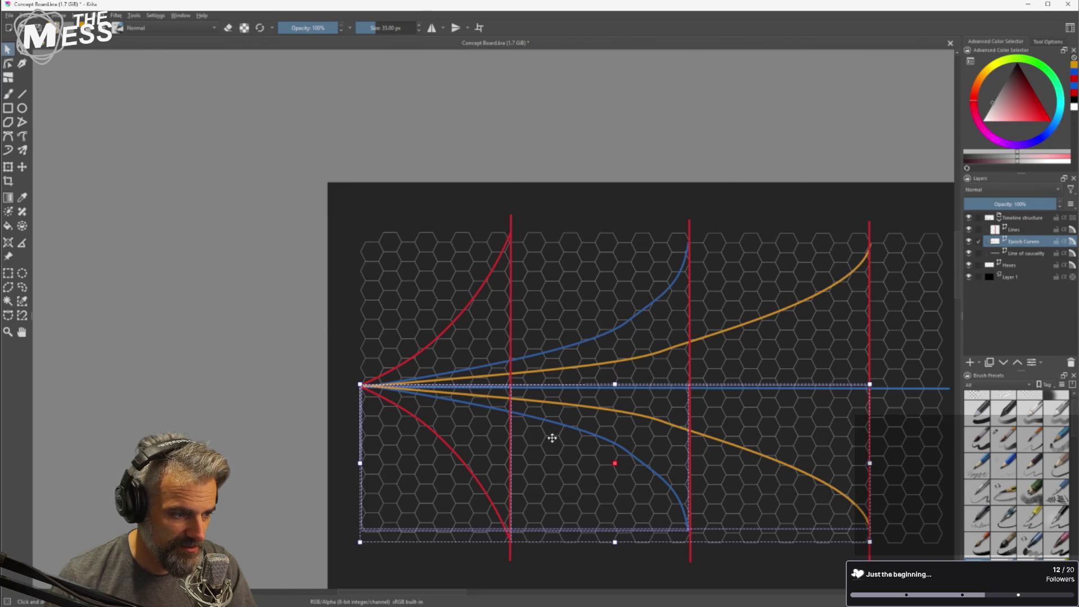
pyautogui.press('Return')
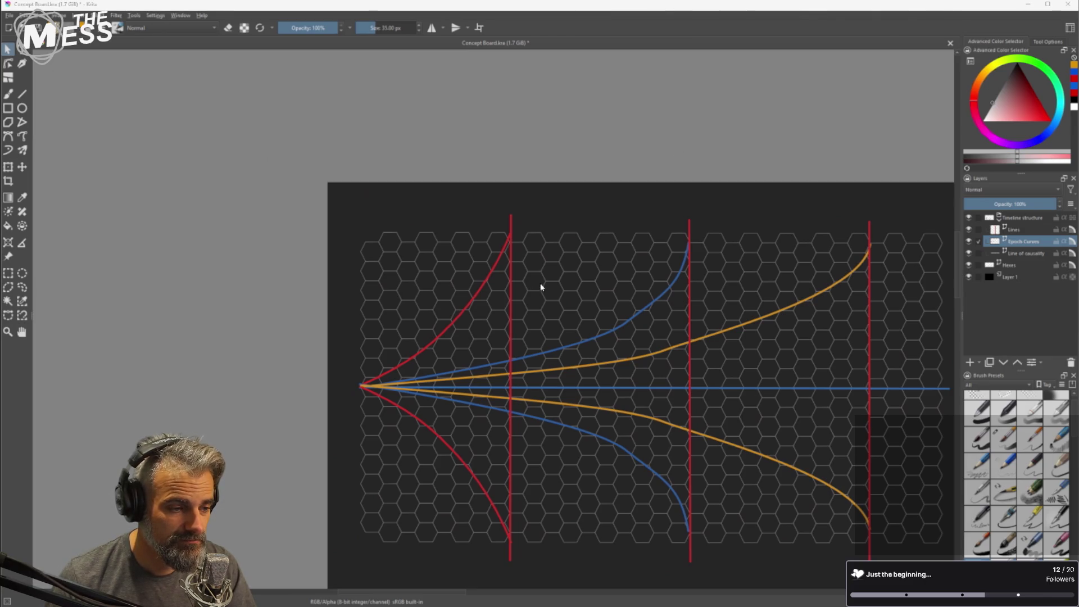
pyautogui.moveTo(767, 306)
pyautogui.mouseDown()
pyautogui.moveTo(572, 215)
pyautogui.moveTo(630, 212)
pyautogui.moveTo(641, 259)
pyautogui.mouseUp()
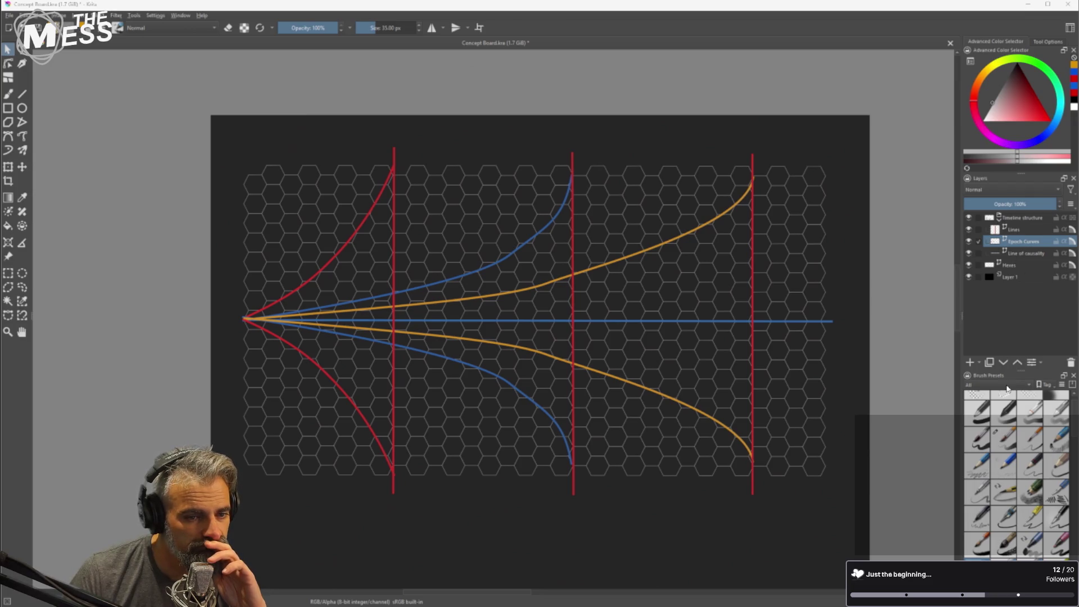
# Add a vector layer, move it to the top of the stack and name it 'Card Slots'.
pyautogui.click(979, 365)
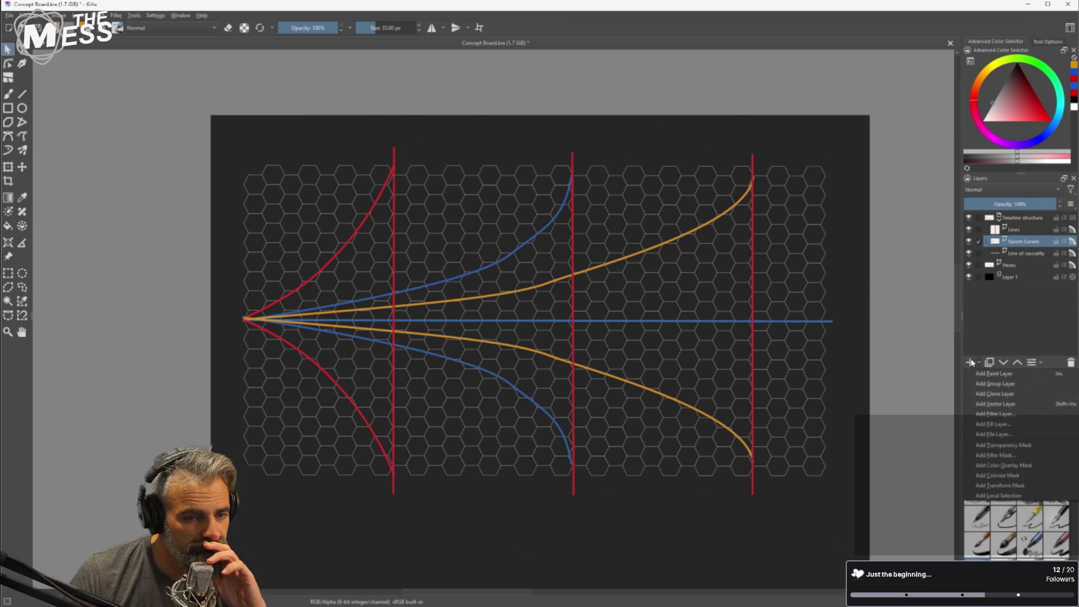
pyautogui.click(1010, 408)
pyautogui.moveTo(1018, 241); pyautogui.dragTo(1010, 215)
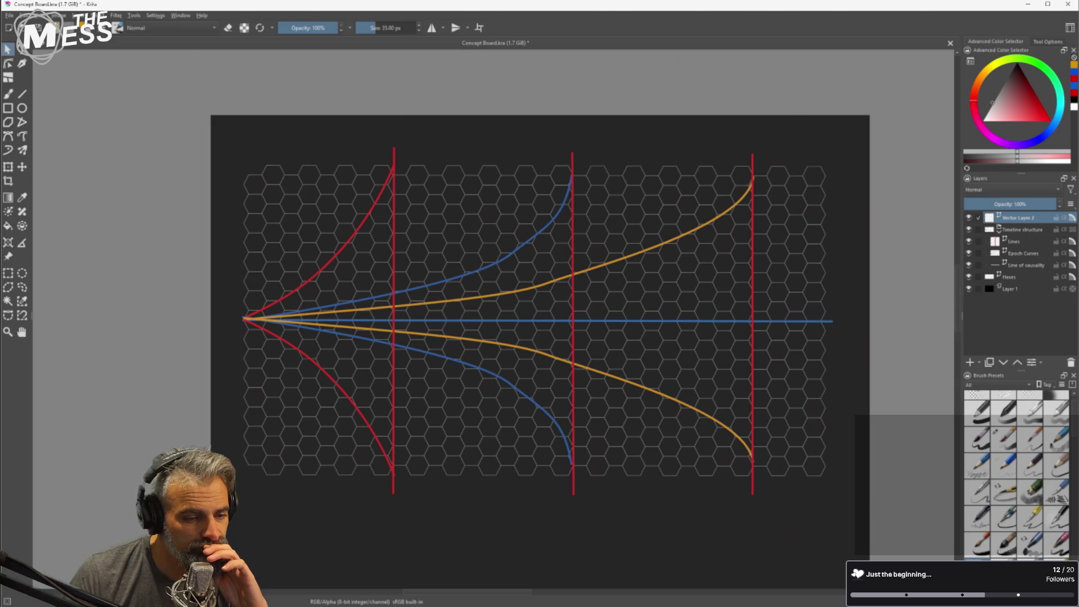
pyautogui.moveTo(888, 600)
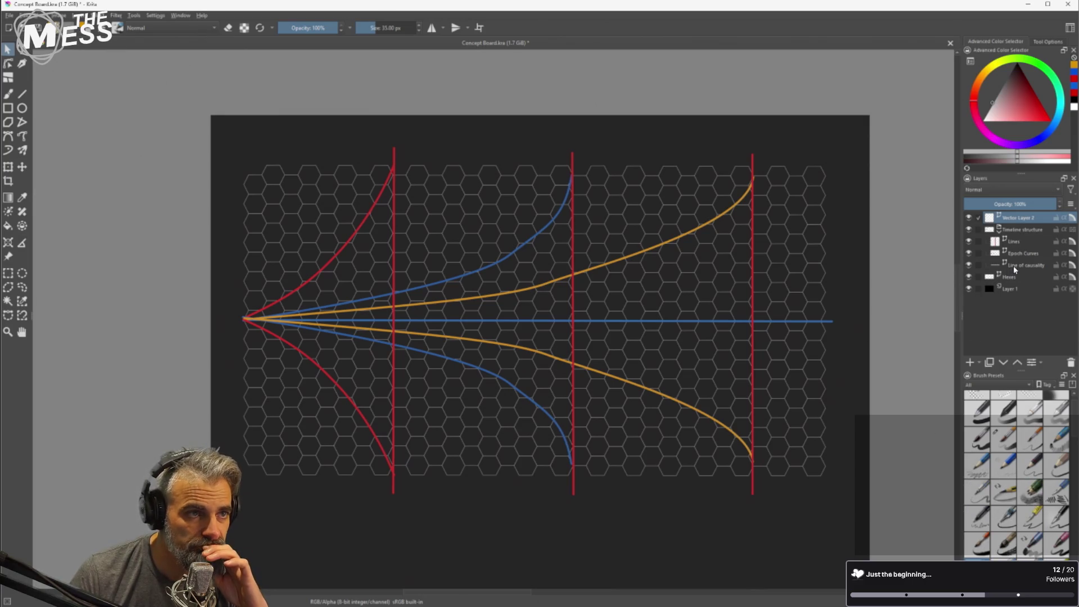
pyautogui.doubleClick(1024, 217)
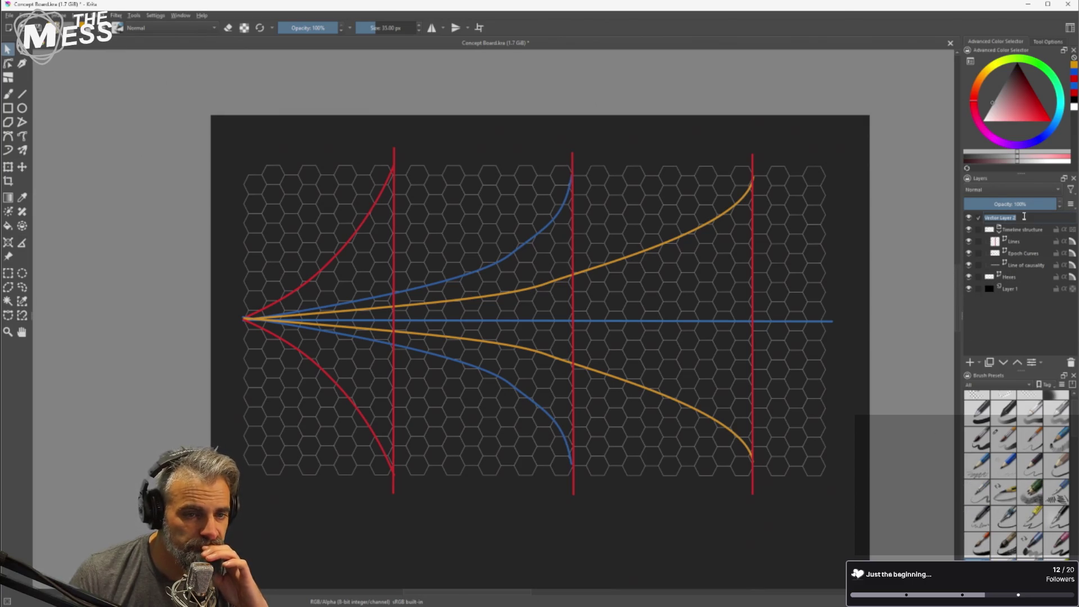
pyautogui.write('Card Slots')
pyautogui.press('Return')
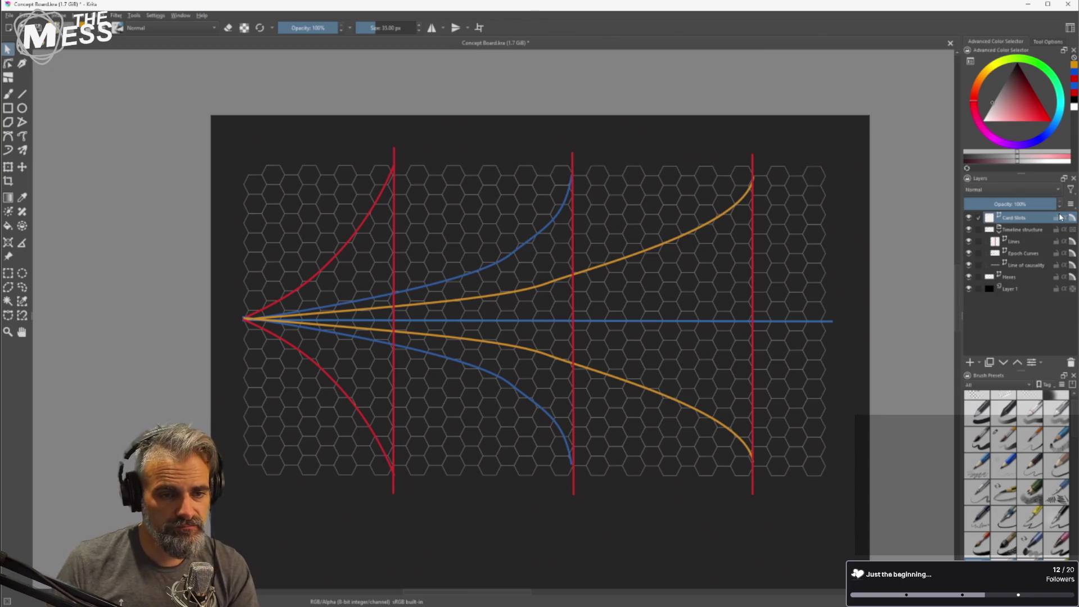
# Draw a card-slot rectangle near the board's top-left corner with the Rectangle tool.
pyautogui.press('r')
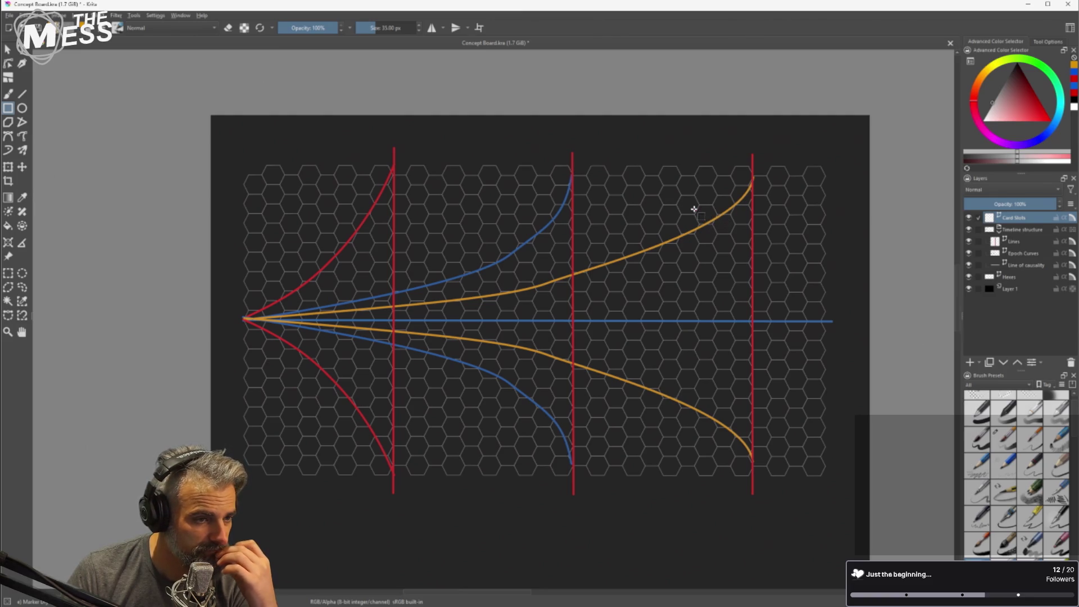
pyautogui.click(133, 15)
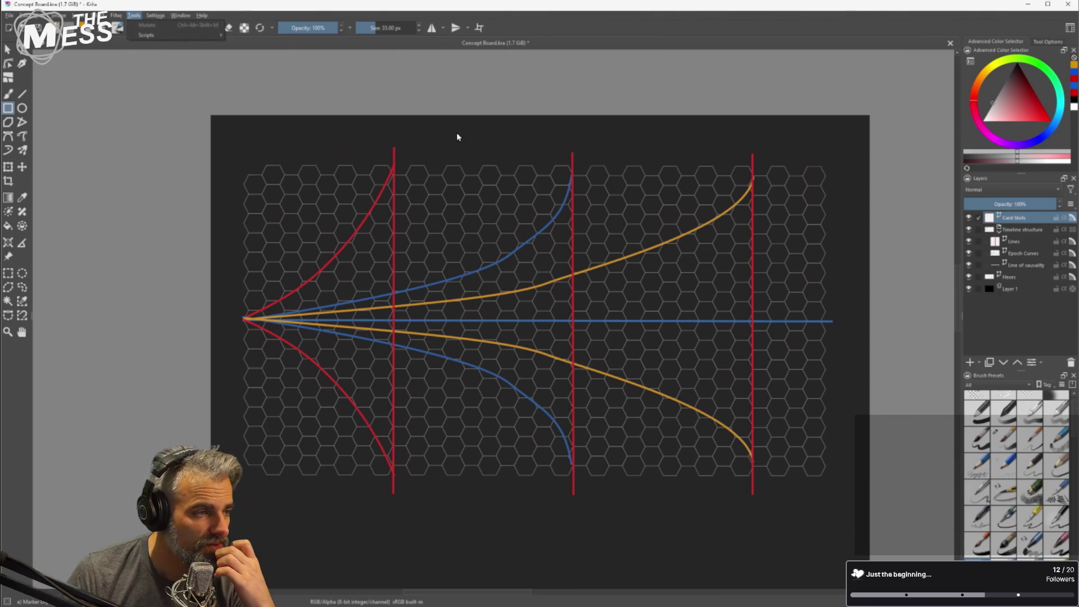
pyautogui.moveTo(133, 27)
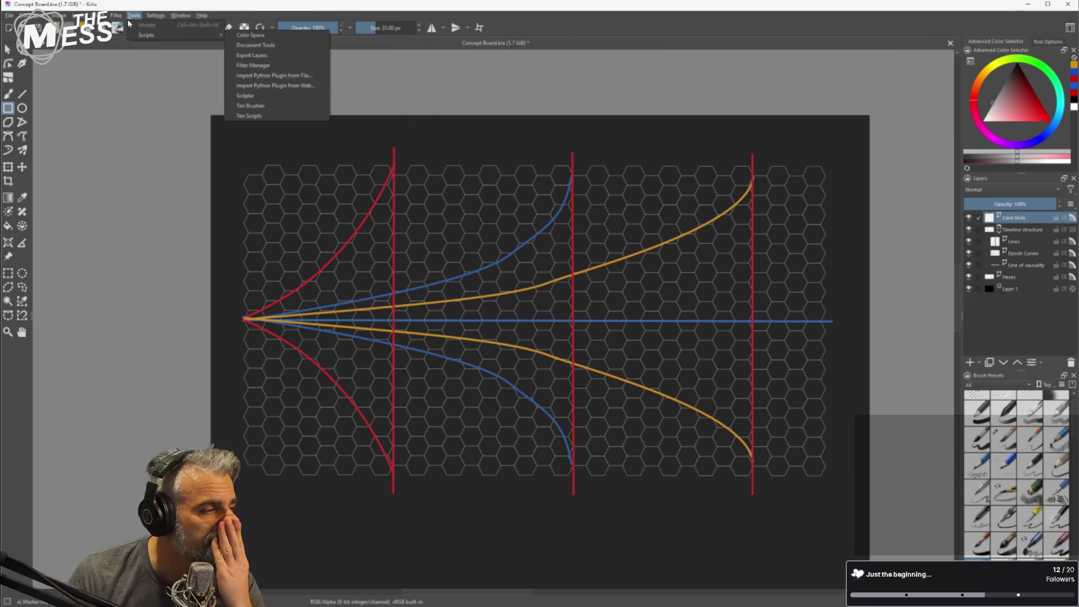
pyautogui.click(8, 108)
pyautogui.moveTo(262, 130)
pyautogui.mouseDown()
pyautogui.moveTo(297, 147)
pyautogui.moveTo(353, 248)
pyautogui.moveTo(330, 248)
pyautogui.moveTo(340, 254)
pyautogui.mouseUp()
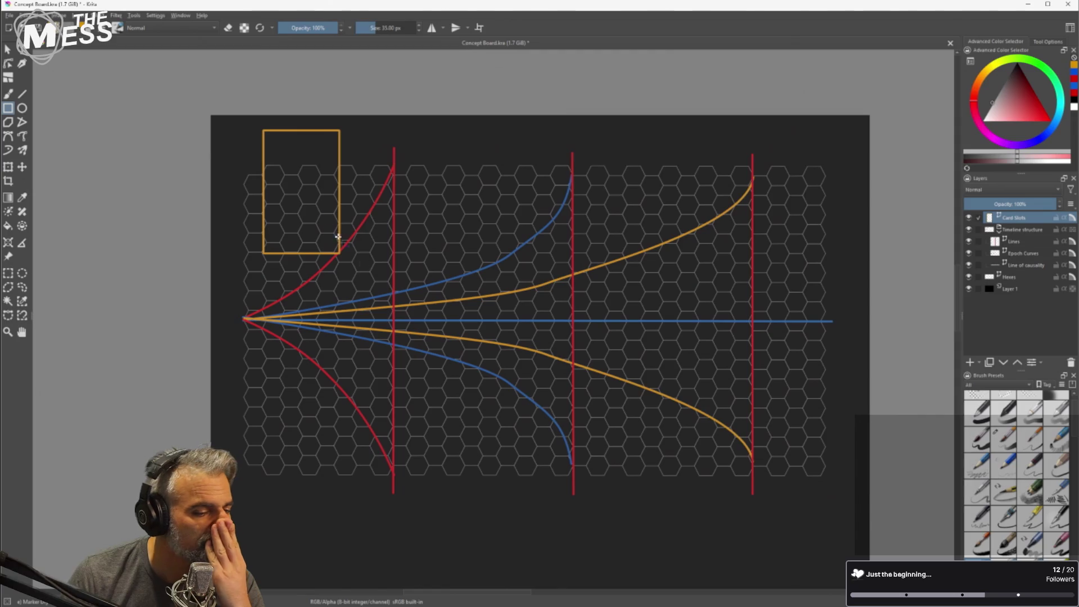
# Open Scale Image To New Size and check the pixel units, keeping the resampling filter on Auto.
pyautogui.click(77, 15)
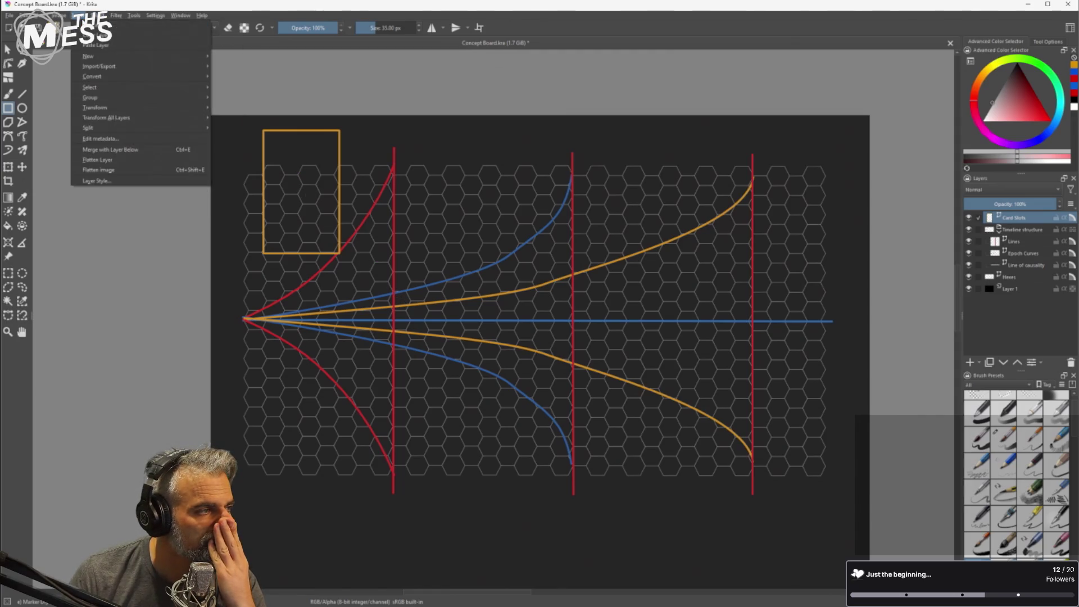
pyautogui.moveTo(59, 15)
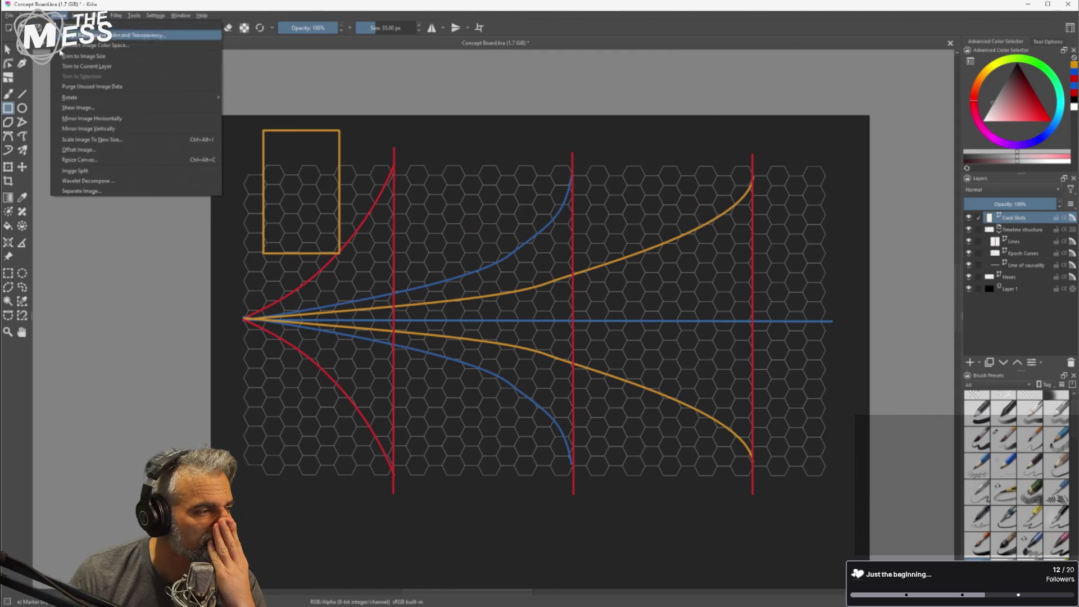
pyautogui.click(137, 140)
pyautogui.click(564, 251)
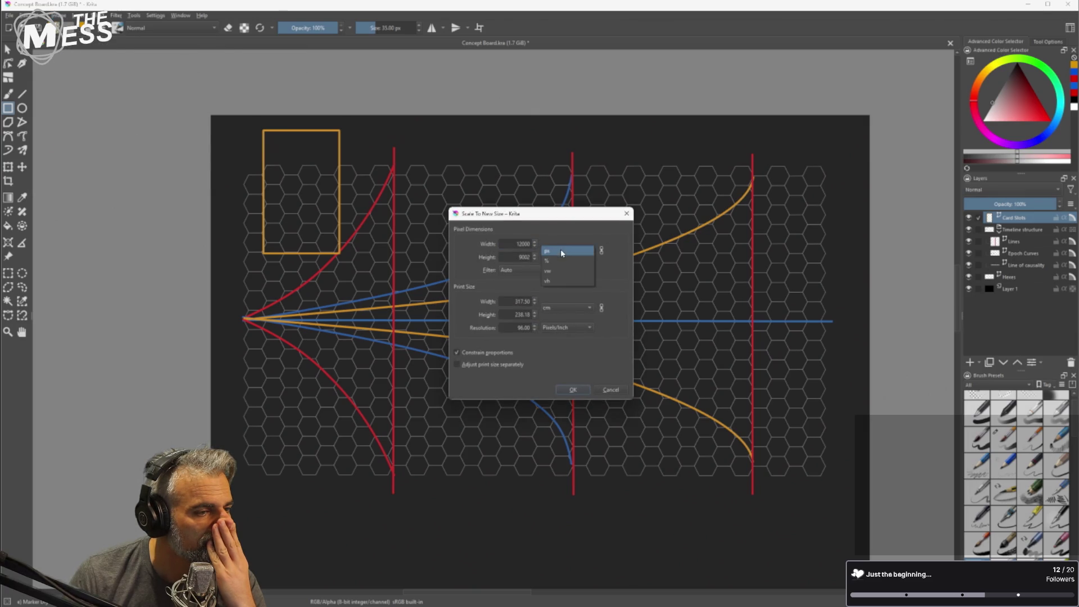
pyautogui.click(569, 247)
pyautogui.click(556, 270)
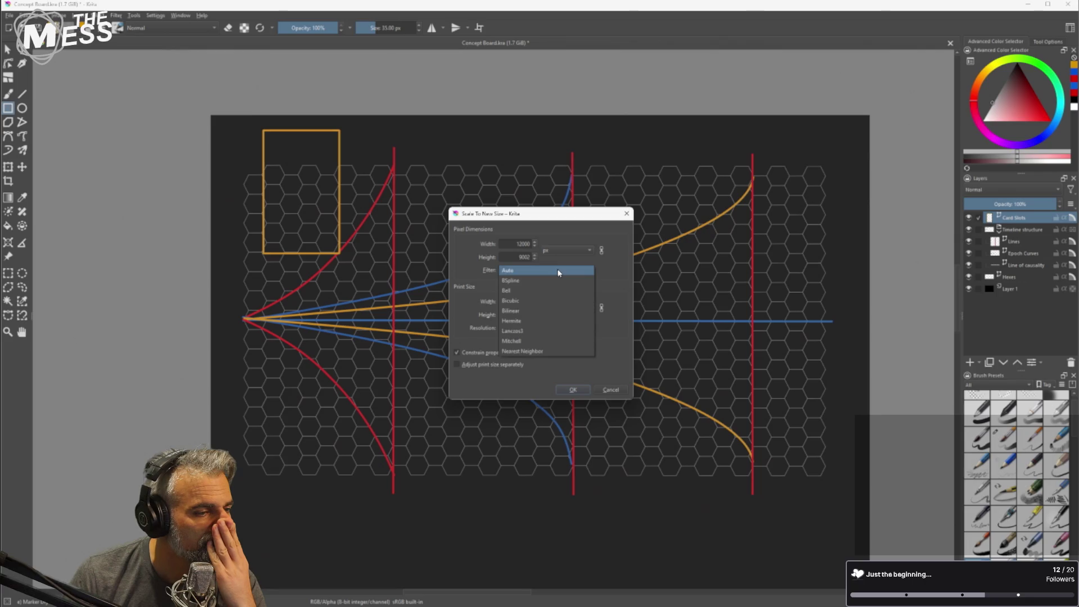
pyautogui.click(559, 272)
# Check print-size and resolution units, select the print Width value, and bring the Clones Array manual forward.
pyautogui.click(569, 314)
pyautogui.click(572, 309)
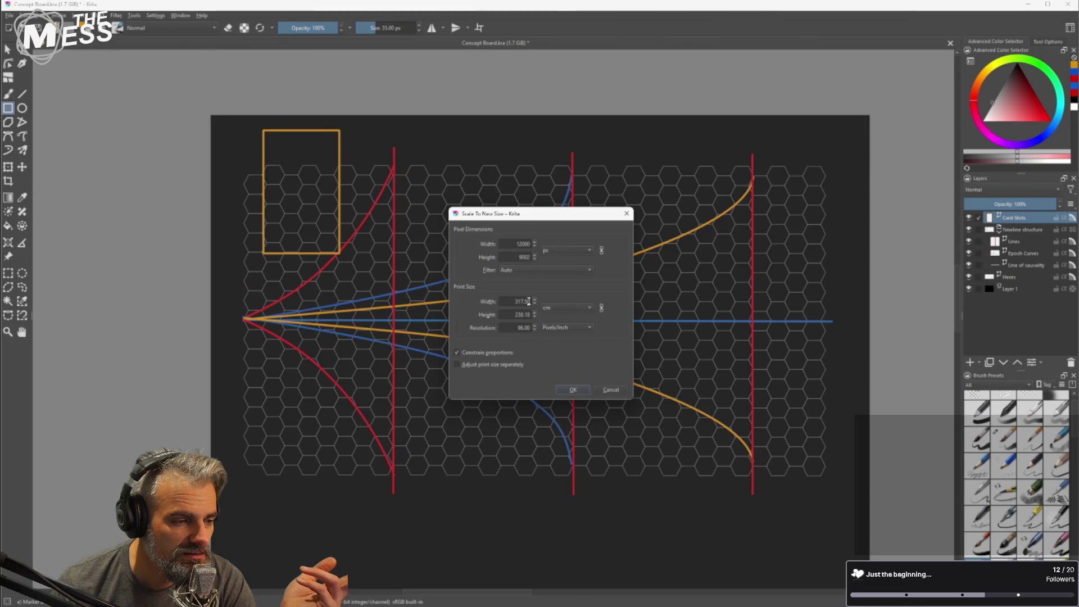
pyautogui.click(559, 330)
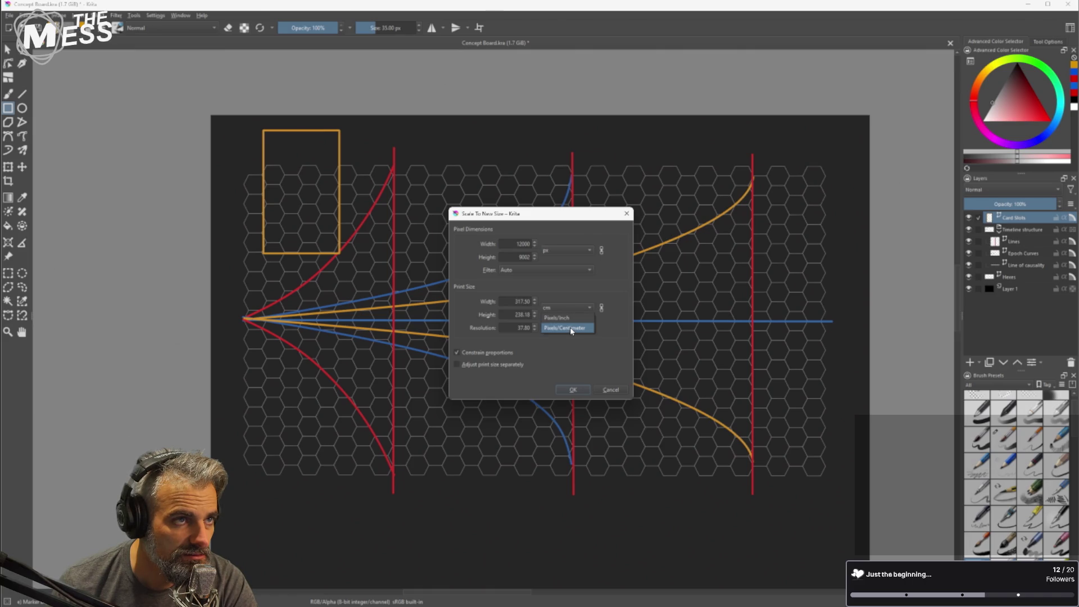
pyautogui.click(564, 319)
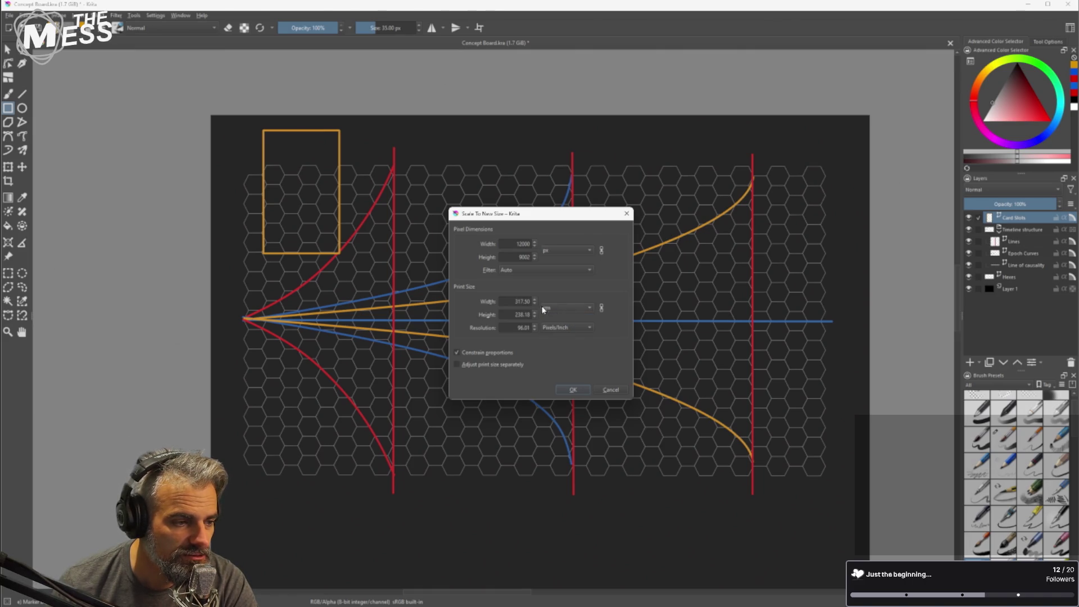
pyautogui.click(524, 272)
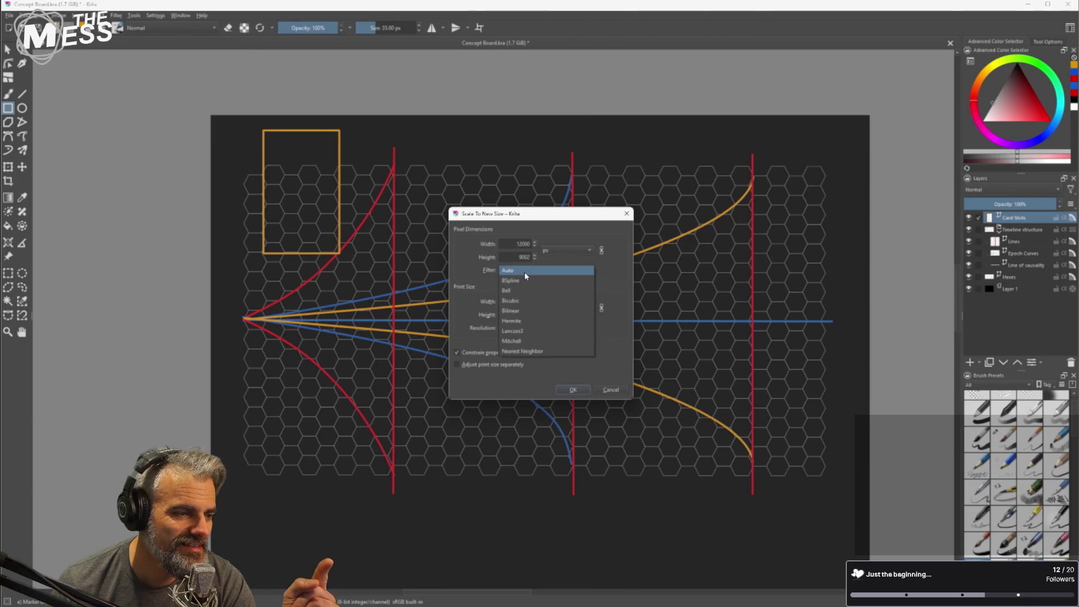
pyautogui.click(524, 272)
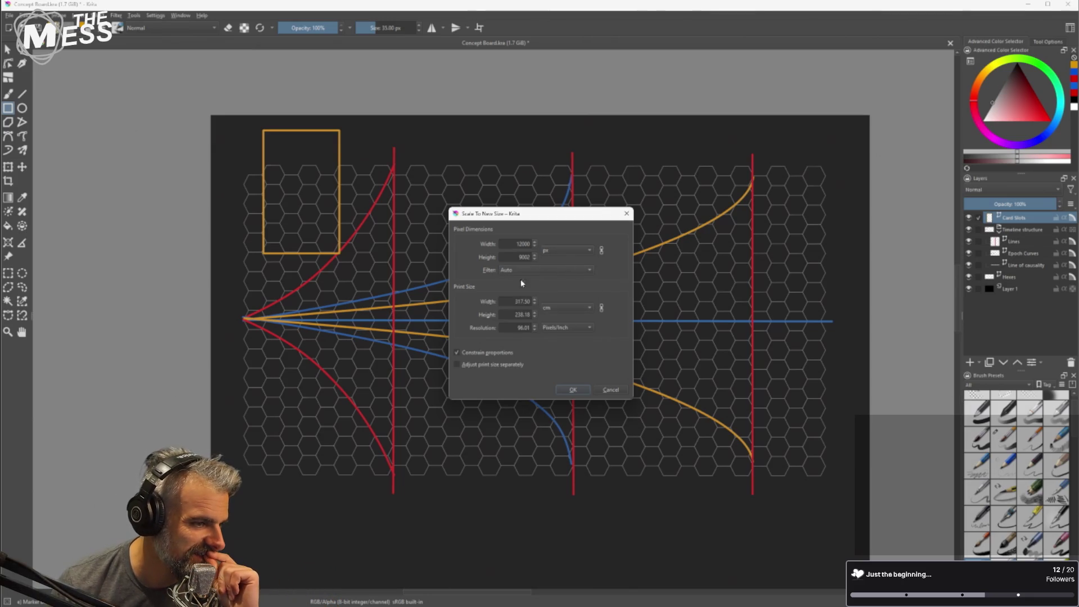
pyautogui.moveTo(511, 301); pyautogui.dragTo(538, 302)
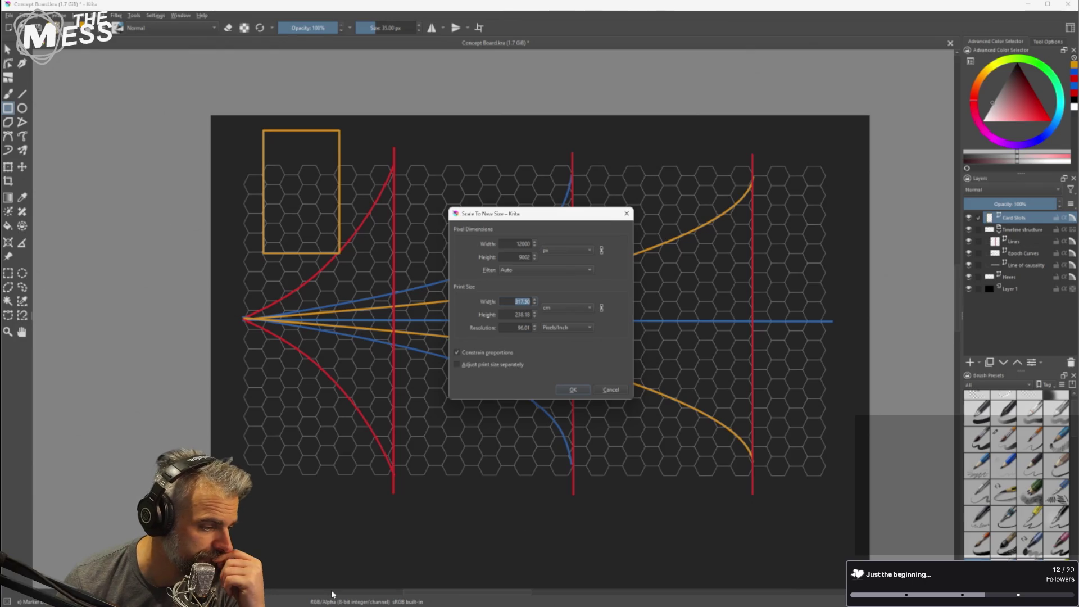
pyautogui.moveTo(421, 605)
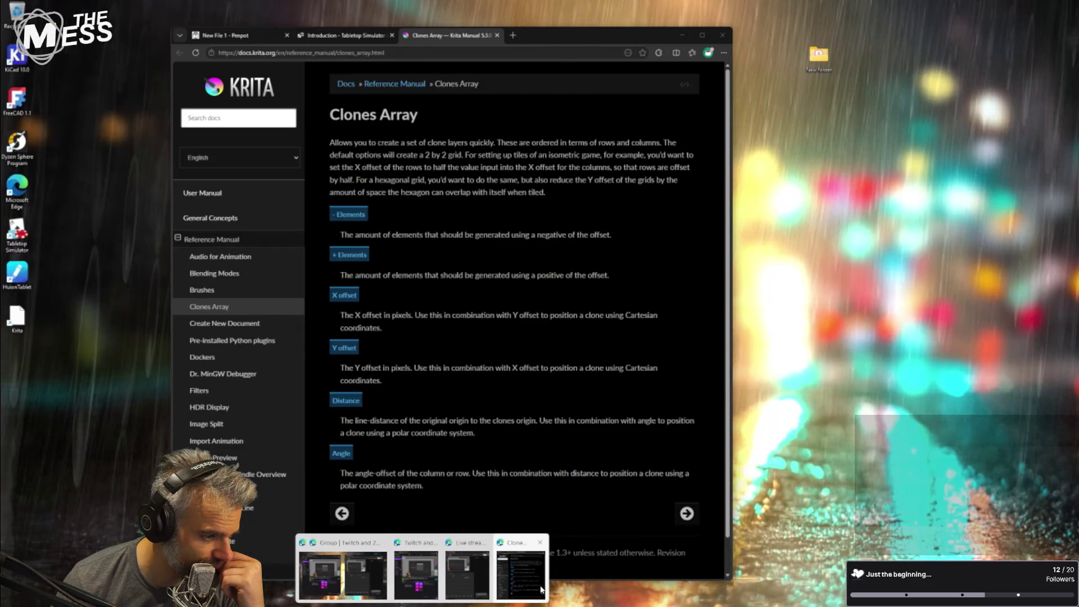
pyautogui.click(530, 551)
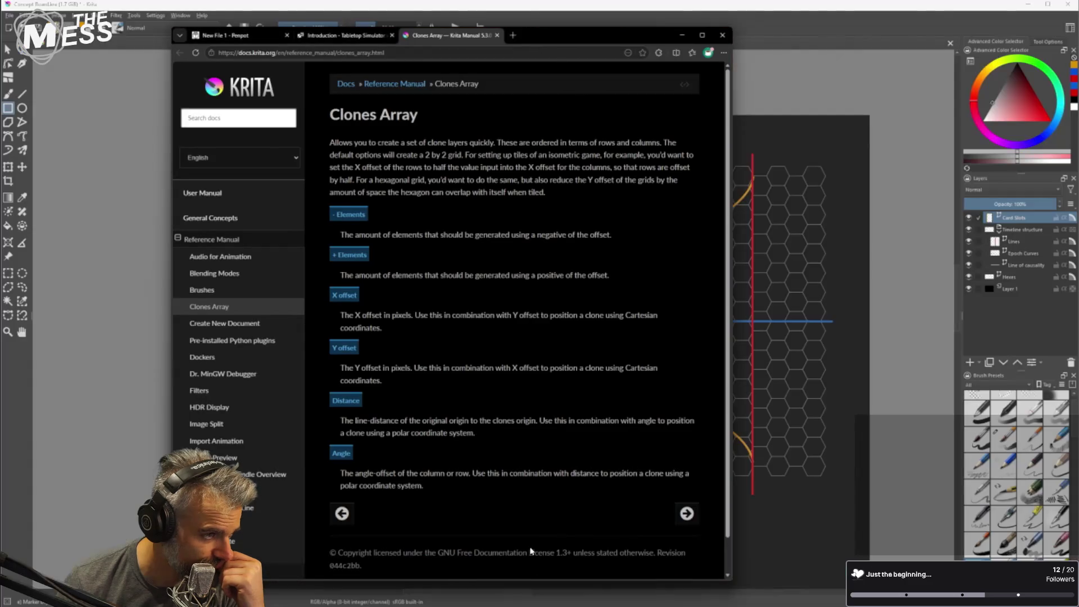
# Search 'terraforming mars board size' in a new tab, finding 52cm x 44cm, then return to Krita.
pyautogui.click(513, 34)
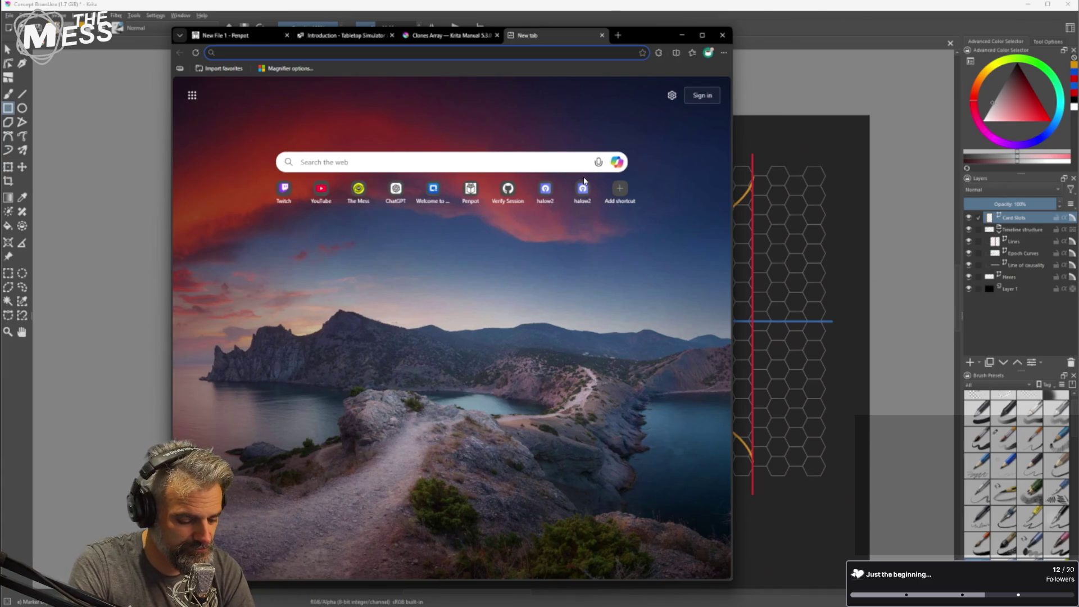
pyautogui.write('terraforming mar')
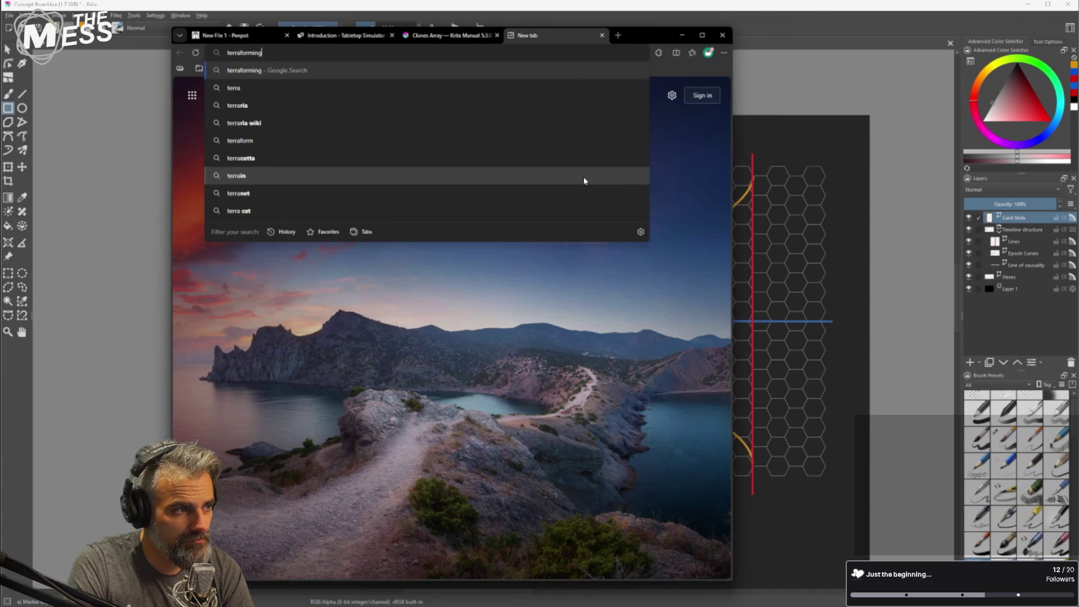
pyautogui.write('s board size')
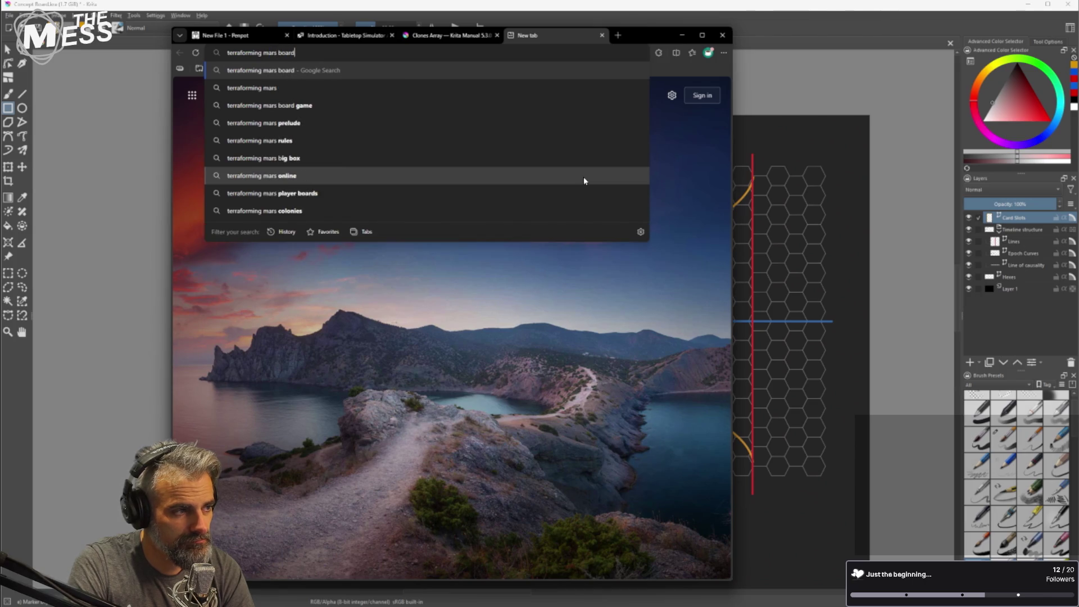
pyautogui.press('Return')
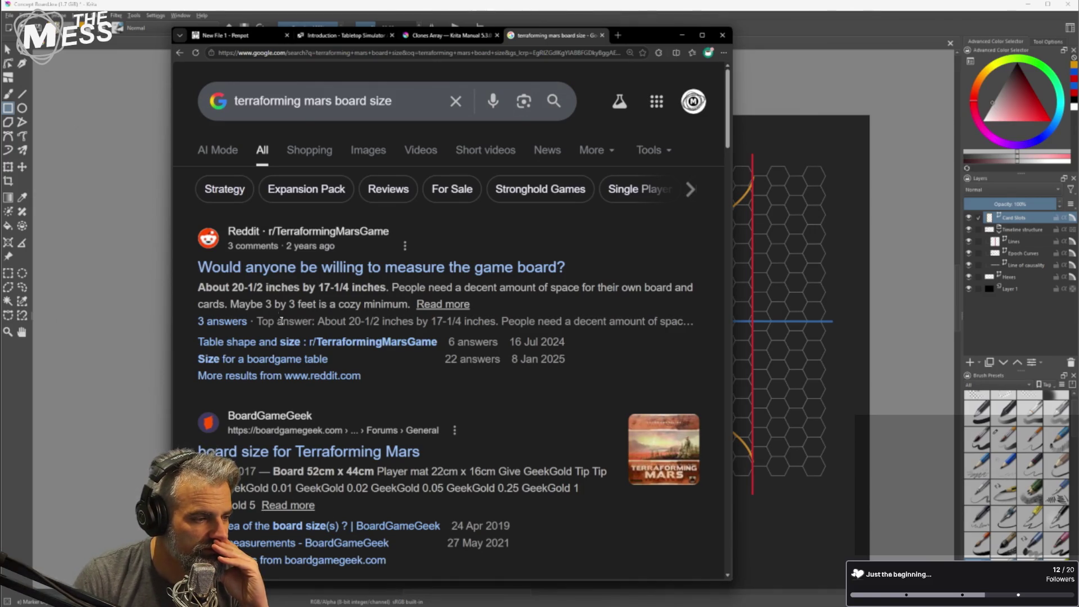
pyautogui.scroll(-1, 279, 316)
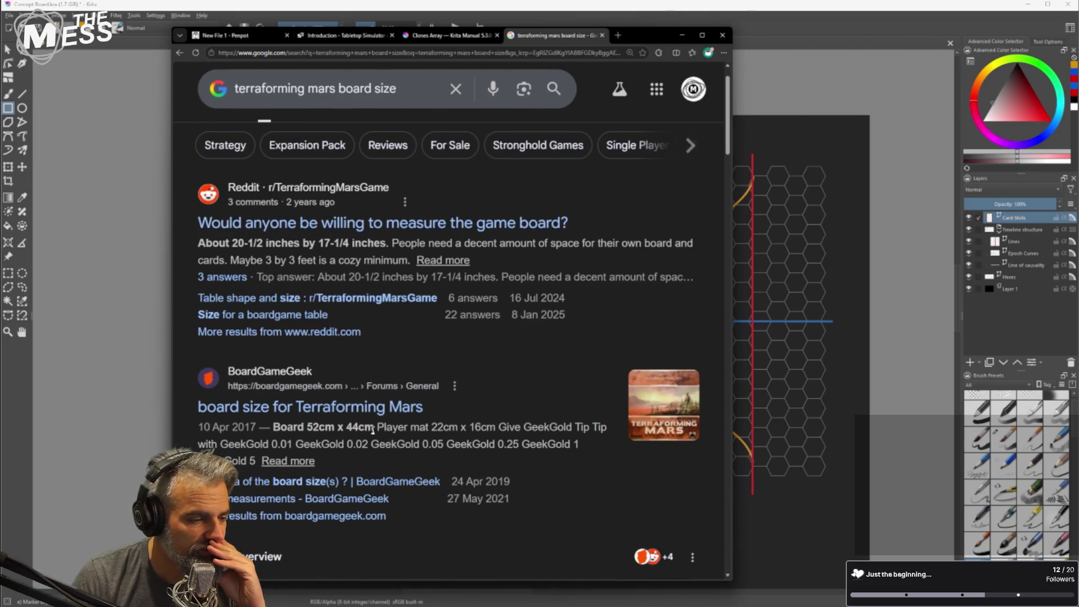
pyautogui.click(374, 16)
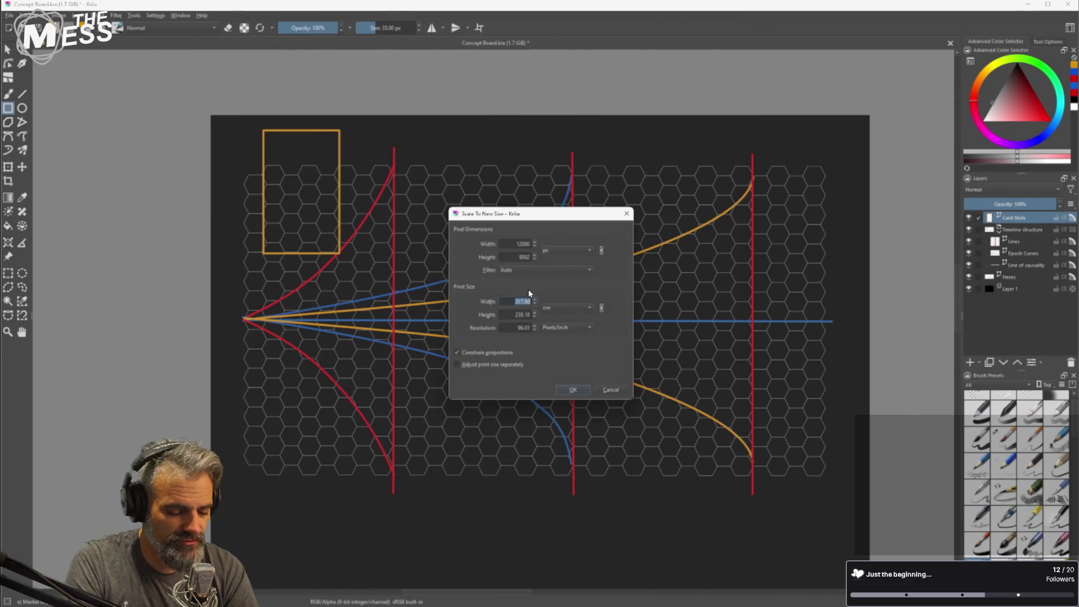
# Set the print Width to 60 cm and apply, resizing the board to 2268 × 1701 pixels.
pyautogui.write('60')
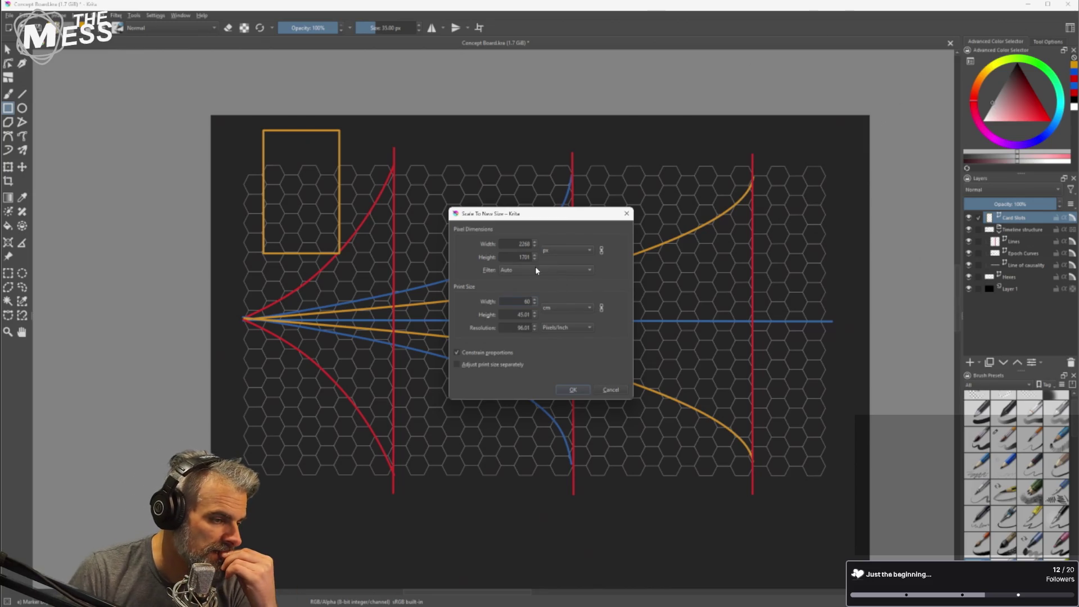
pyautogui.click(571, 389)
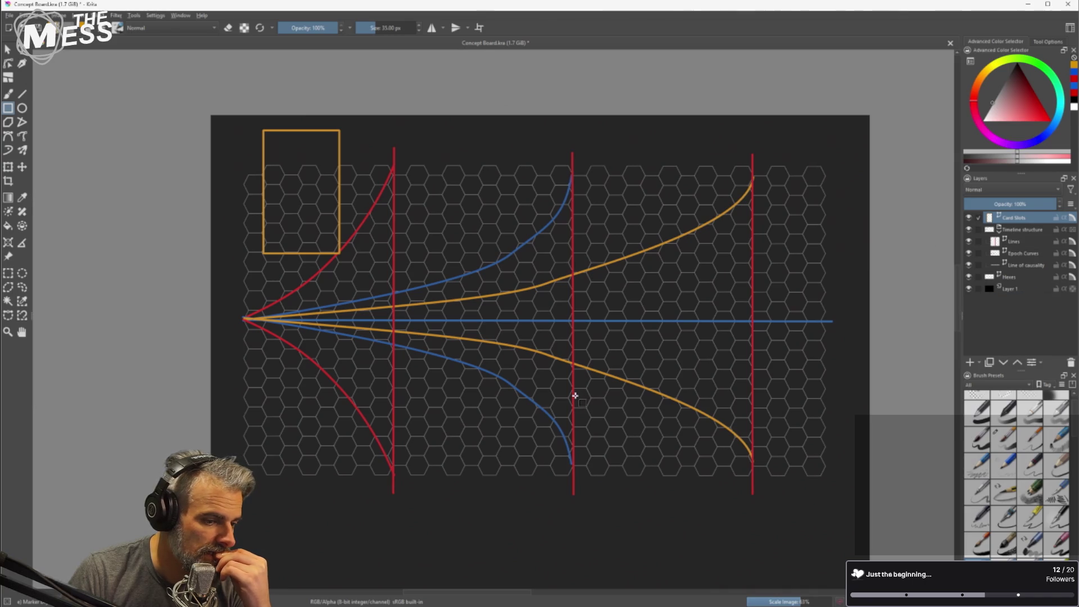
pyautogui.scroll(10, 563, 379)
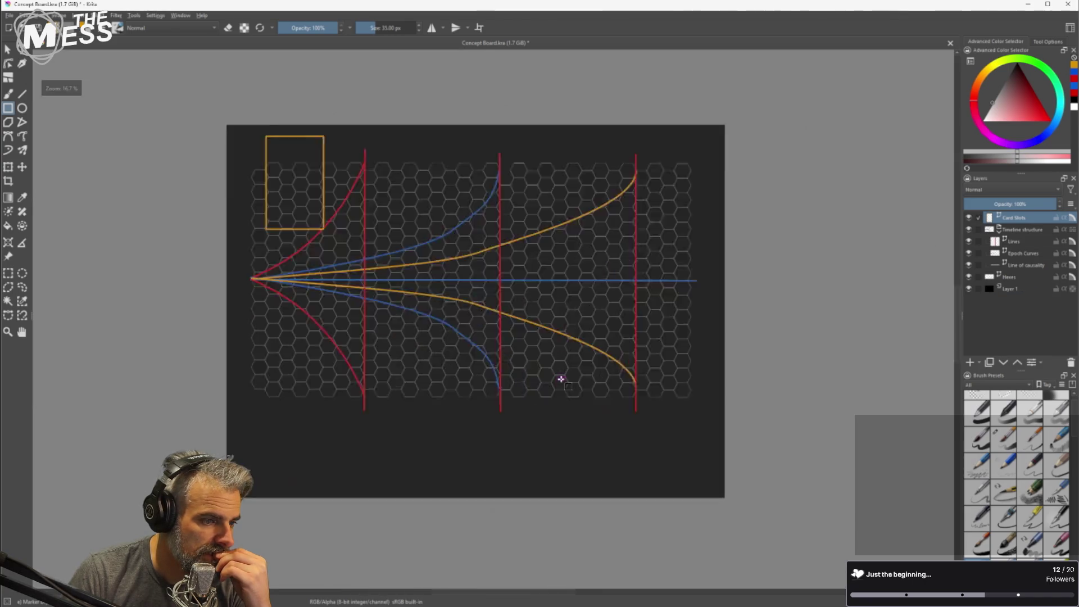
pyautogui.scroll(-10, 427, 334)
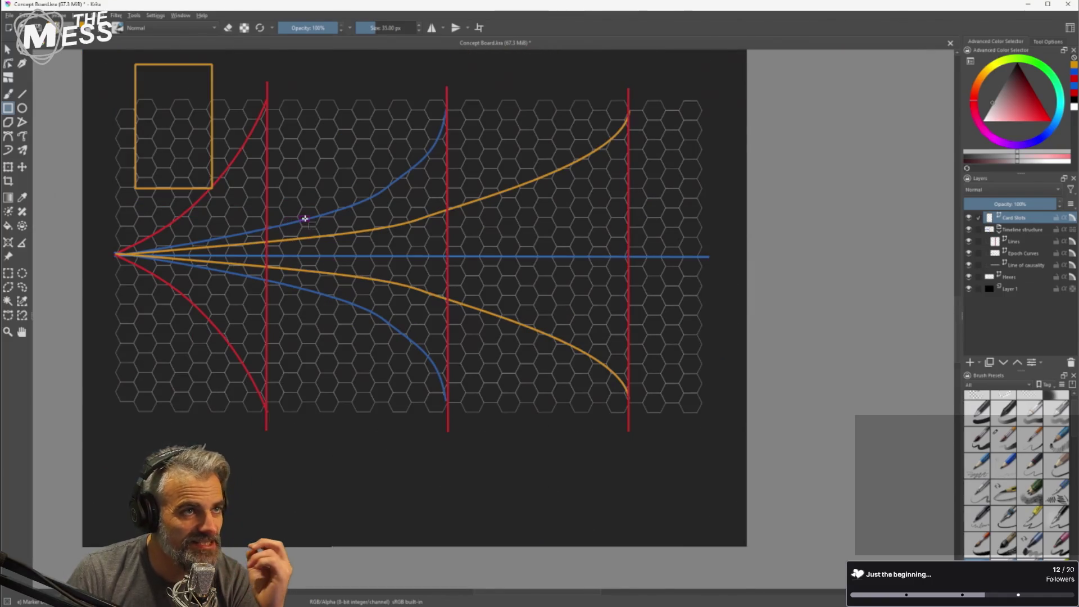
pyautogui.scroll(1, 307, 218)
pyautogui.scroll(-1, 307, 197)
pyautogui.moveTo(334, 199); pyautogui.dragTo(374, 248)
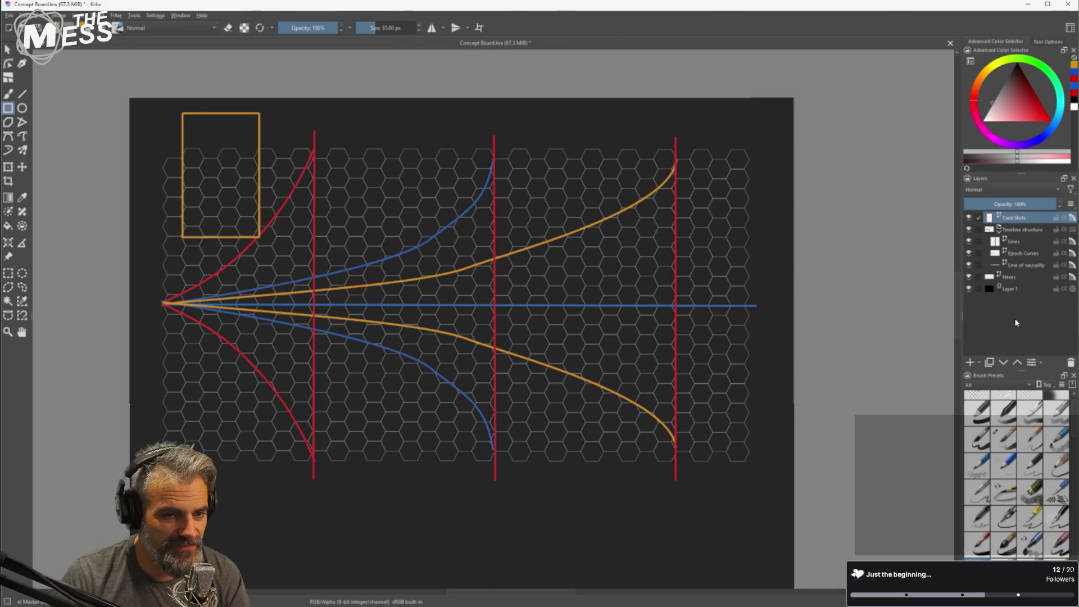
pyautogui.scroll(4, 217, 169)
pyautogui.scroll(-4, 215, 170)
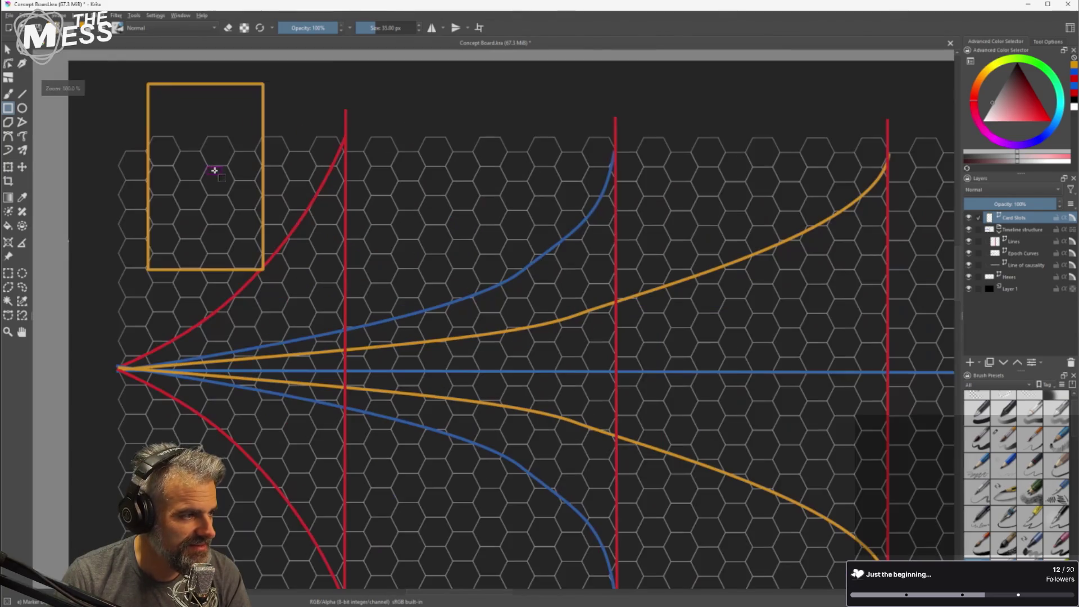
# Select the orange card-slot rectangle with the Select Shapes tool.
pyautogui.click(7, 50)
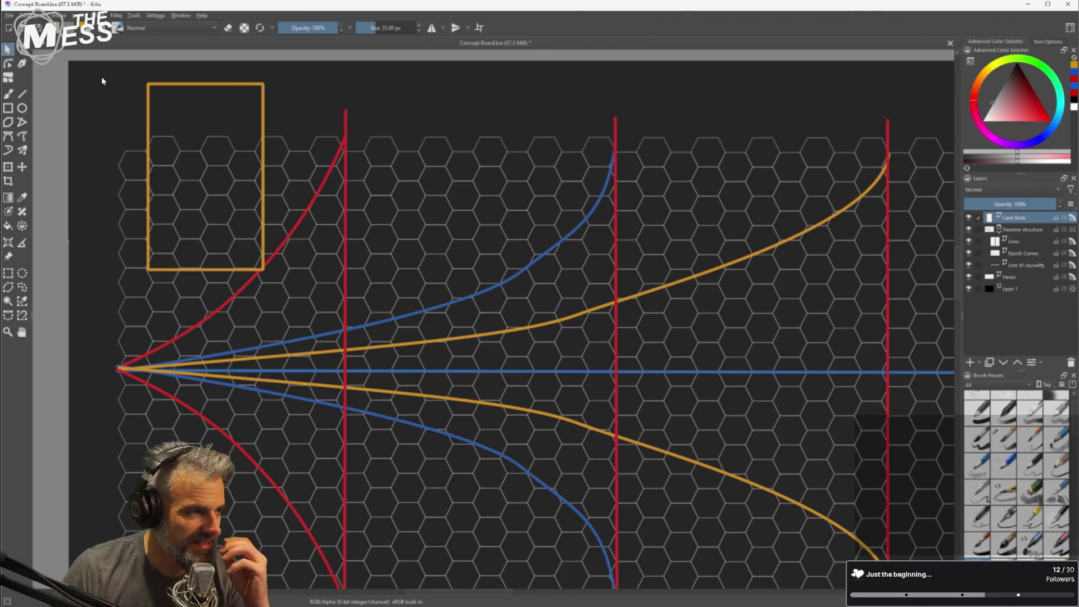
pyautogui.click(193, 85)
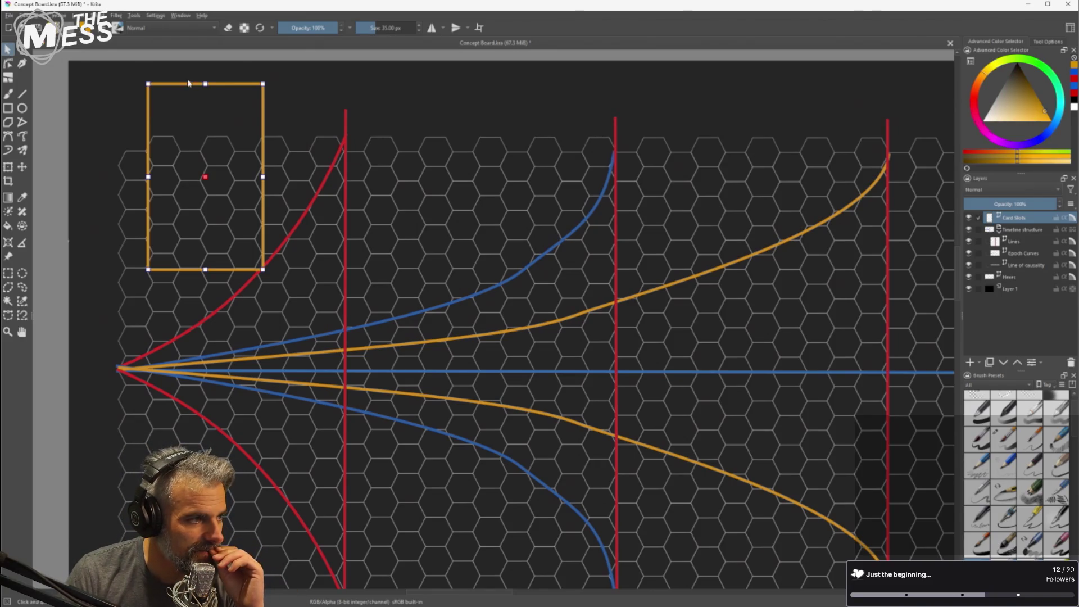
pyautogui.click(58, 15)
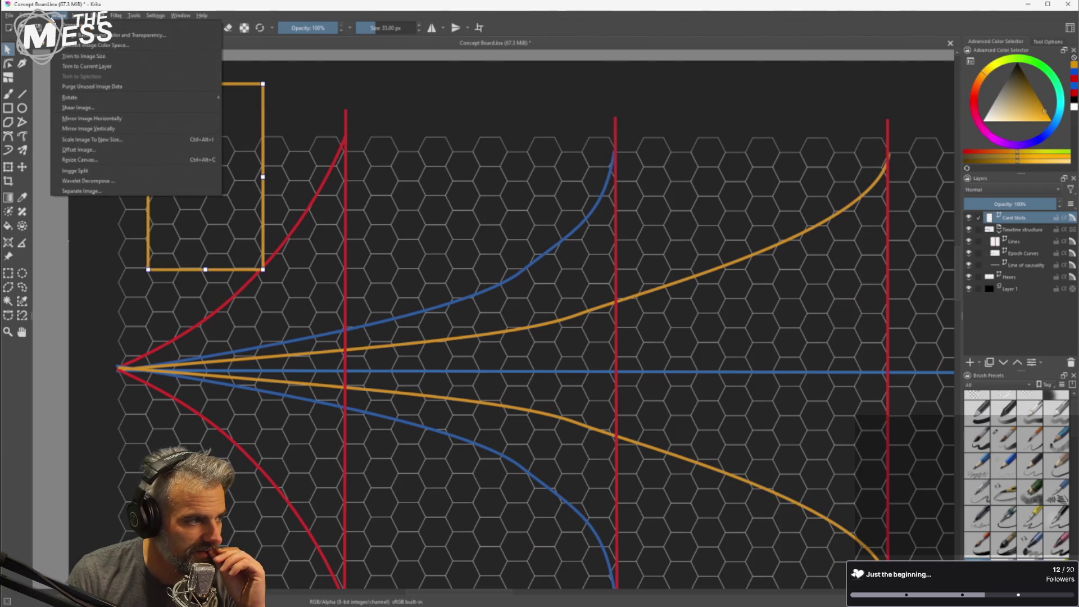
# Turn off the pixel grid overlay, lock the guides, and deselect the orange rectangle.
pyautogui.click(75, 181)
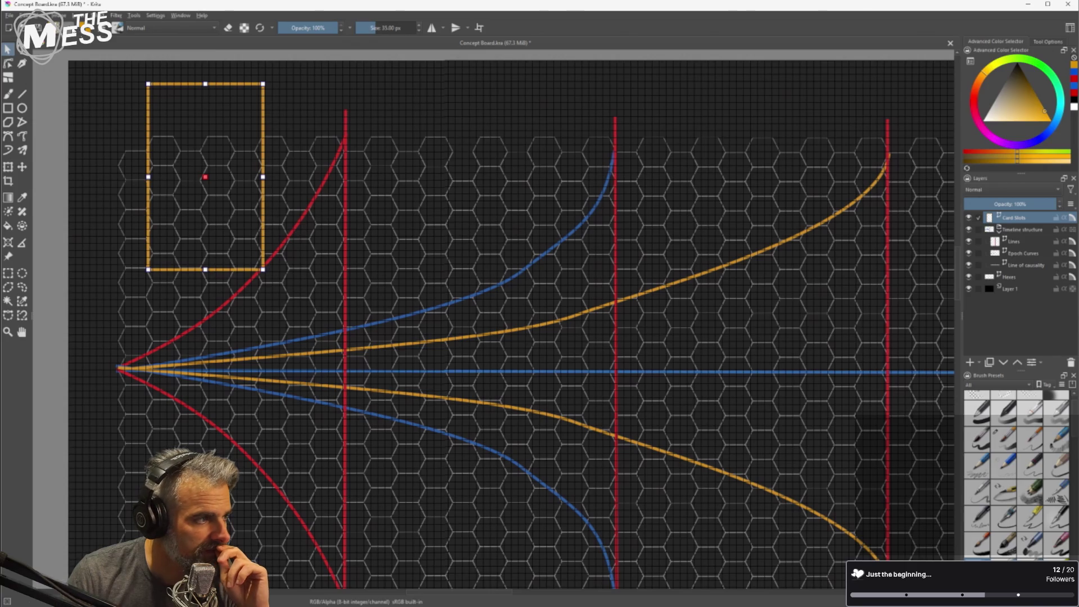
pyautogui.click(42, 15)
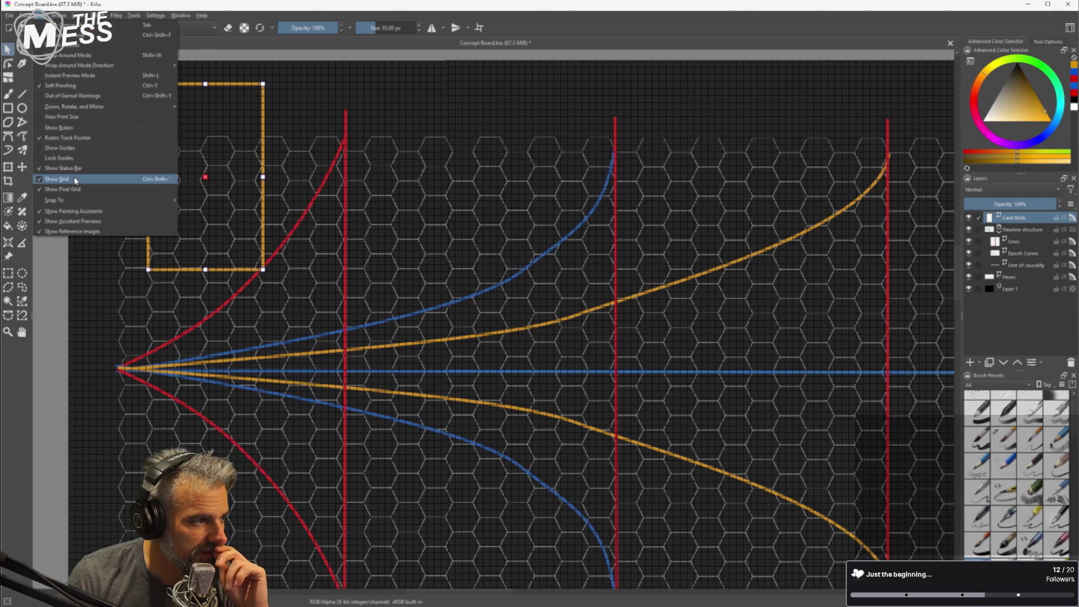
pyautogui.click(78, 191)
pyautogui.click(40, 15)
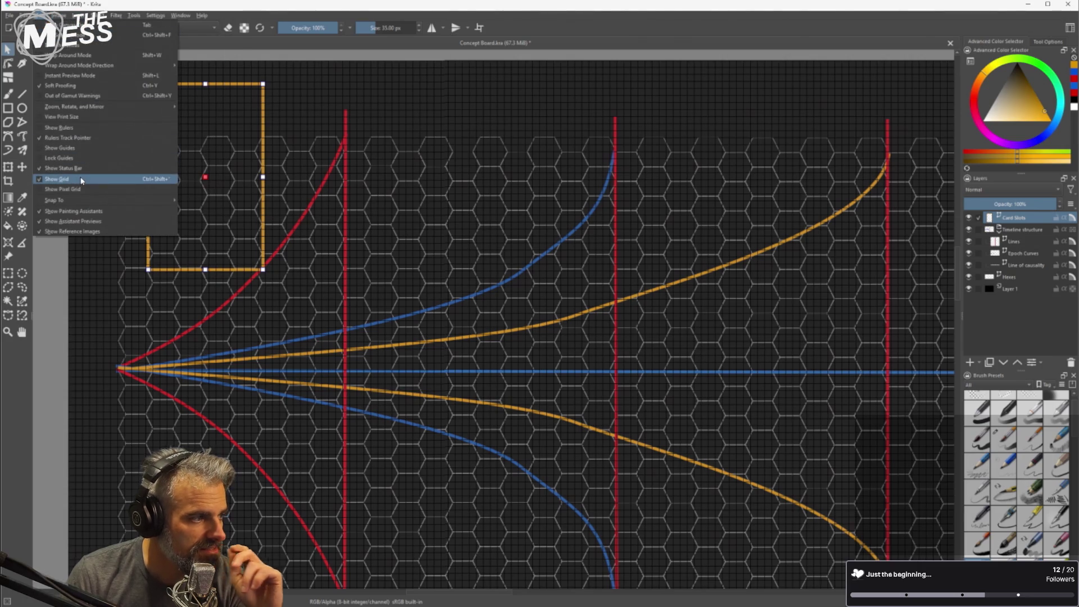
pyautogui.click(83, 155)
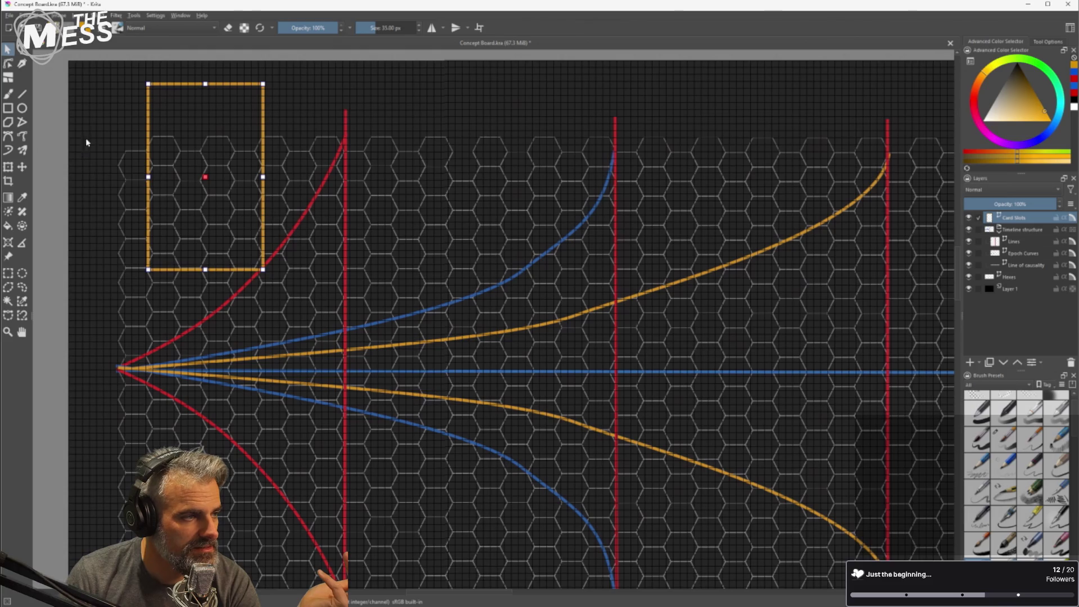
pyautogui.click(102, 181)
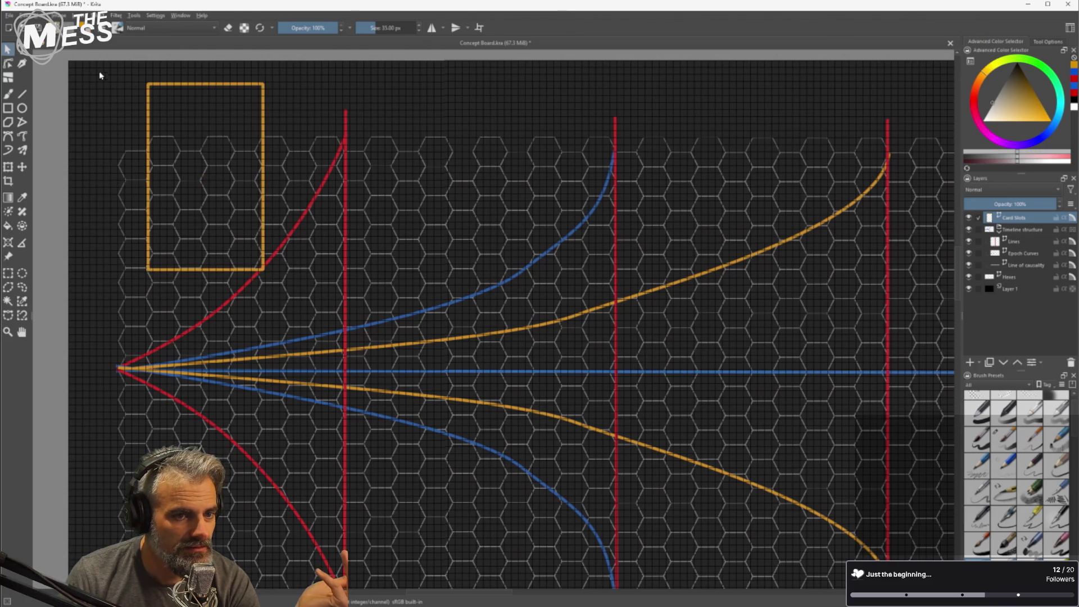
# Show the canvas rulers and set their unit to Centimeters (cm).
pyautogui.click(40, 15)
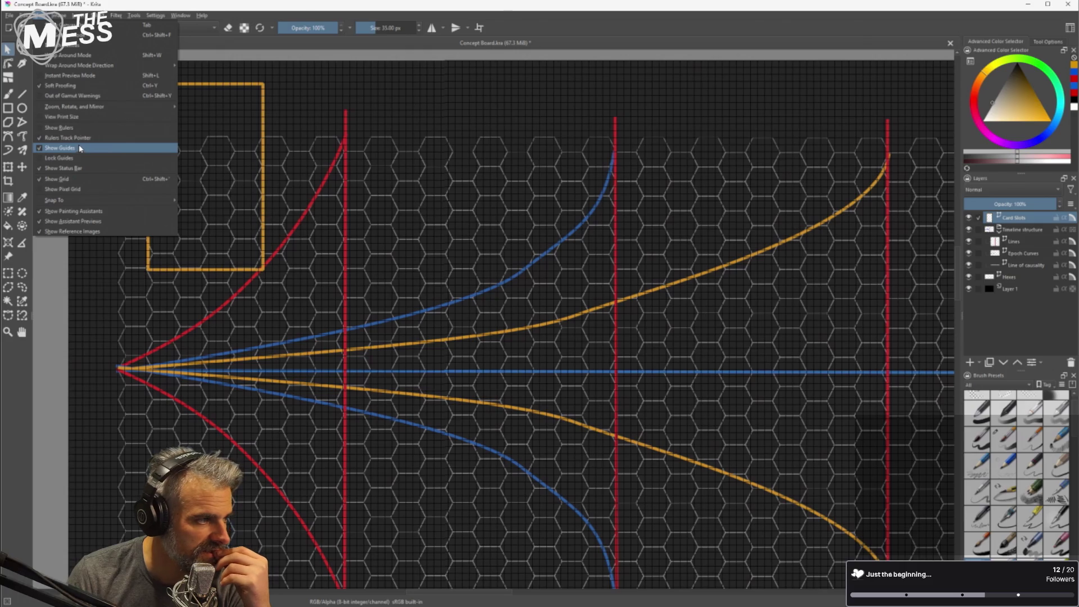
pyautogui.click(80, 128)
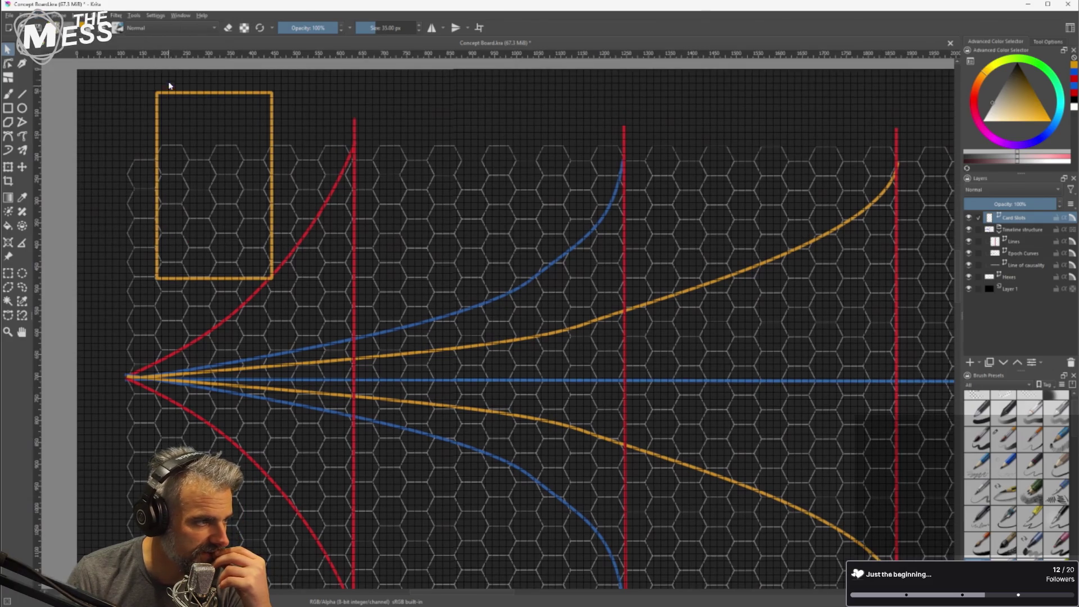
pyautogui.scroll(-3, 910, 96)
pyautogui.scroll(1, 633, 96)
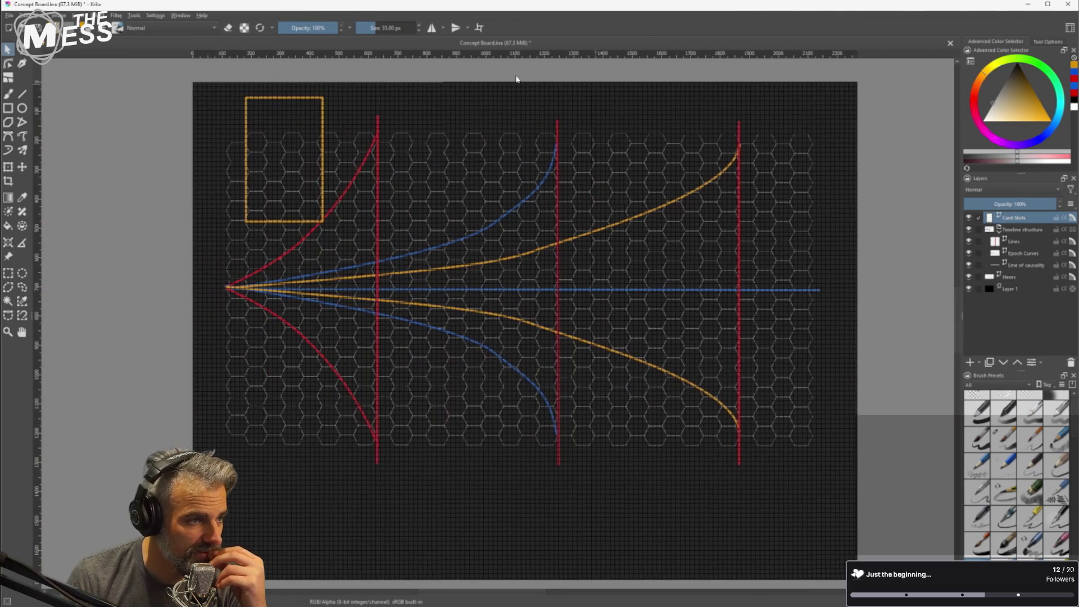
pyautogui.rightClick(449, 54)
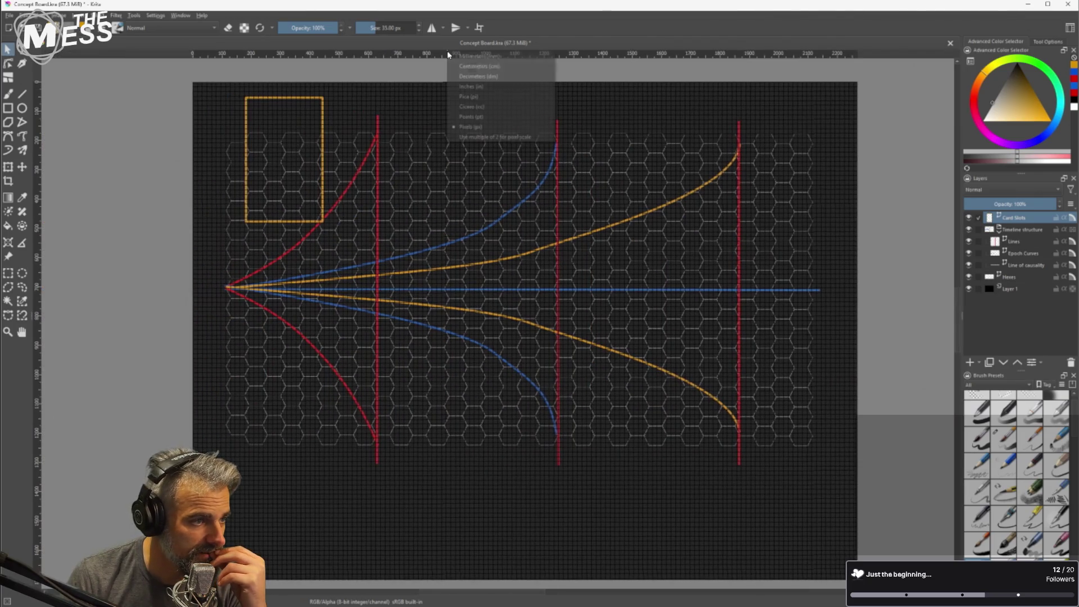
pyautogui.click(496, 70)
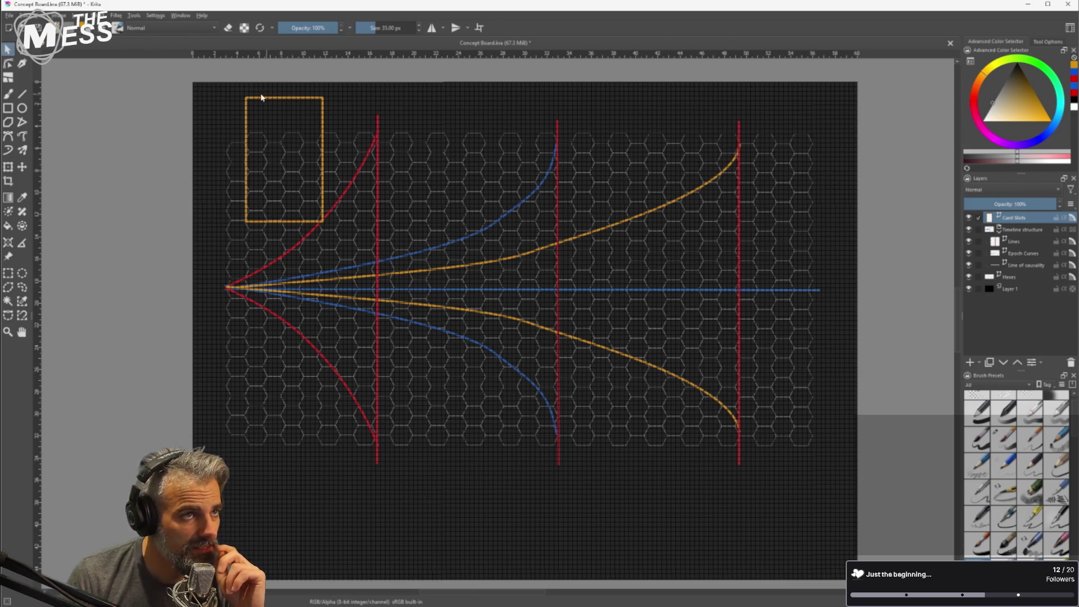
pyautogui.scroll(6, 218, 82)
pyautogui.scroll(2, 217, 70)
pyautogui.scroll(-3, 217, 70)
pyautogui.click(42, 15)
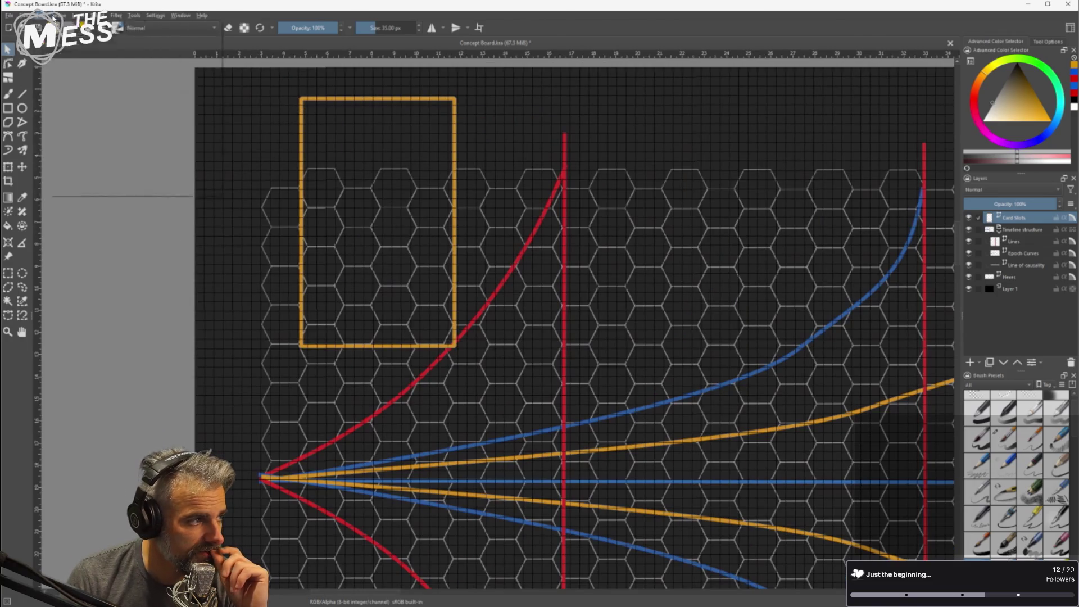
pyautogui.click(79, 56)
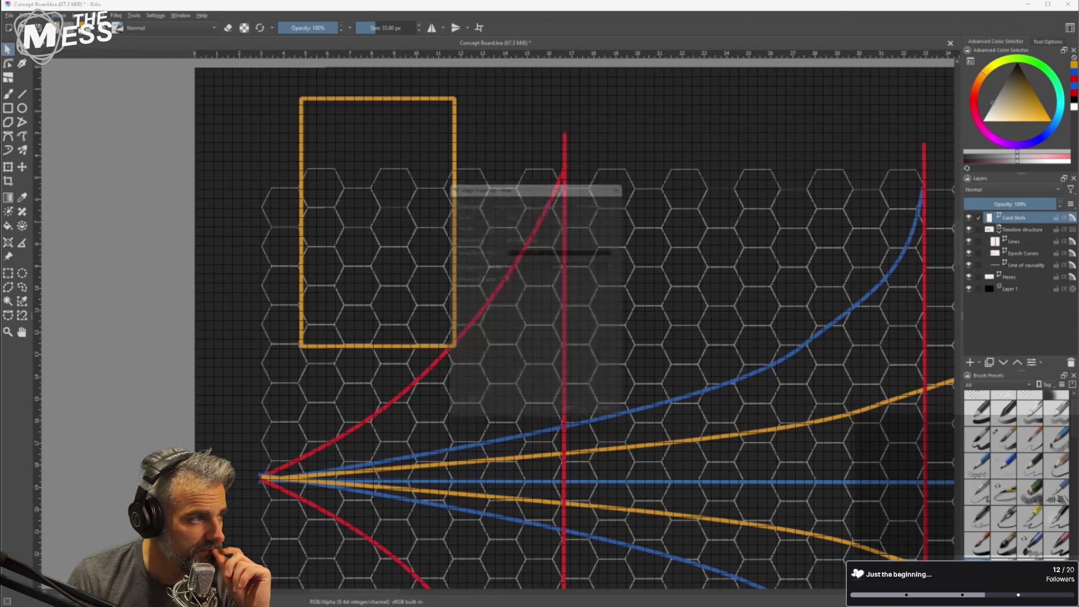
pyautogui.click(612, 422)
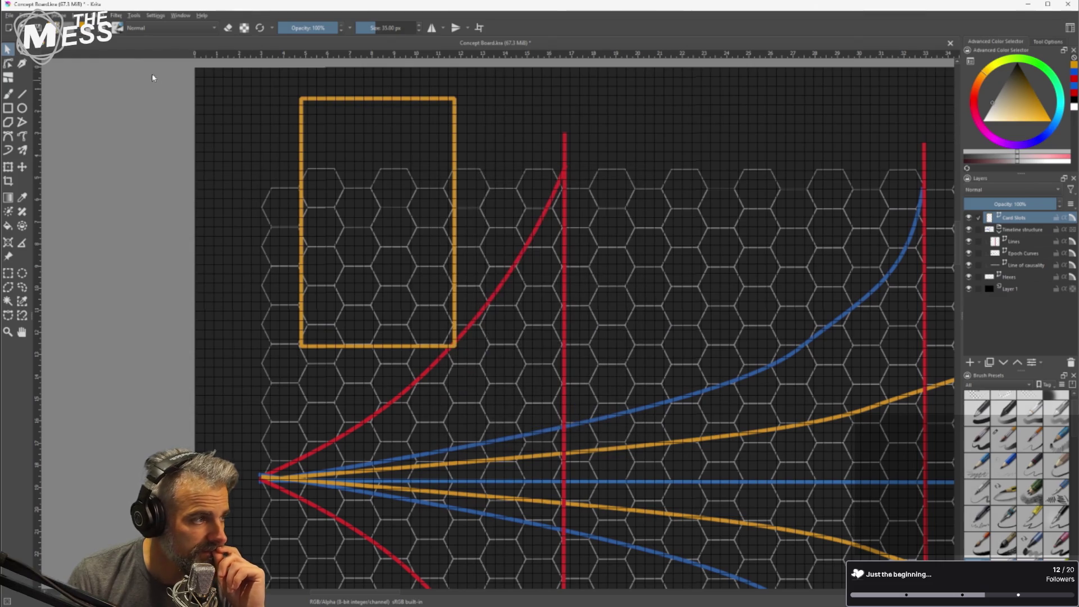
pyautogui.click(9, 15)
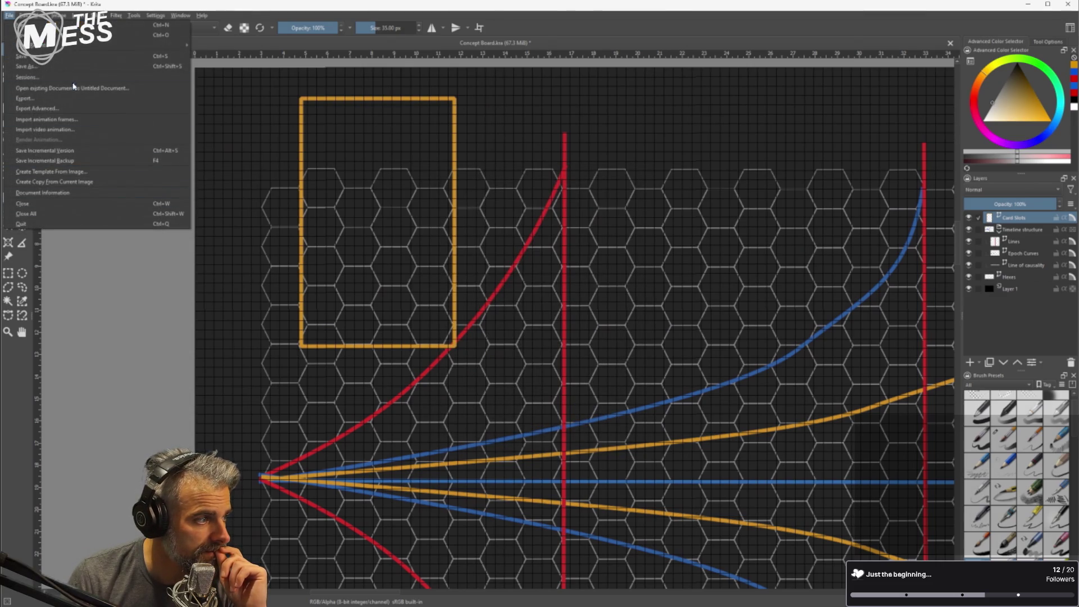
pyautogui.moveTo(25, 15)
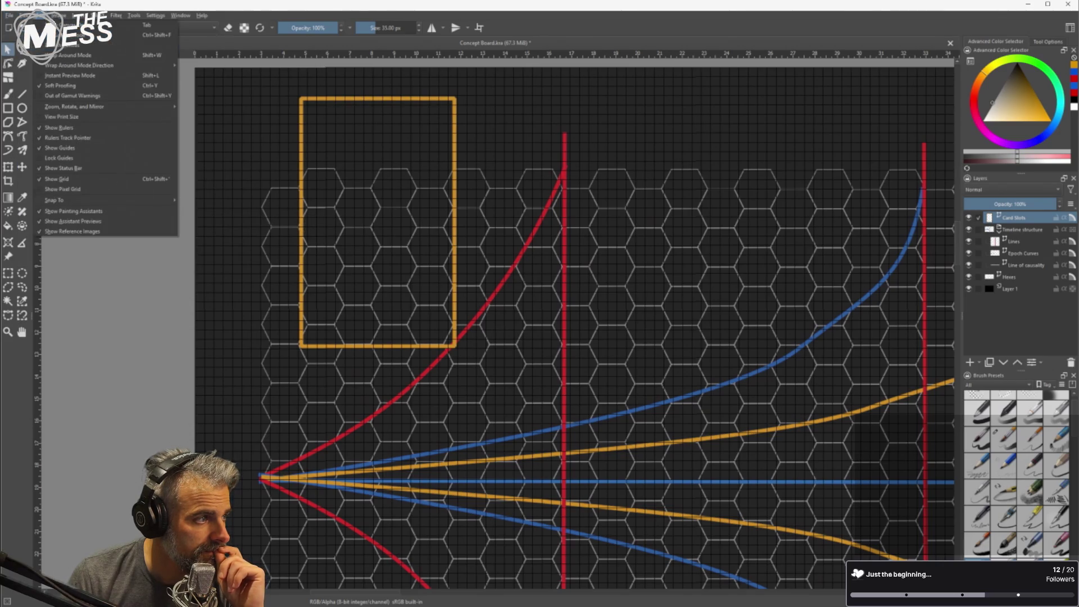
pyautogui.click(134, 16)
pyautogui.moveTo(156, 16)
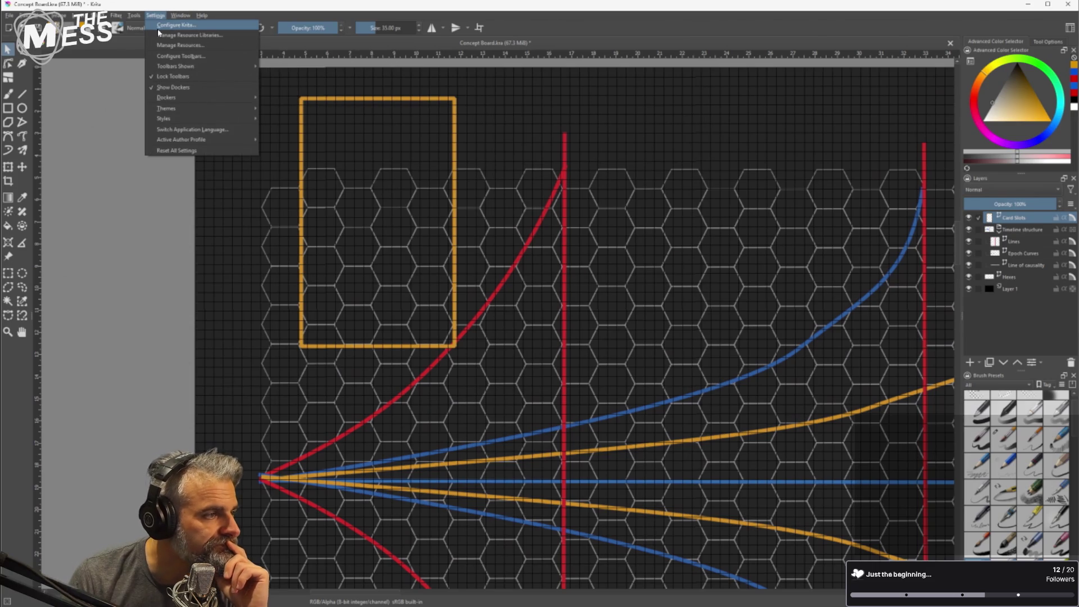
pyautogui.moveTo(194, 107)
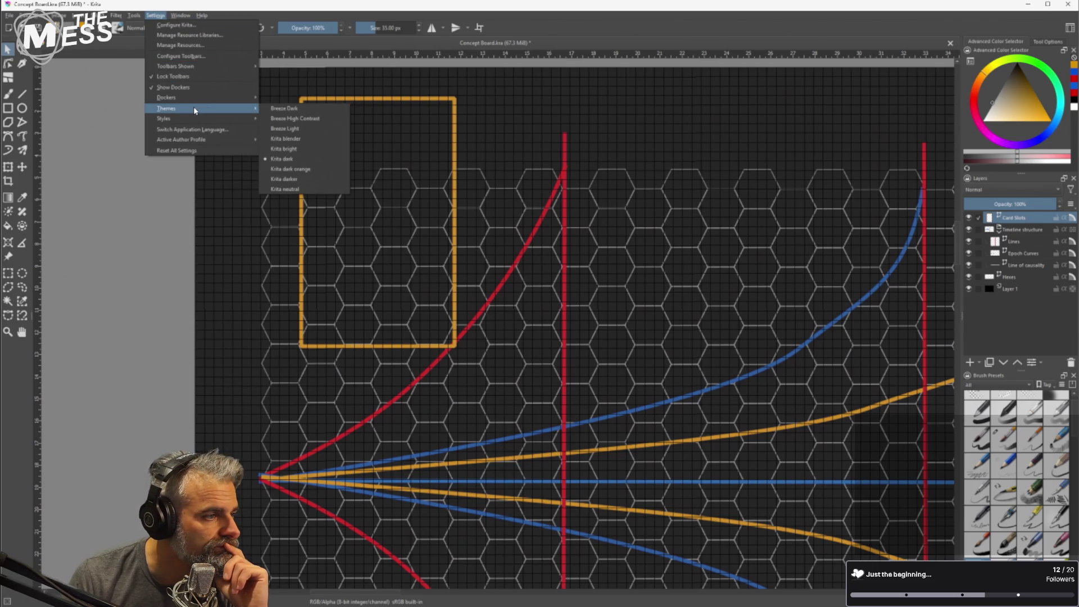
pyautogui.moveTo(199, 143)
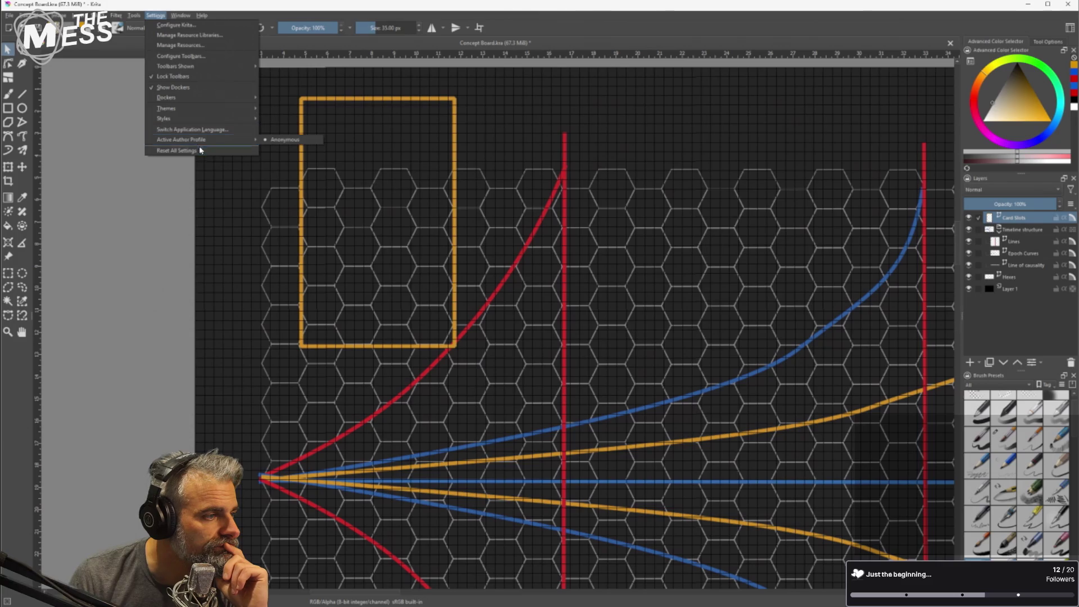
pyautogui.click(175, 28)
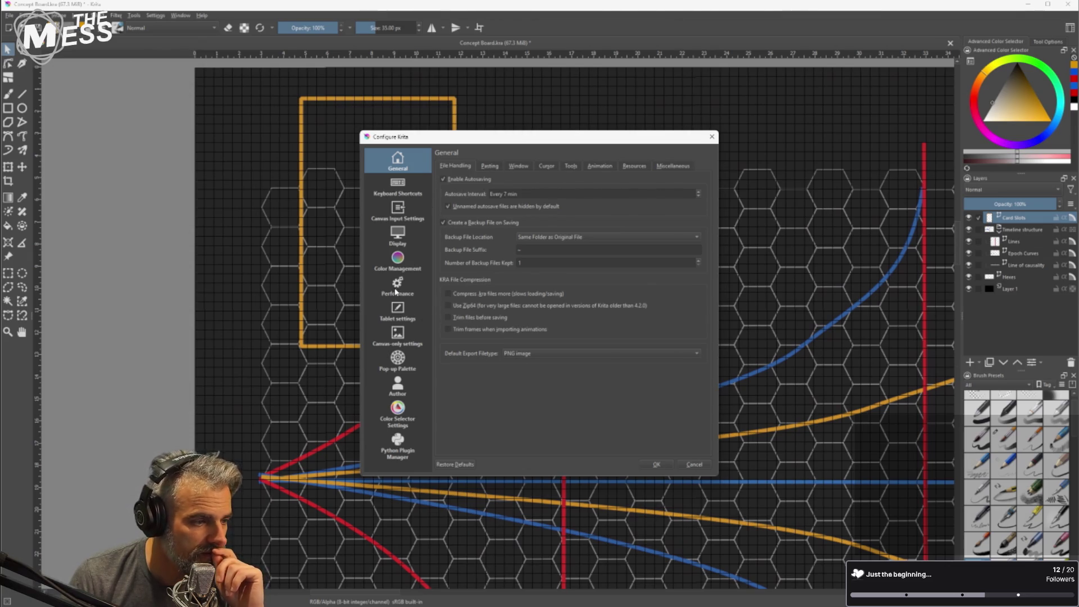
pyautogui.click(388, 345)
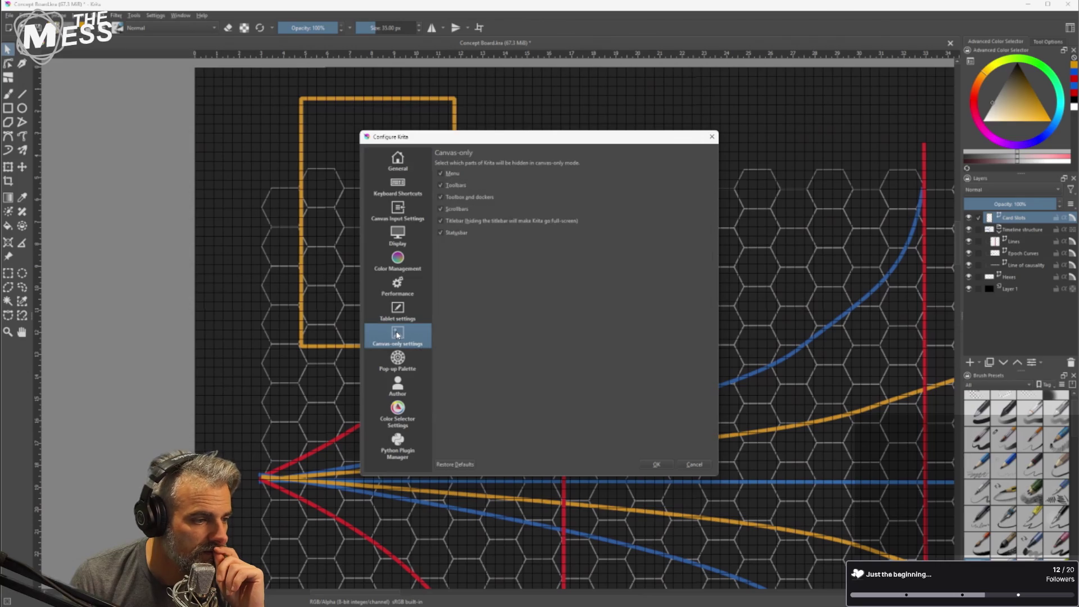
pyautogui.click(397, 205)
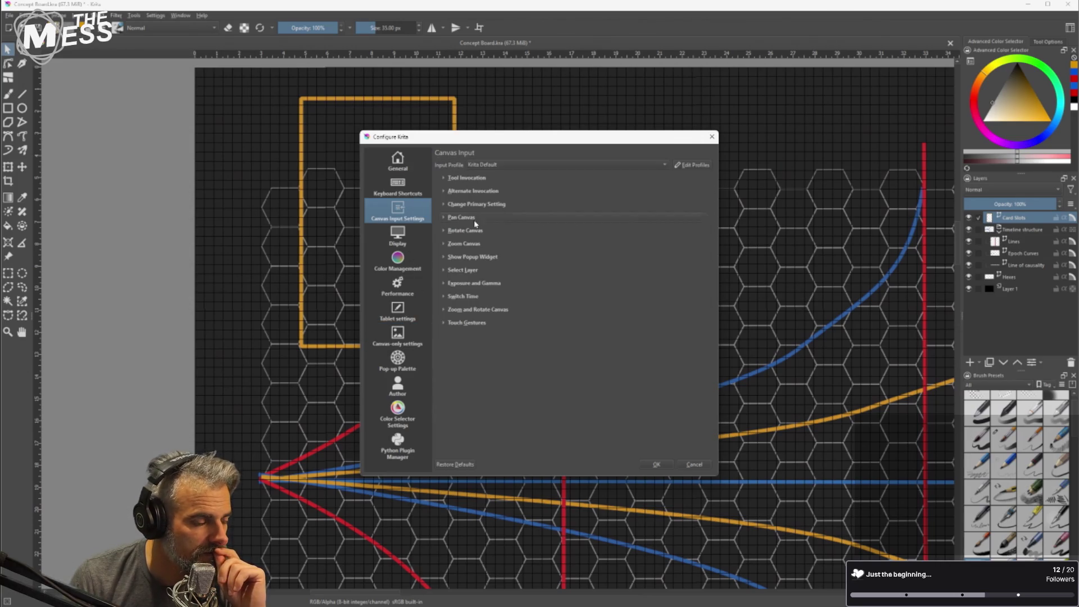
pyautogui.click(695, 465)
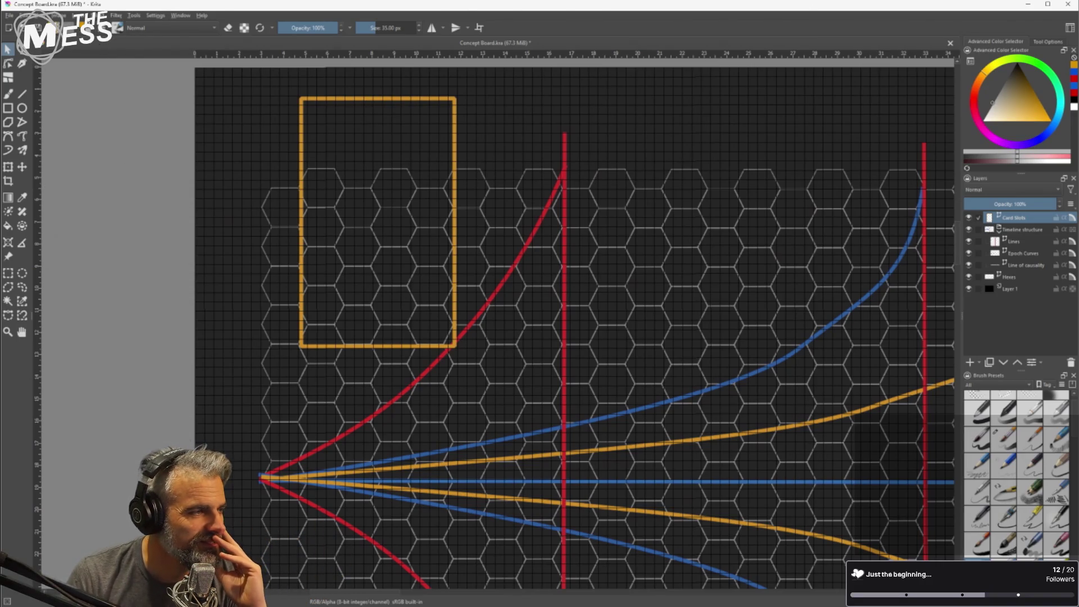
pyautogui.click(60, 16)
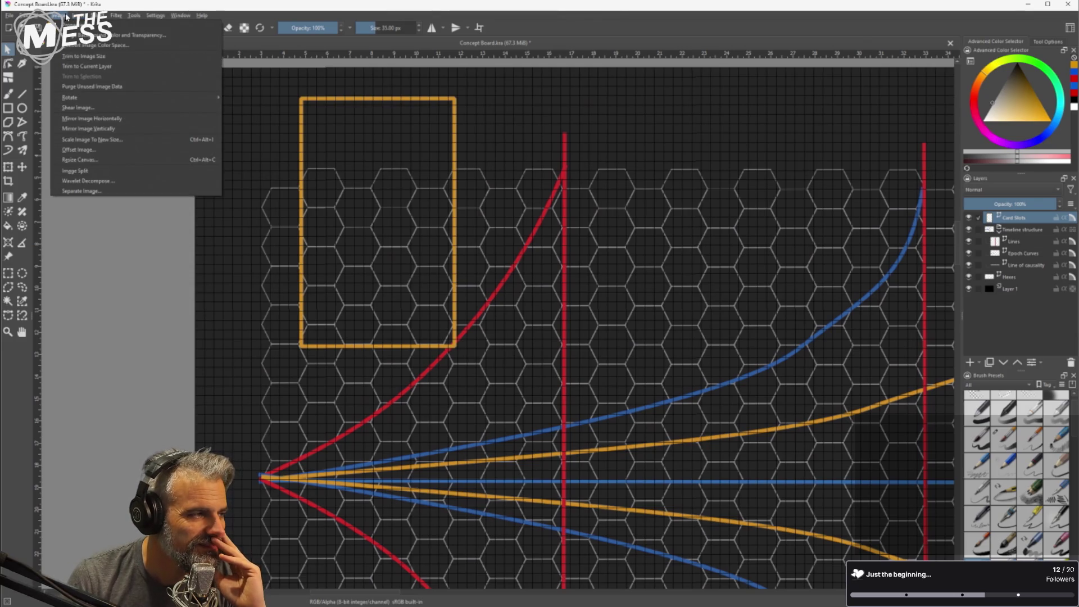
pyautogui.moveTo(99, 15)
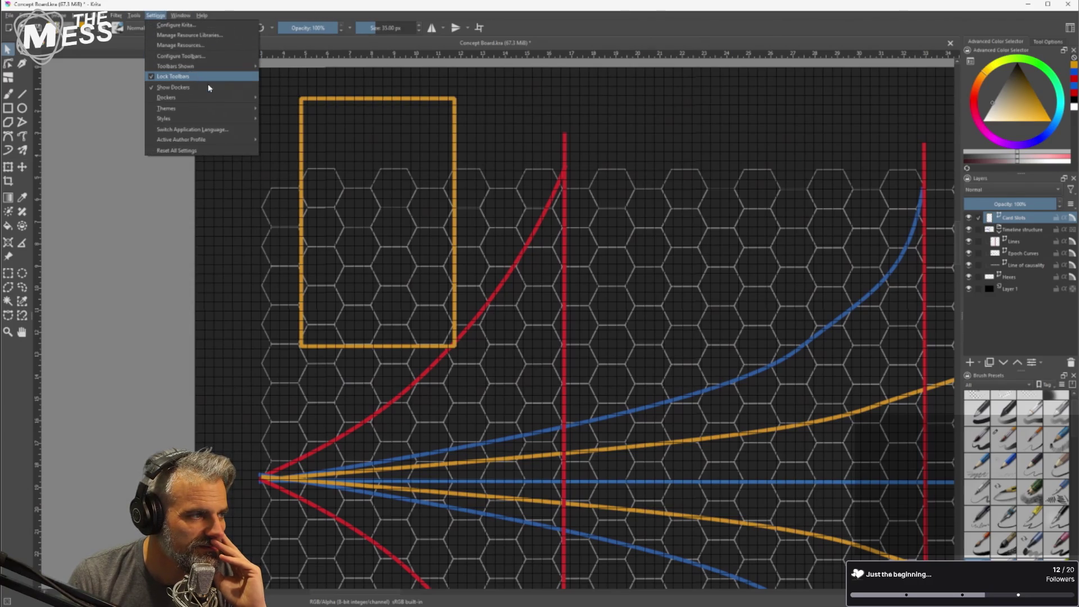
pyautogui.moveTo(225, 104)
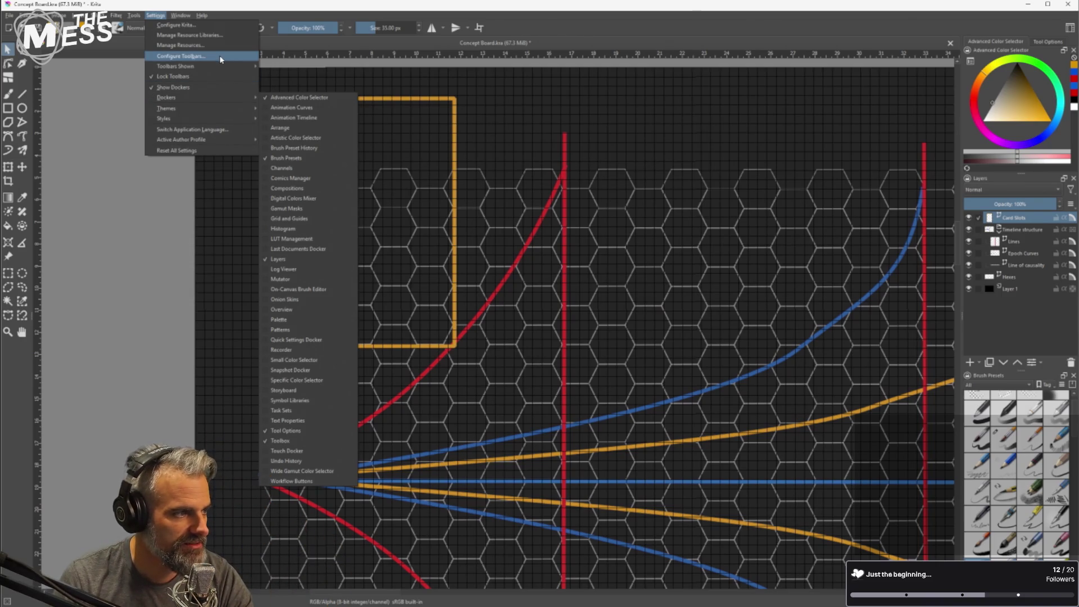
pyautogui.moveTo(223, 68)
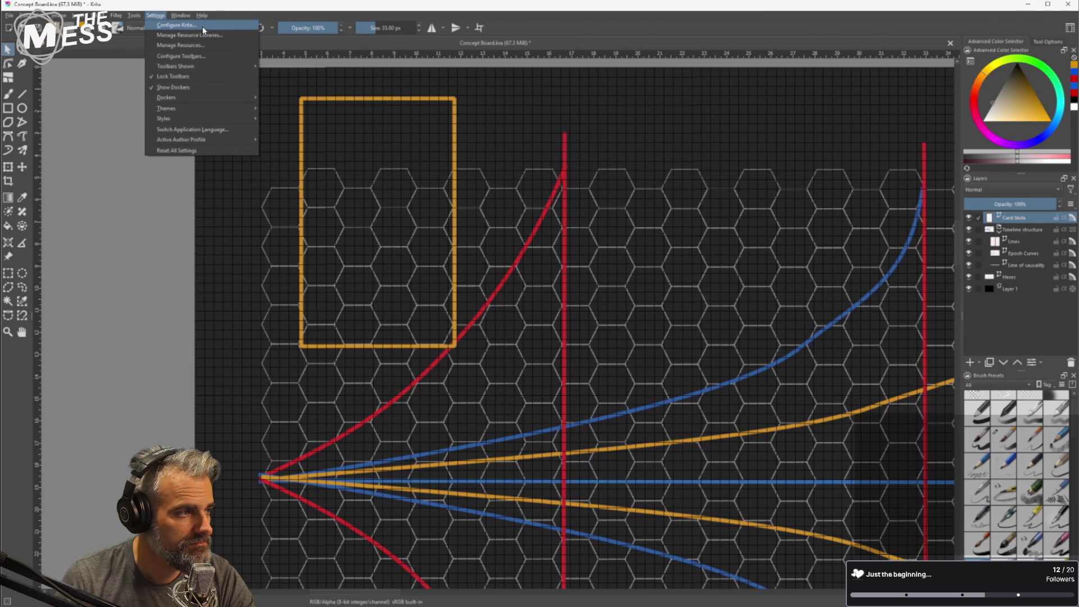
pyautogui.click(203, 31)
pyautogui.click(425, 236)
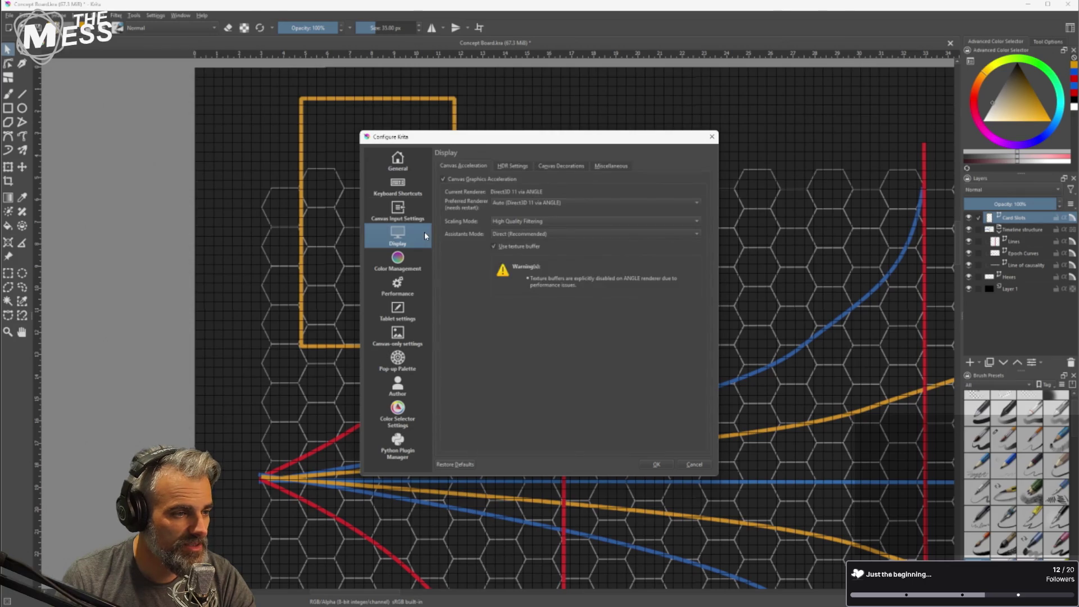
pyautogui.click(554, 169)
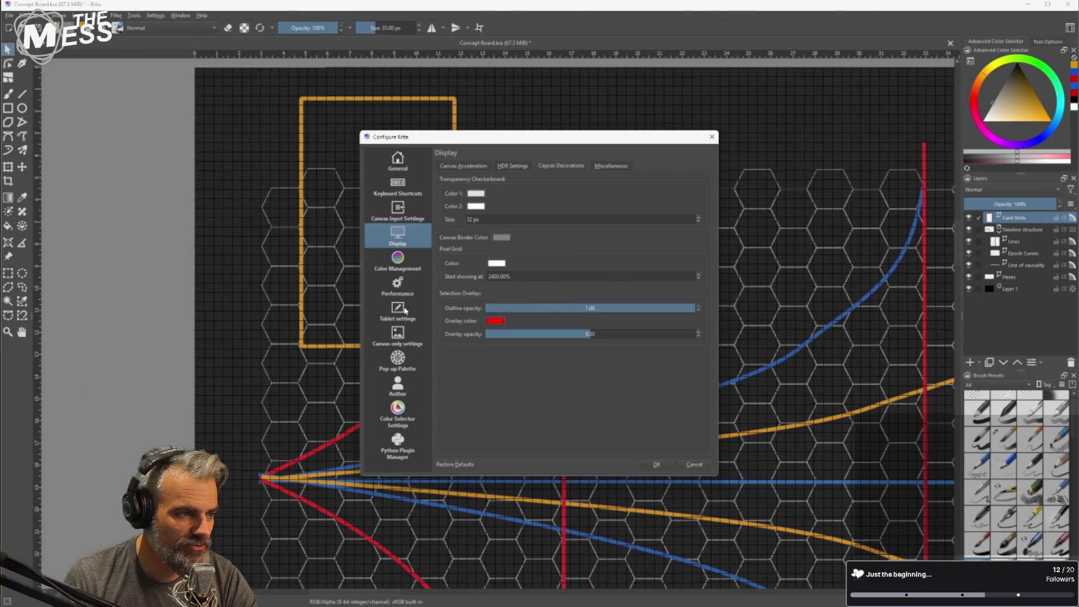
pyautogui.click(404, 170)
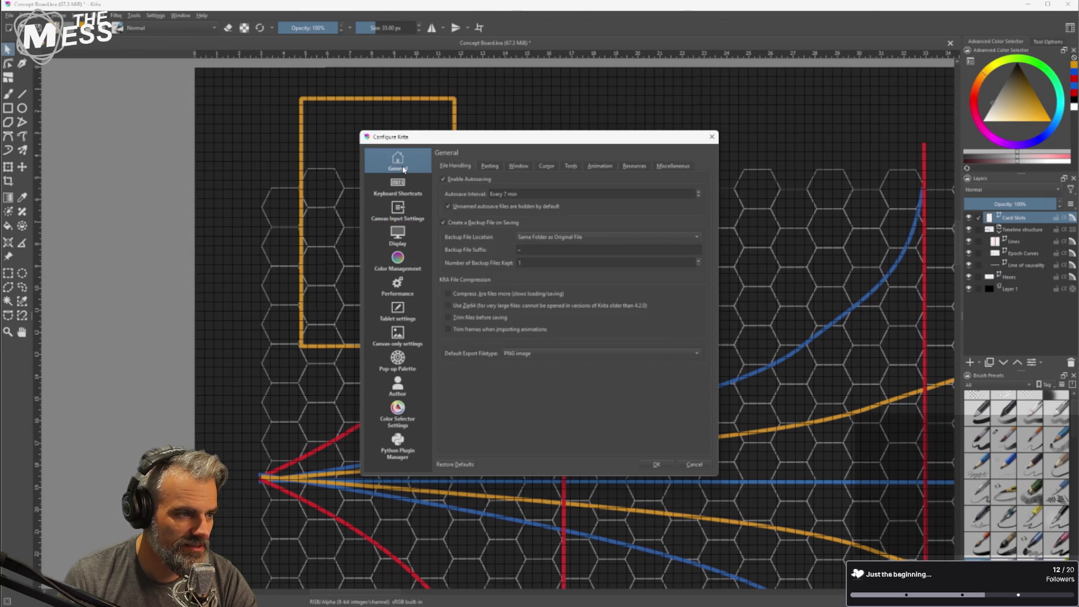
pyautogui.click(518, 167)
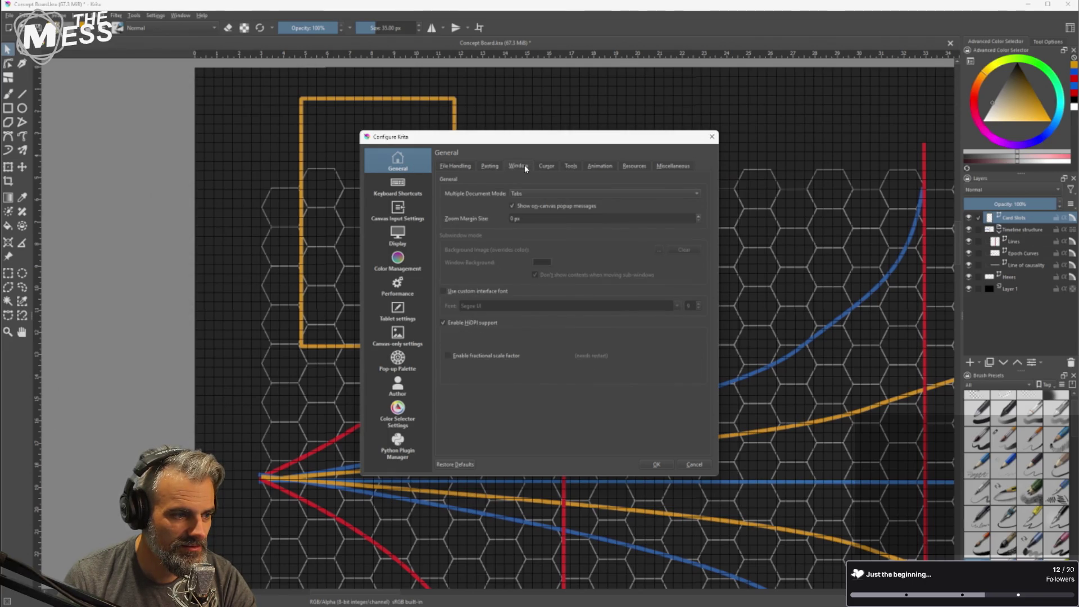
pyautogui.click(570, 167)
pyautogui.click(600, 166)
pyautogui.click(673, 166)
pyautogui.click(634, 166)
pyautogui.click(461, 167)
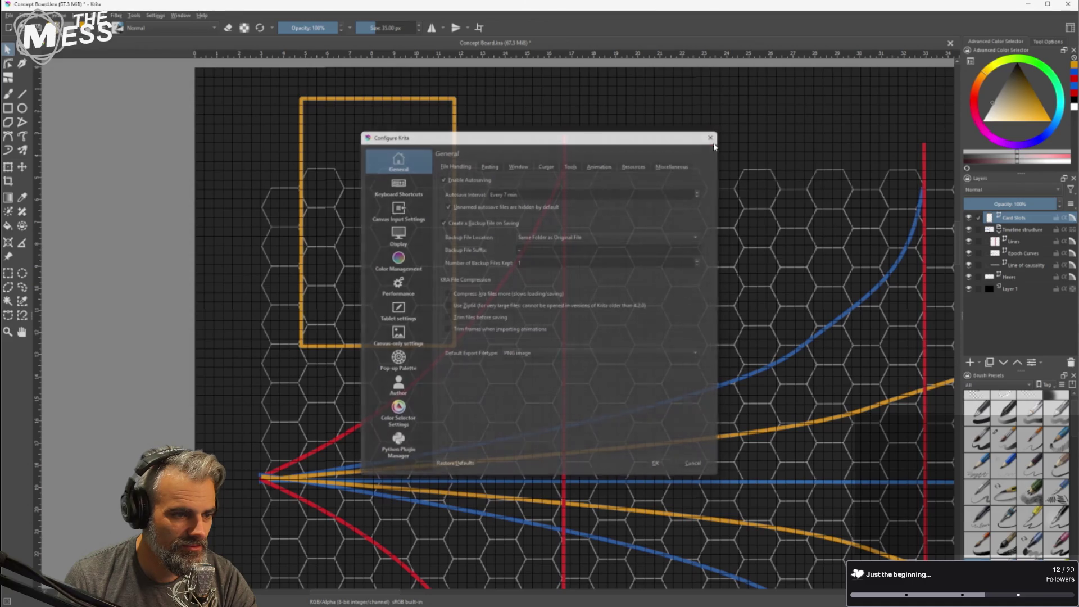
pyautogui.click(712, 136)
# Search the Krita documentation for 'grid' and scan the results.
pyautogui.hotkey('alt', 'Tab')
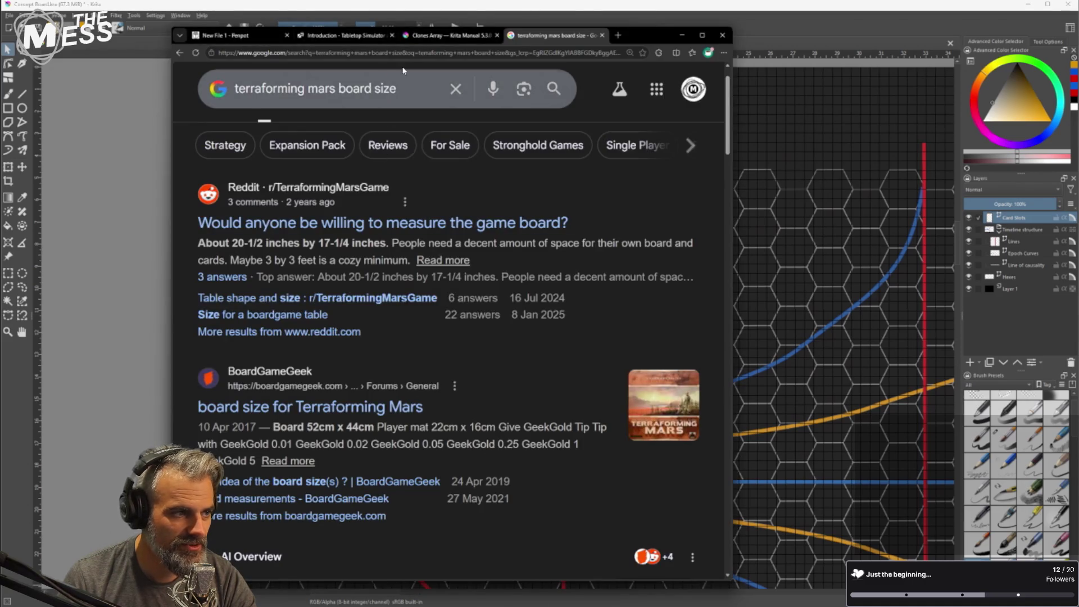
pyautogui.click(450, 35)
pyautogui.click(234, 118)
pyautogui.write('grid')
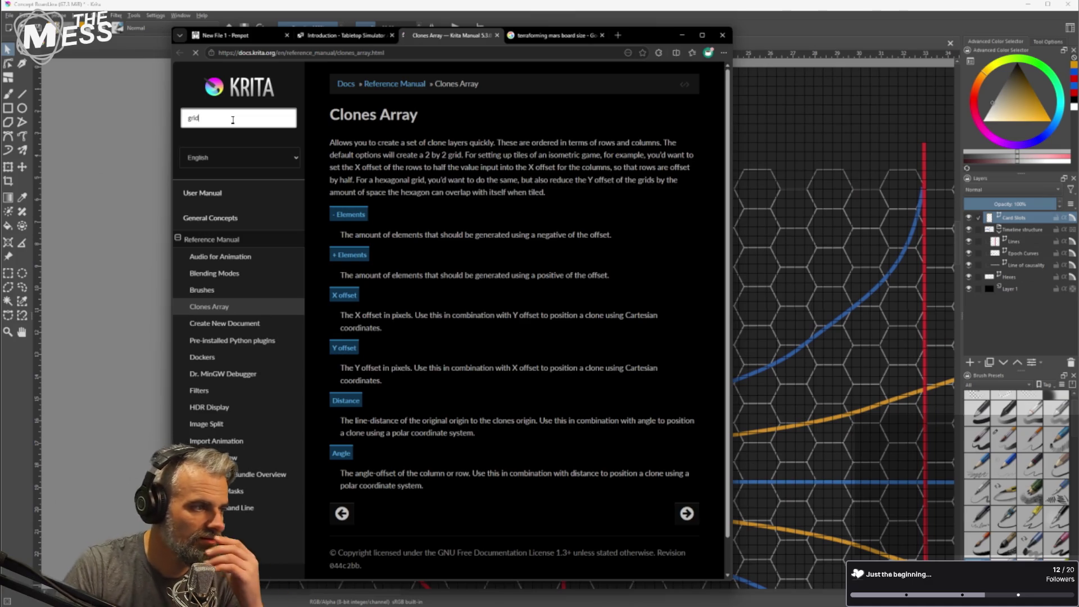
pyautogui.press('Return')
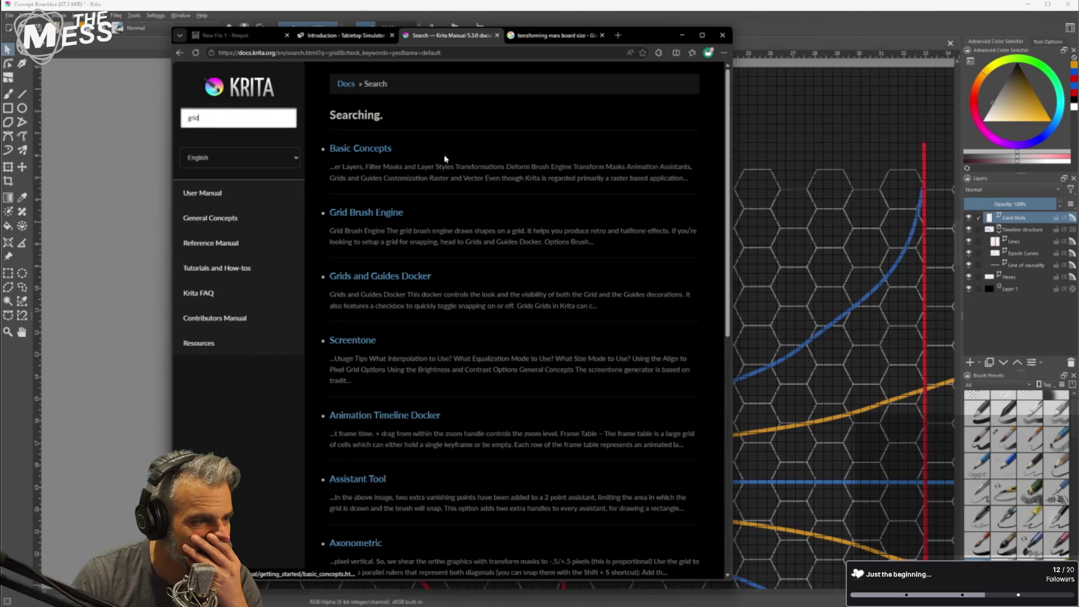
pyautogui.scroll(-4, 433, 224)
pyautogui.scroll(-7, 433, 224)
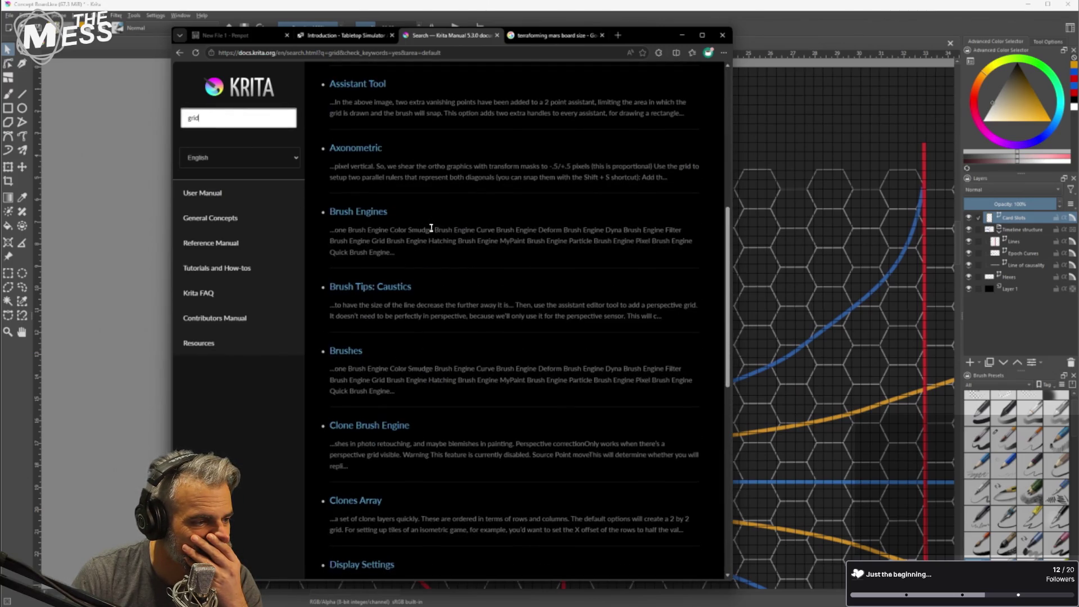
pyautogui.scroll(11, 431, 227)
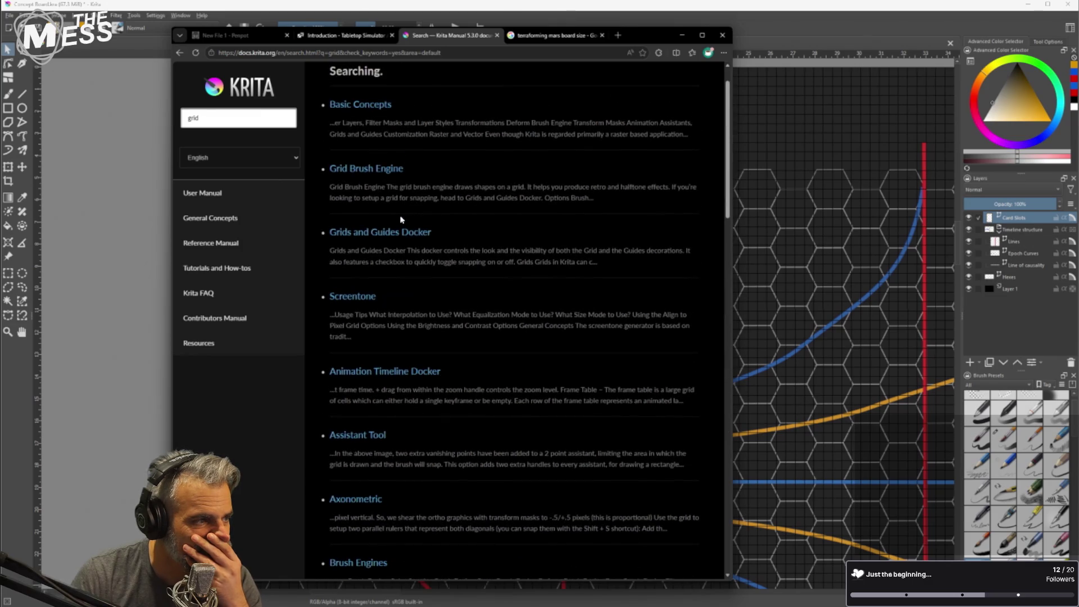
# Refine the docs search to 'grid settings' and open the Reference Manual result.
pyautogui.click(237, 117)
pyautogui.write('settings')
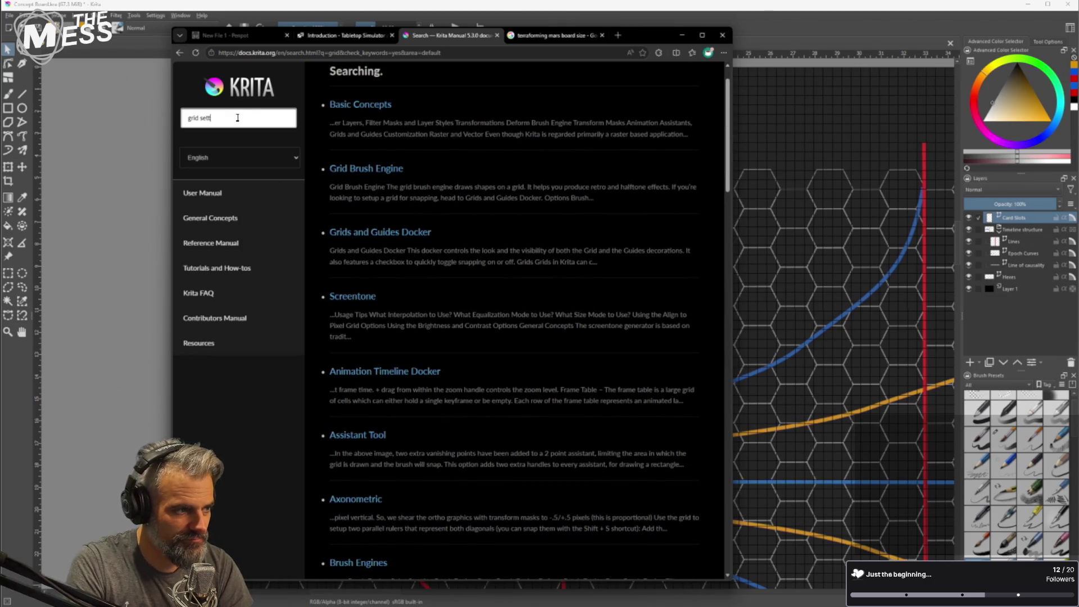
pyautogui.press('Return')
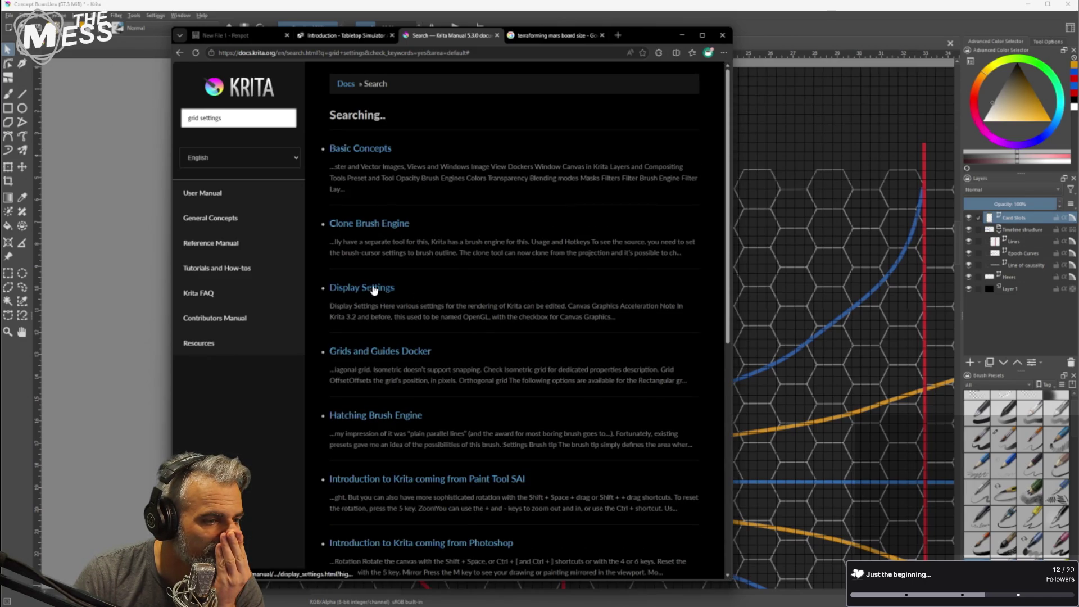
pyautogui.scroll(-4, 465, 316)
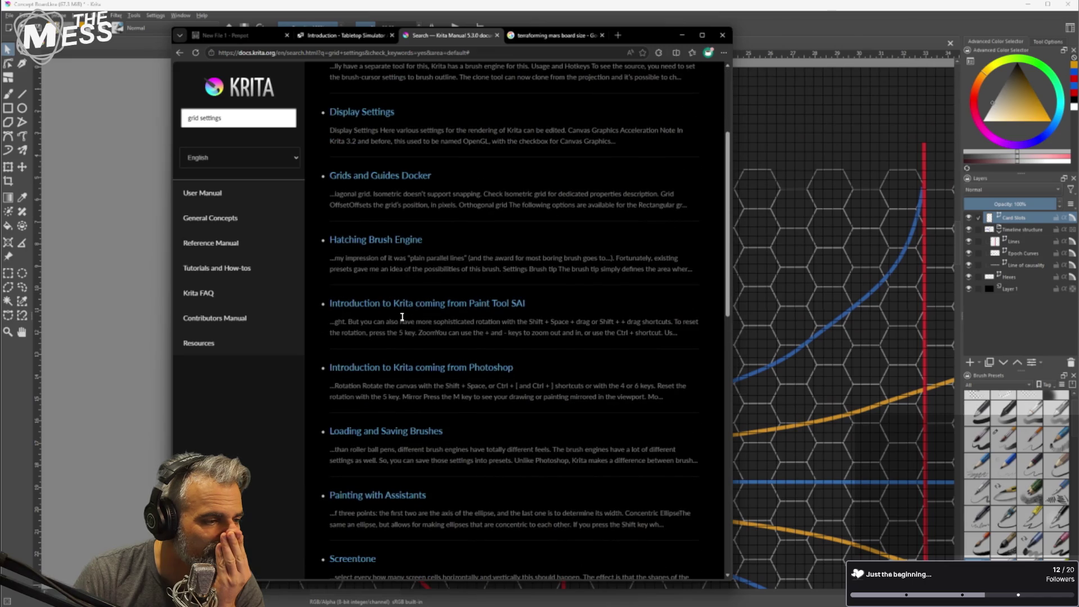
pyautogui.scroll(-10, 407, 315)
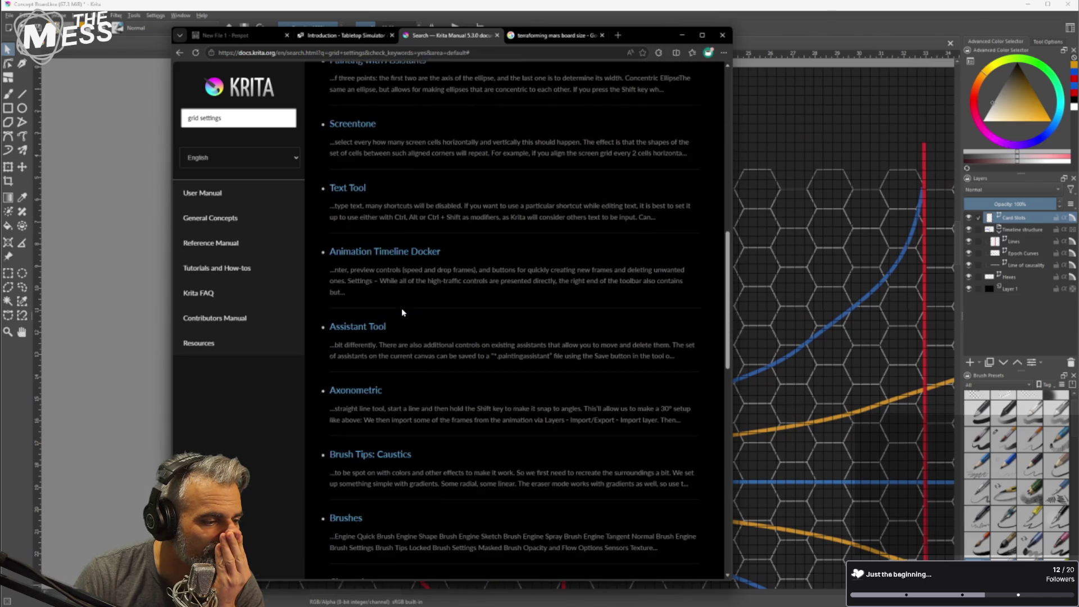
pyautogui.click(216, 244)
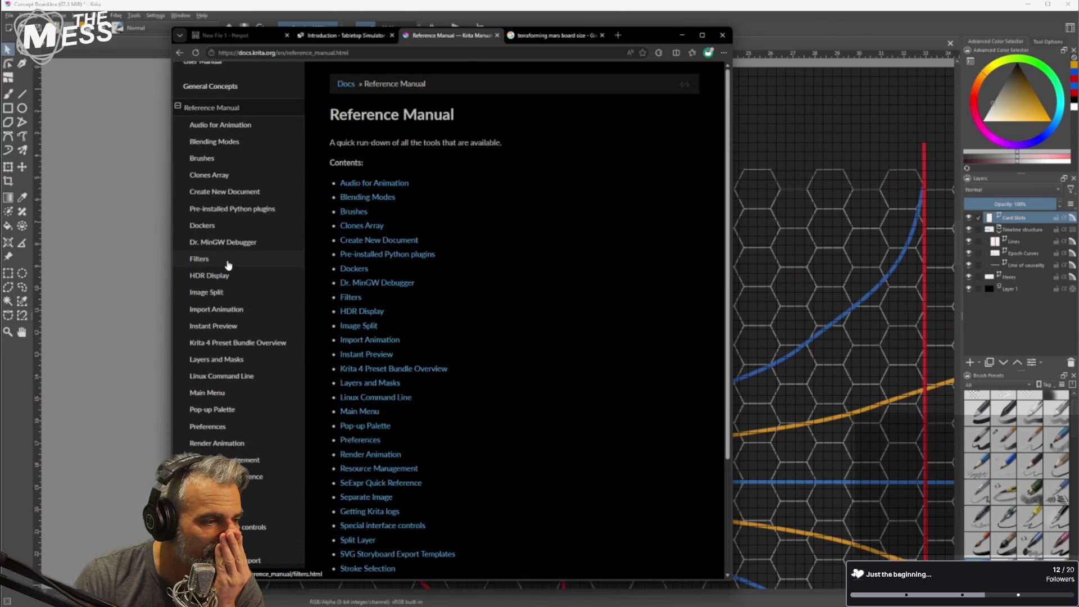
pyautogui.scroll(-3, 338, 292)
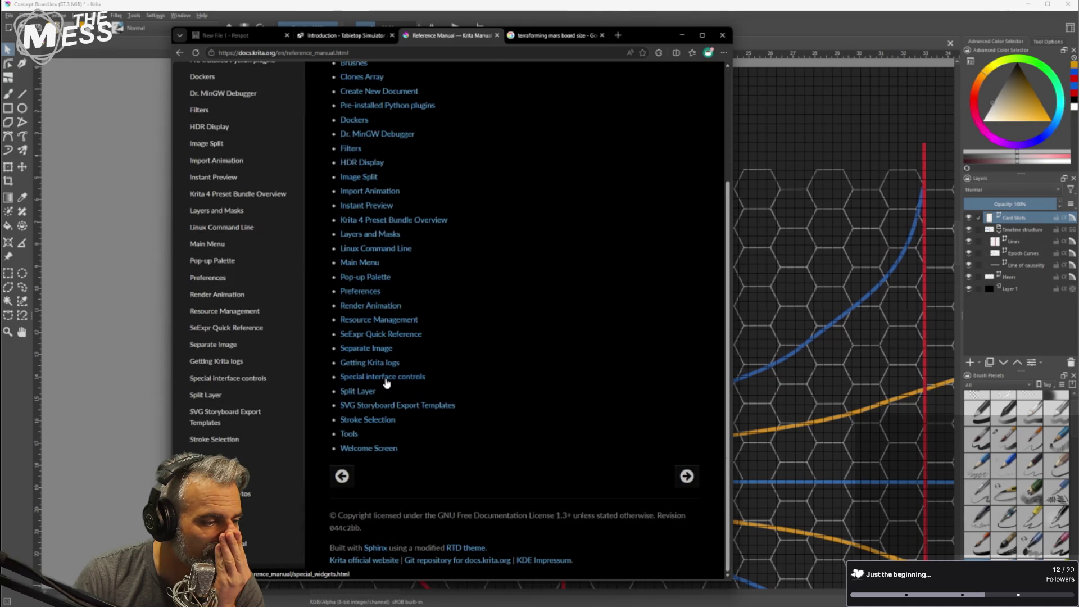
pyautogui.scroll(3, 386, 384)
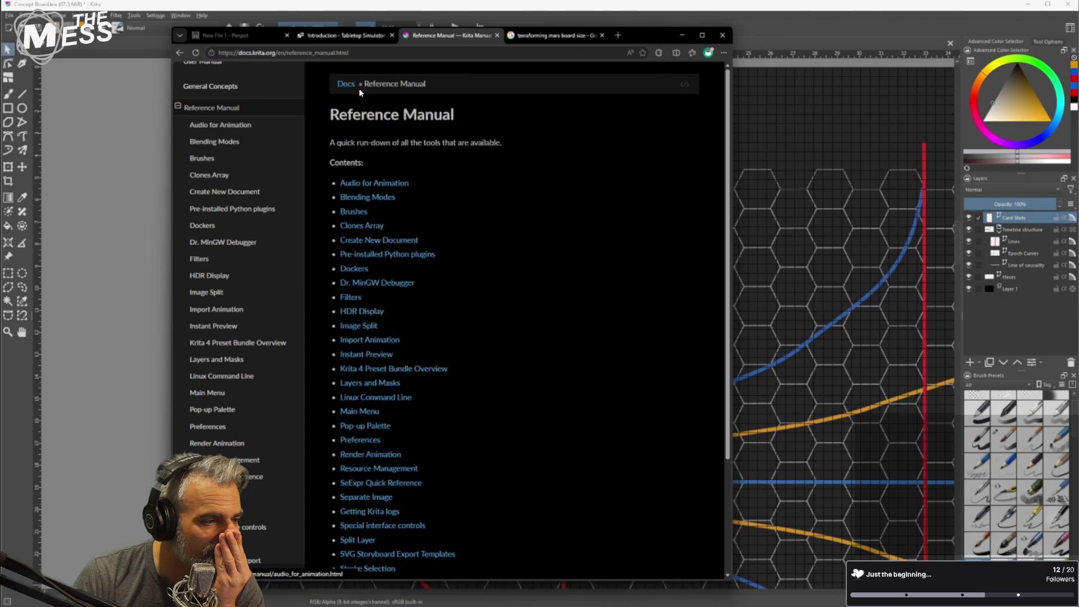
# Web-search 'krita grid settings', read the Grids and Guides Docker page, then return to Krita.
pyautogui.click(395, 51)
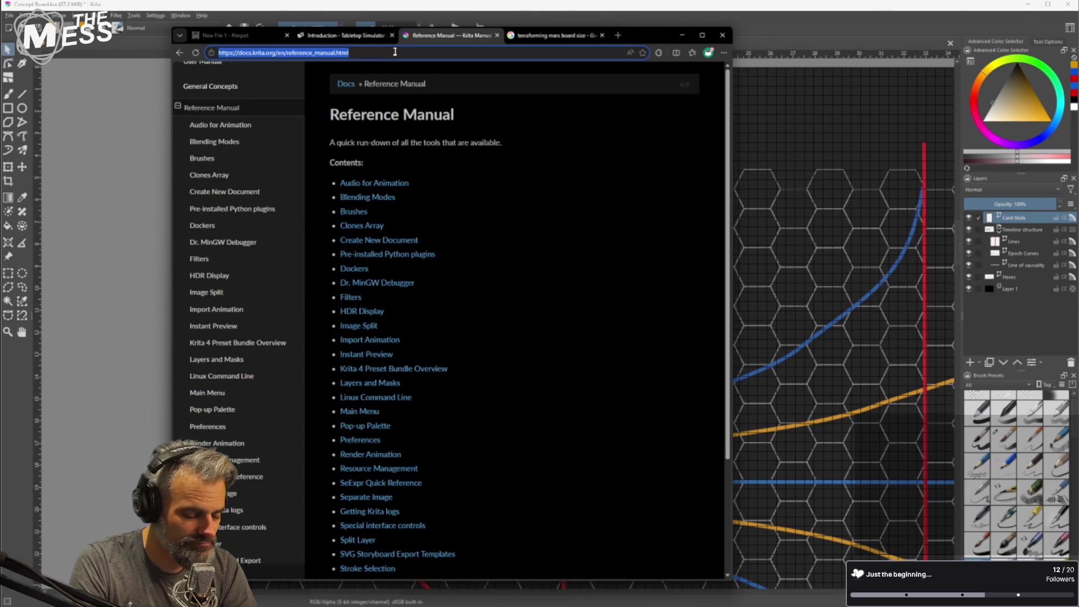
pyautogui.write('krita d')
pyautogui.press('BackSpace')
pyautogui.write('grid settings')
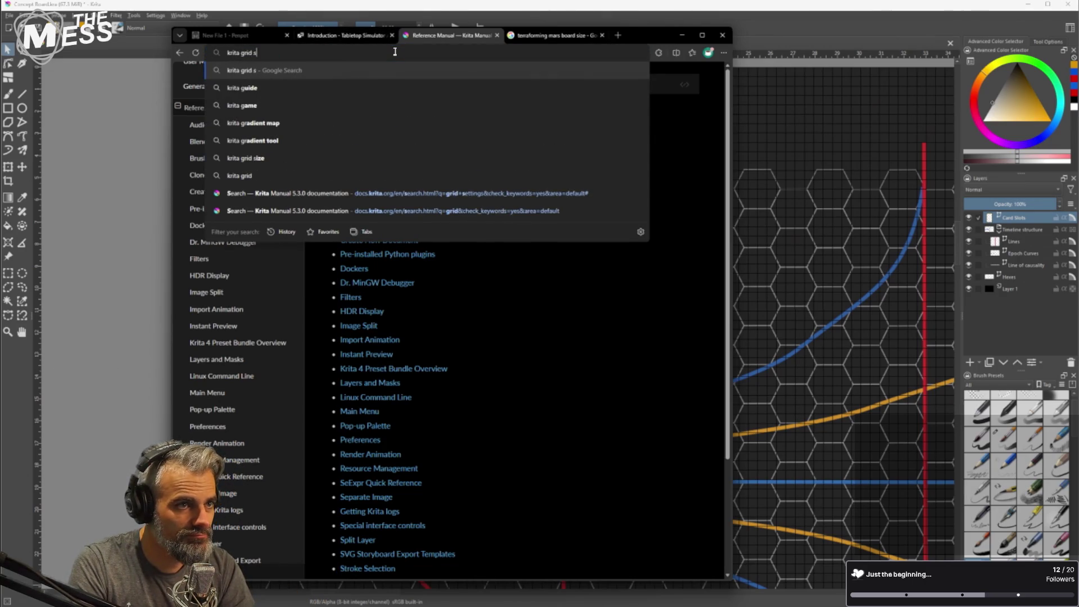
pyautogui.press('Return')
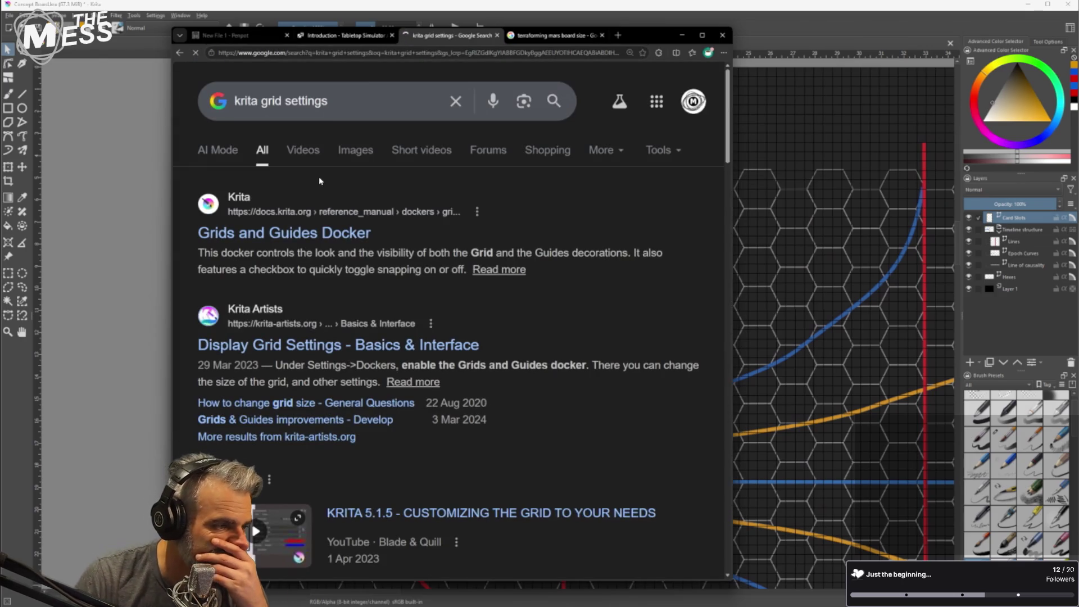
pyautogui.click(334, 239)
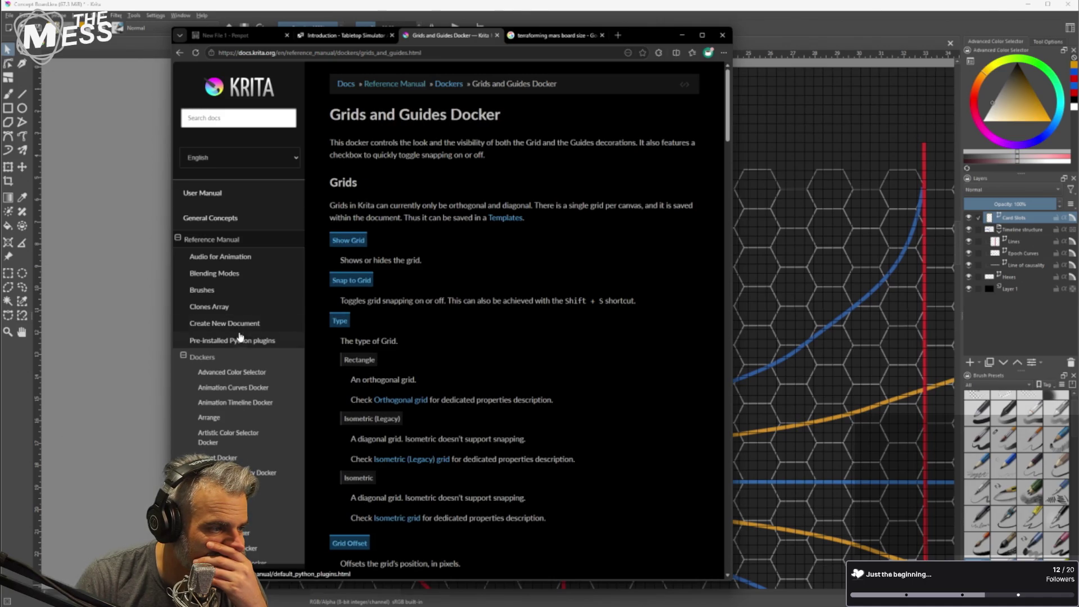
pyautogui.scroll(-2, 221, 364)
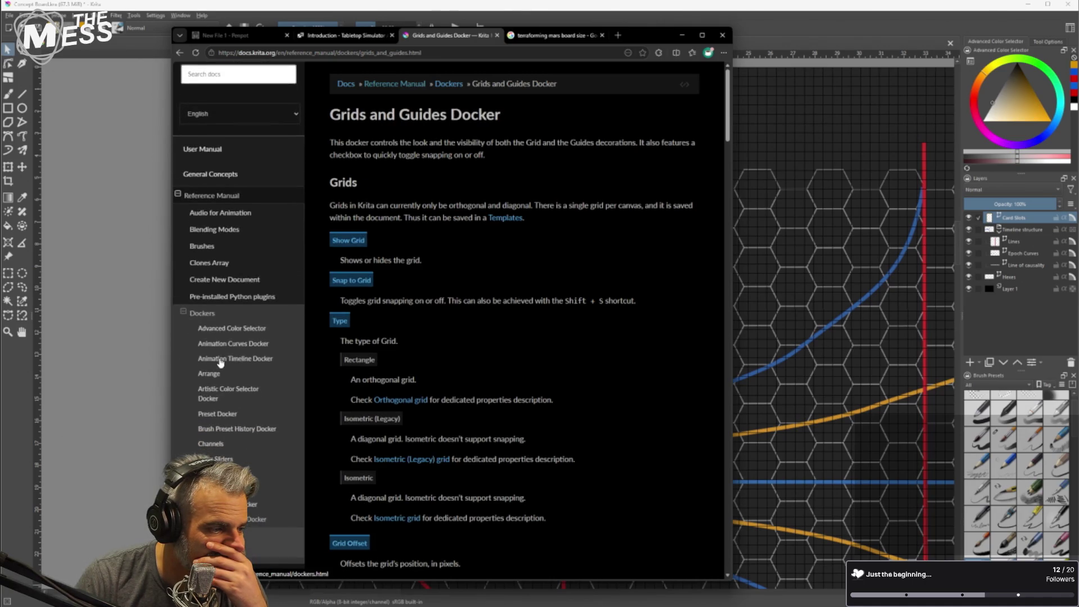
pyautogui.scroll(-3, 235, 430)
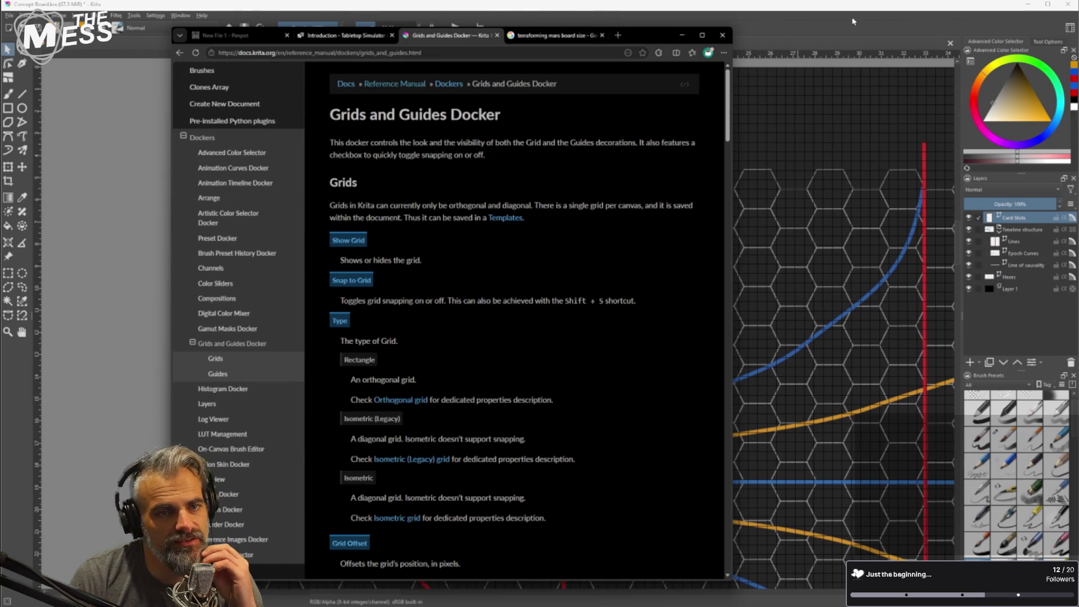
pyautogui.click(830, 23)
# Add the Grid and Guides docker from Settings > Dockers.
pyautogui.click(178, 16)
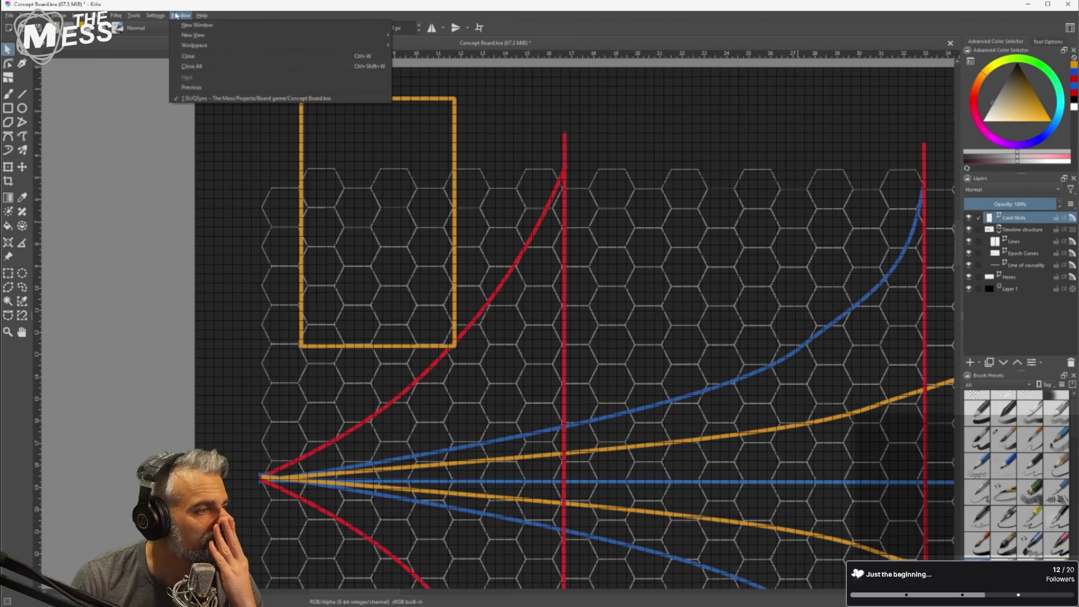
pyautogui.click(178, 16)
pyautogui.click(158, 16)
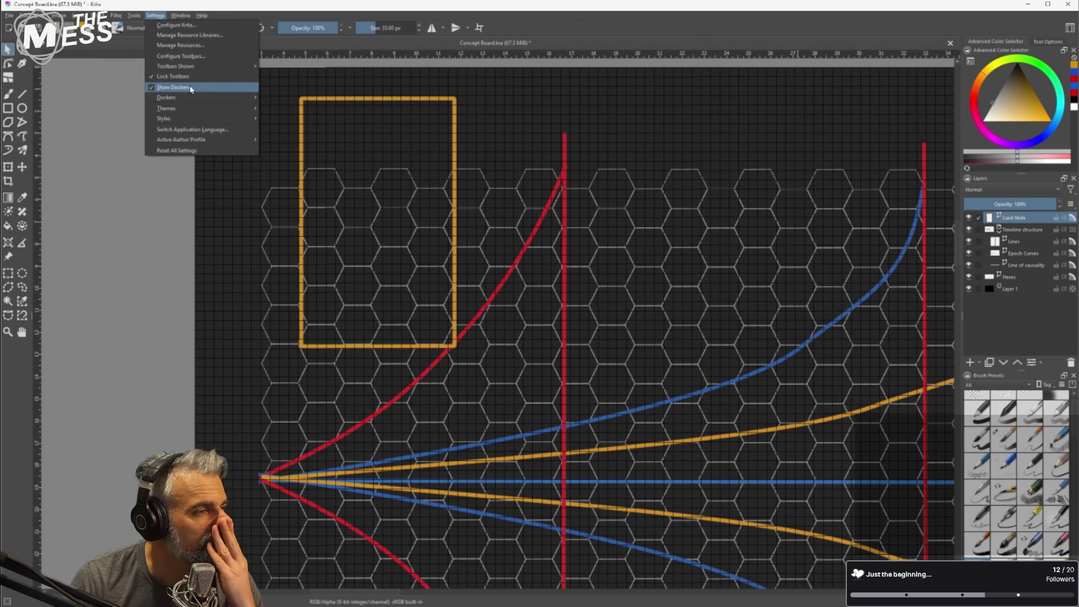
pyautogui.moveTo(191, 97)
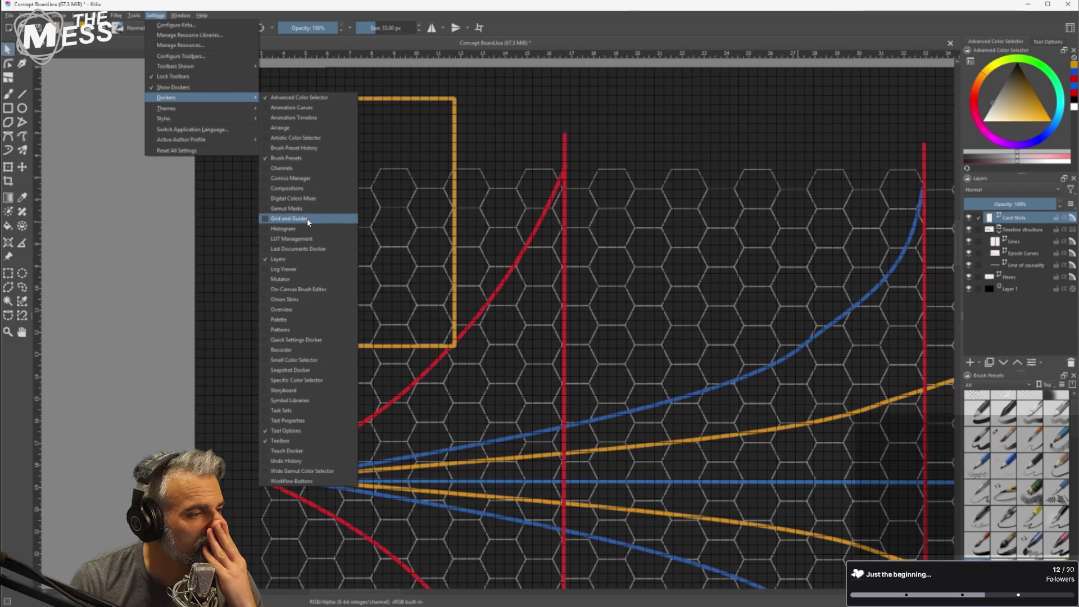
pyautogui.click(308, 220)
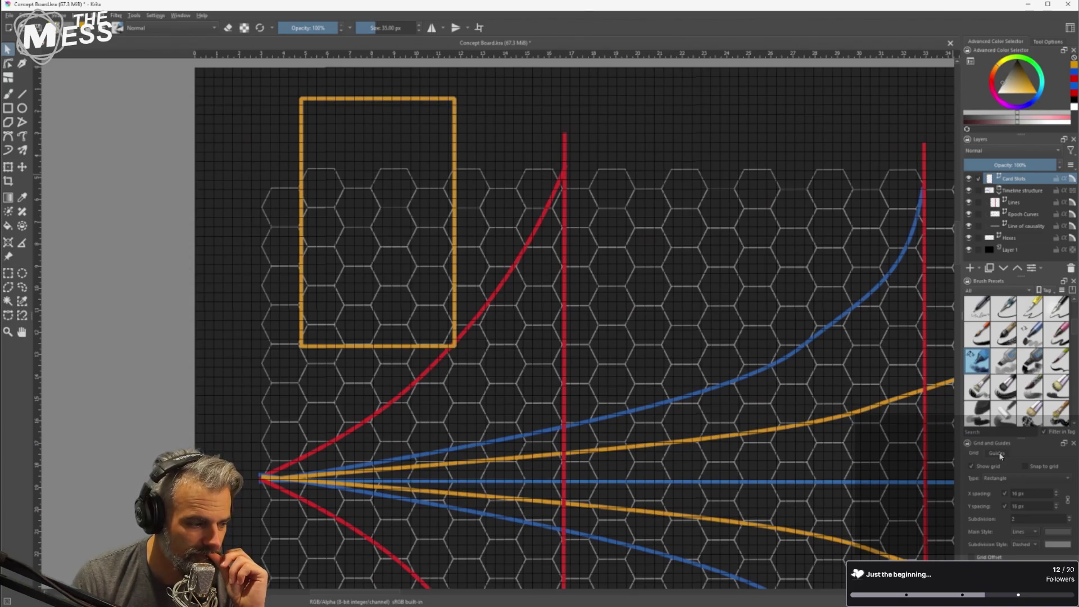
pyautogui.click(997, 453)
pyautogui.click(974, 455)
pyautogui.click(996, 453)
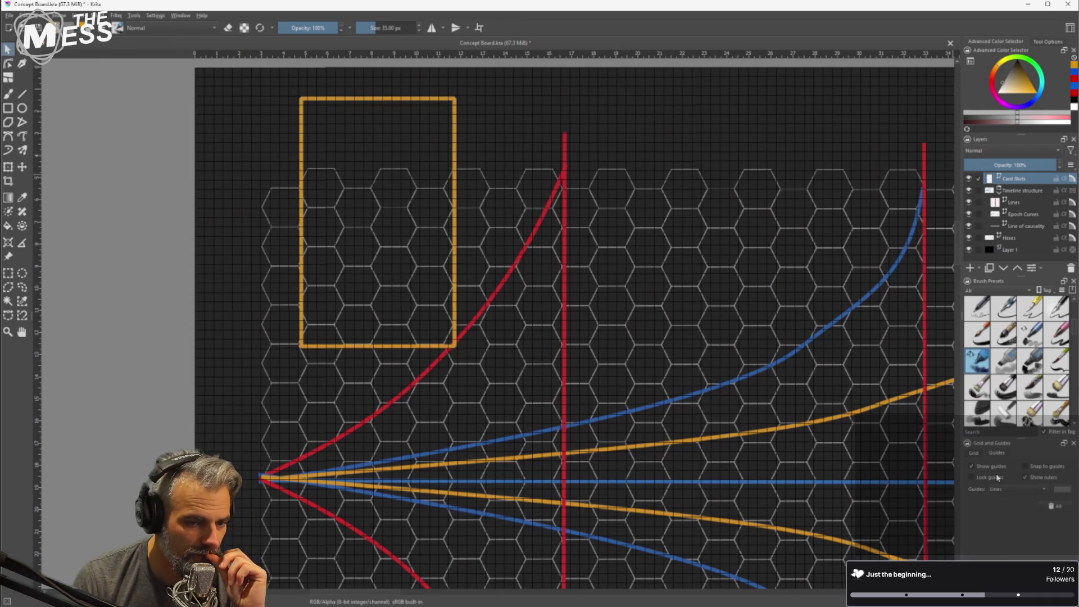
pyautogui.click(1012, 491)
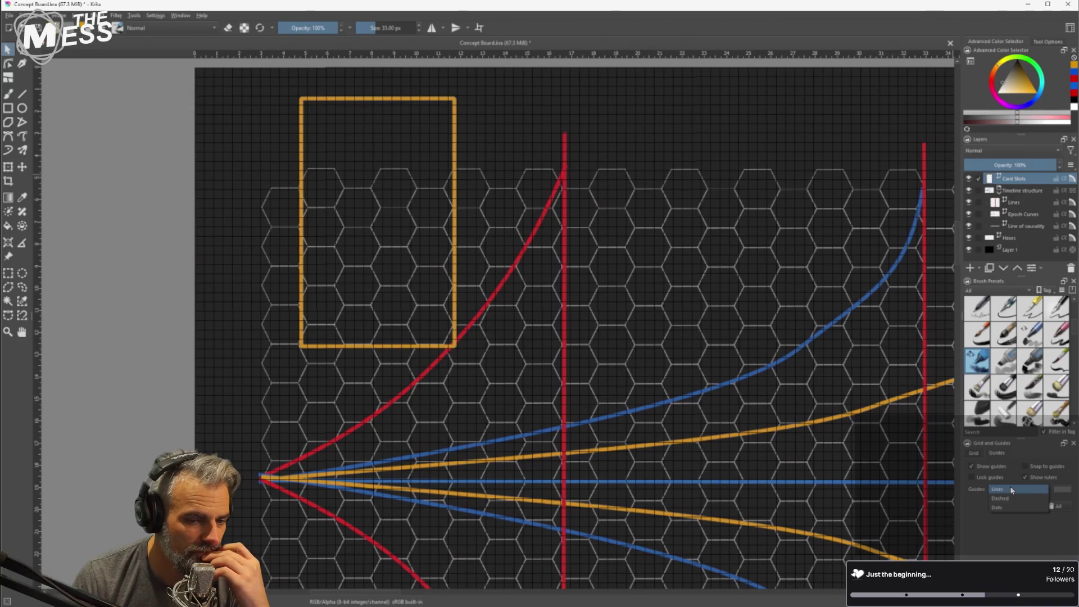
pyautogui.click(1011, 490)
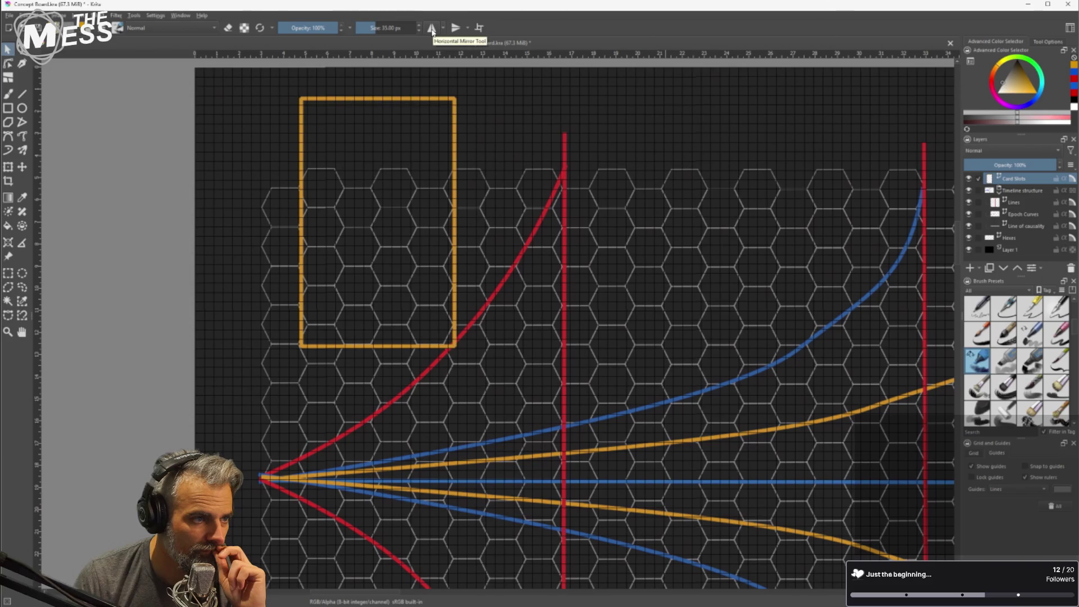
pyautogui.click(444, 30)
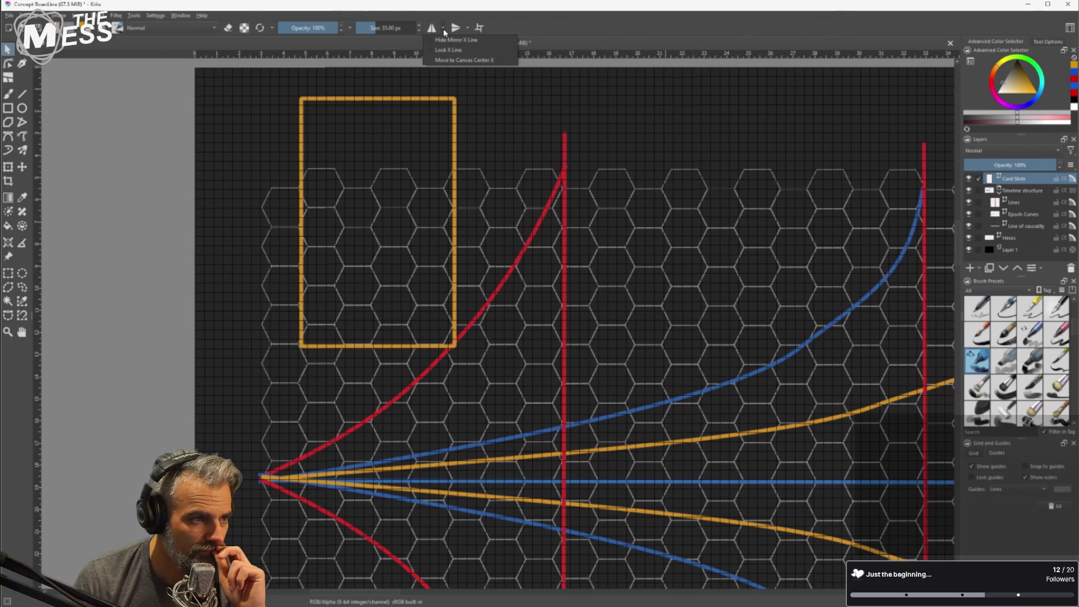
pyautogui.click(559, 31)
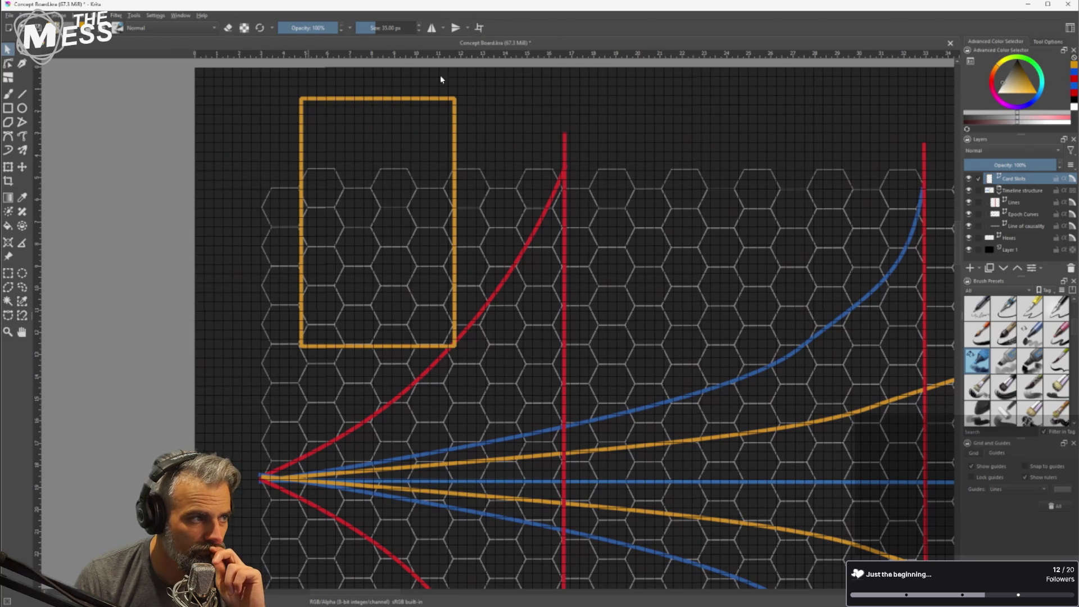
pyautogui.click(974, 454)
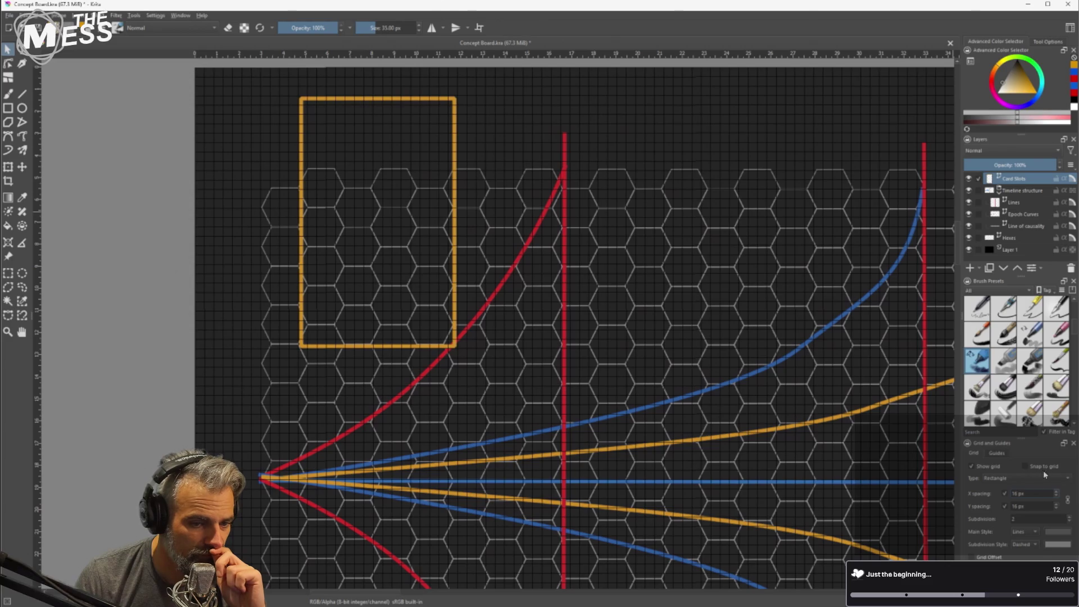
pyautogui.click(1029, 478)
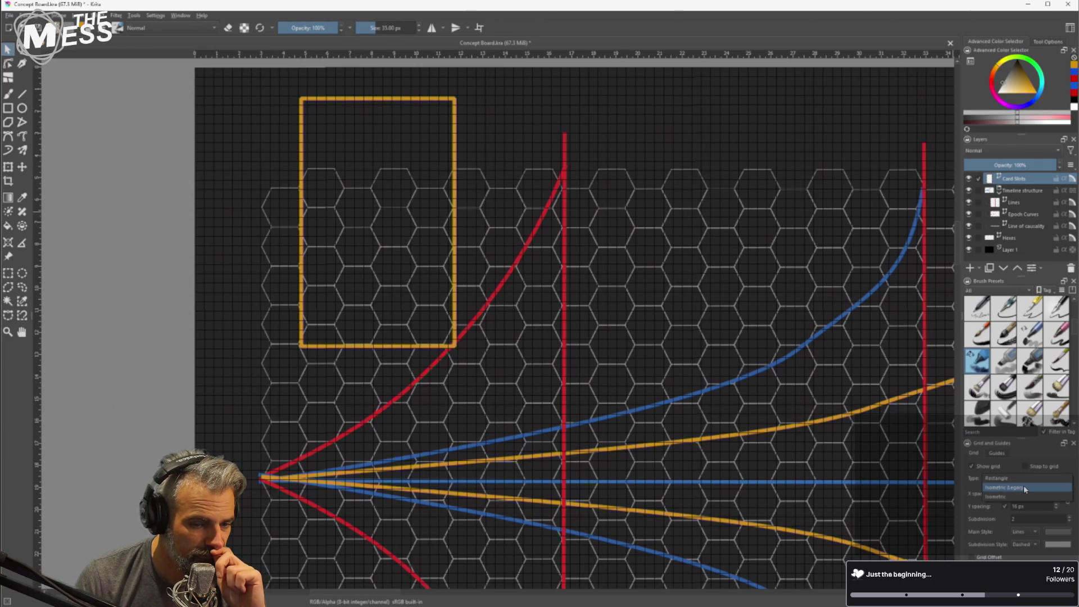
pyautogui.click(1025, 488)
pyautogui.click(1024, 478)
pyautogui.click(1023, 487)
pyautogui.click(1017, 480)
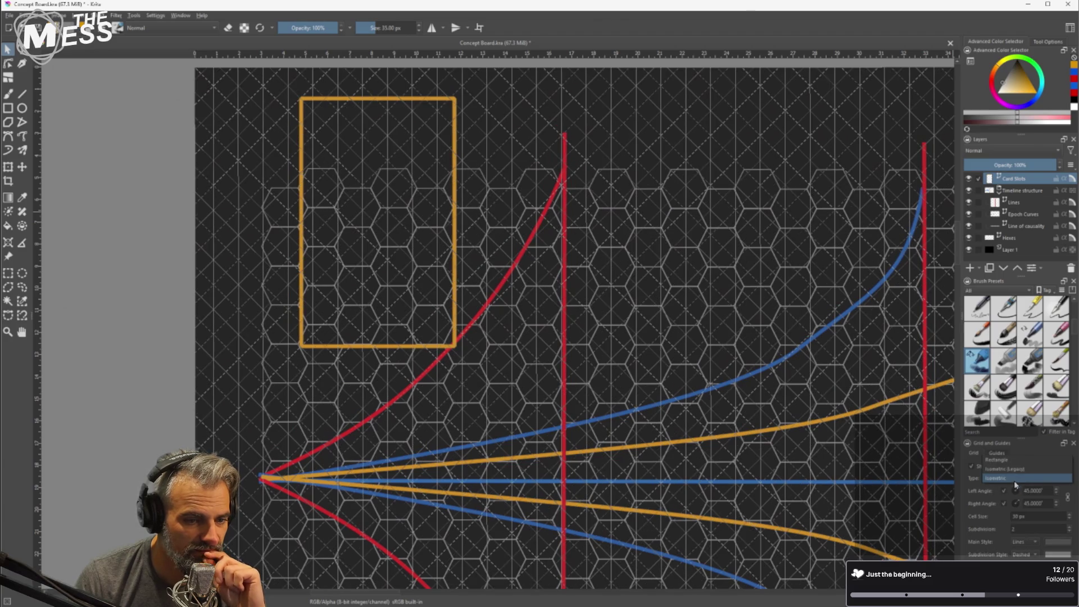
pyautogui.click(1019, 460)
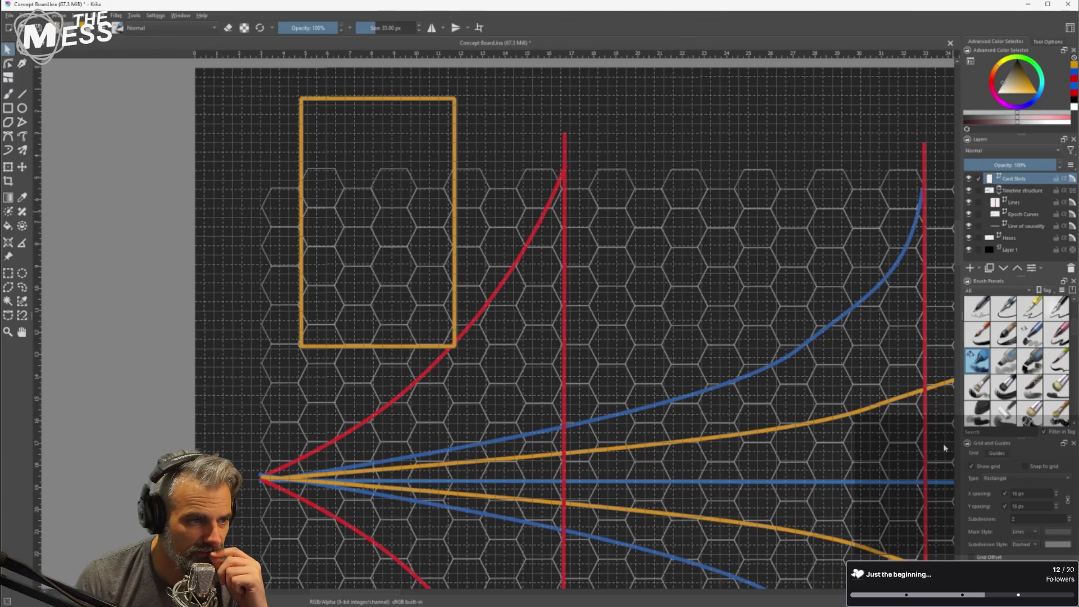
pyautogui.scroll(4, 213, 276)
pyautogui.scroll(-2, 230, 276)
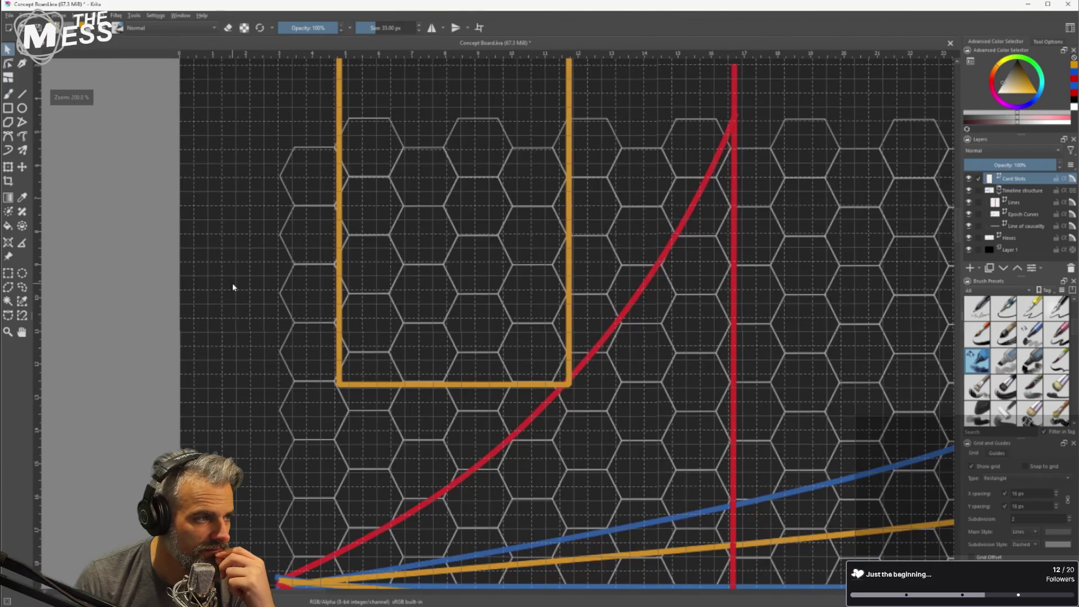
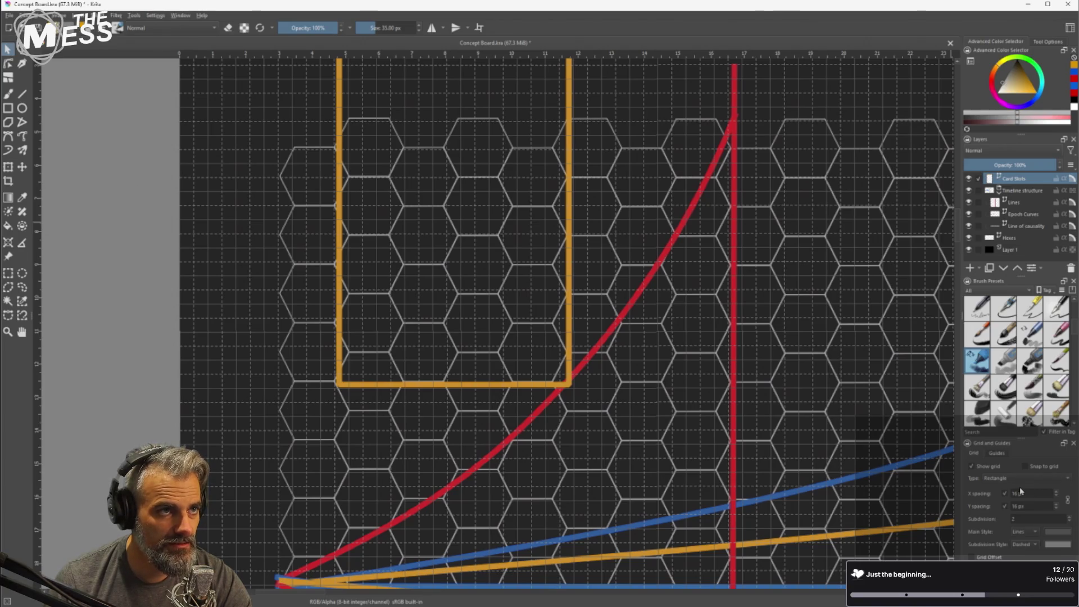
# Open the Scale Image To New Size dialog from the Image menu, closing the canvas resize dialog opened by mistake.
pyautogui.click(59, 15)
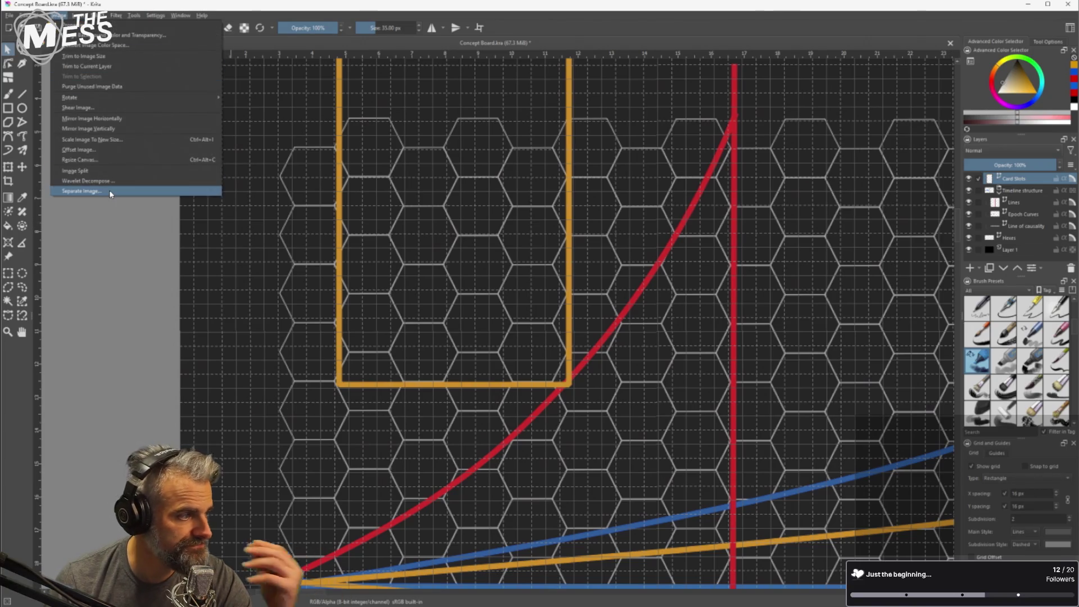
pyautogui.click(112, 161)
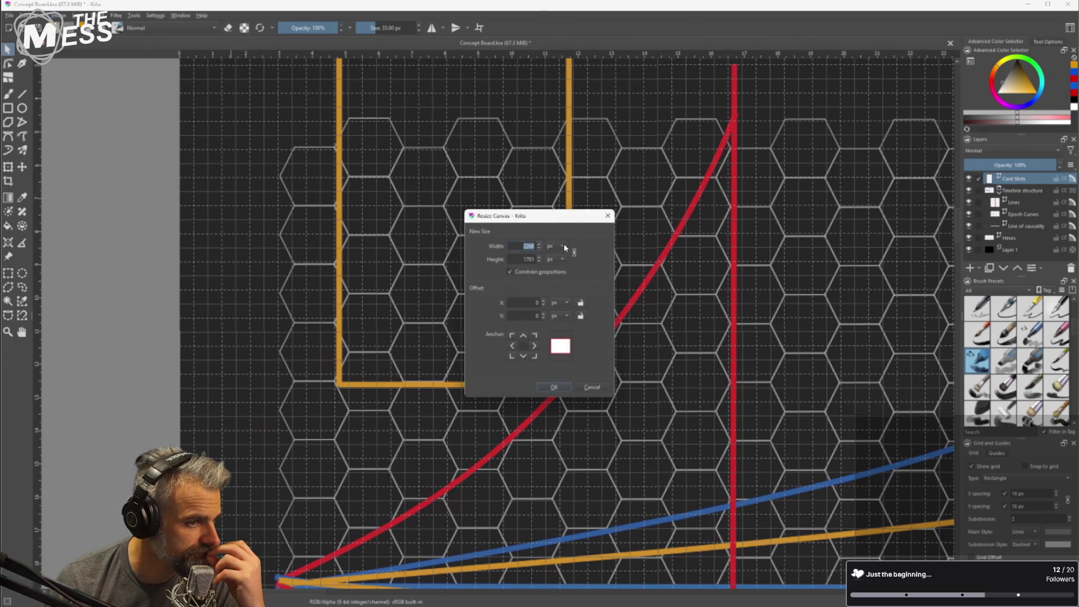
pyautogui.click(607, 216)
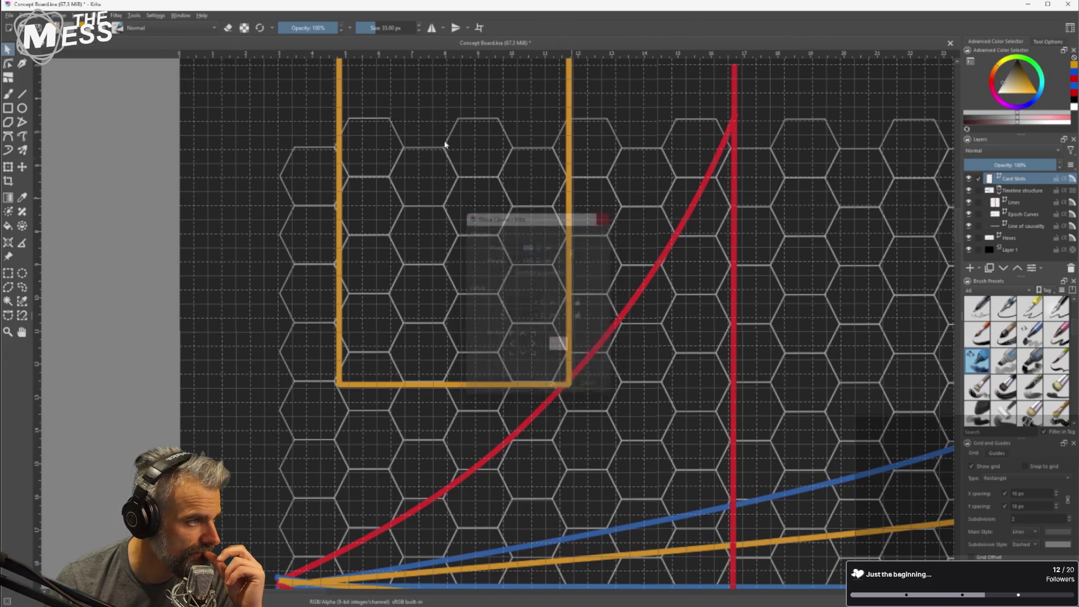
pyautogui.click(58, 15)
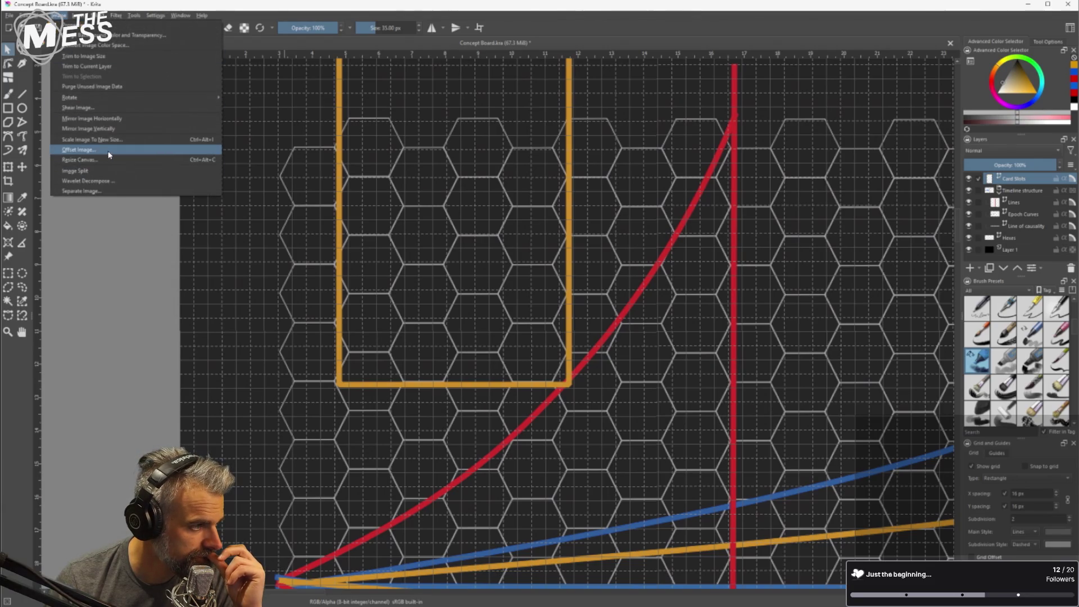
pyautogui.click(109, 140)
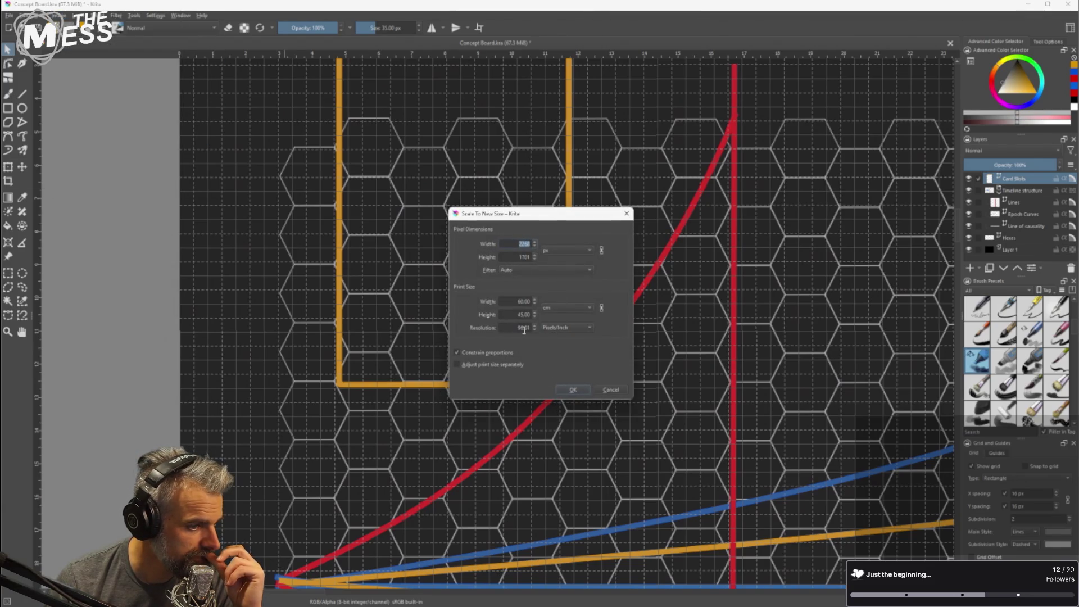
# Set resolution to about 38 pixels/centimetre and apply, giving a 2280 × 1710 px image.
pyautogui.click(554, 332)
pyautogui.click(571, 341)
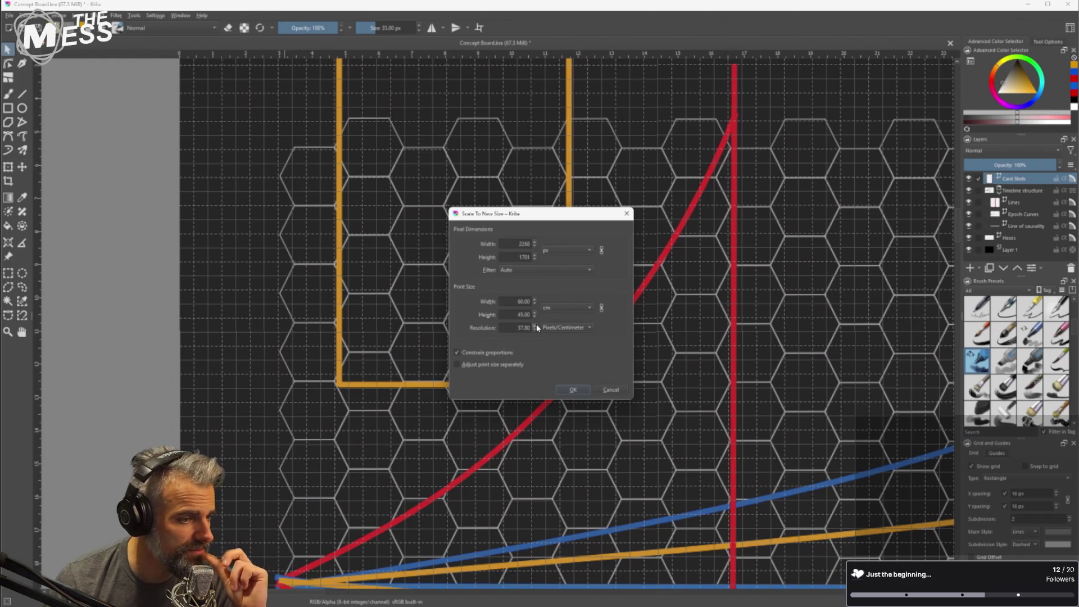
pyautogui.click(578, 327)
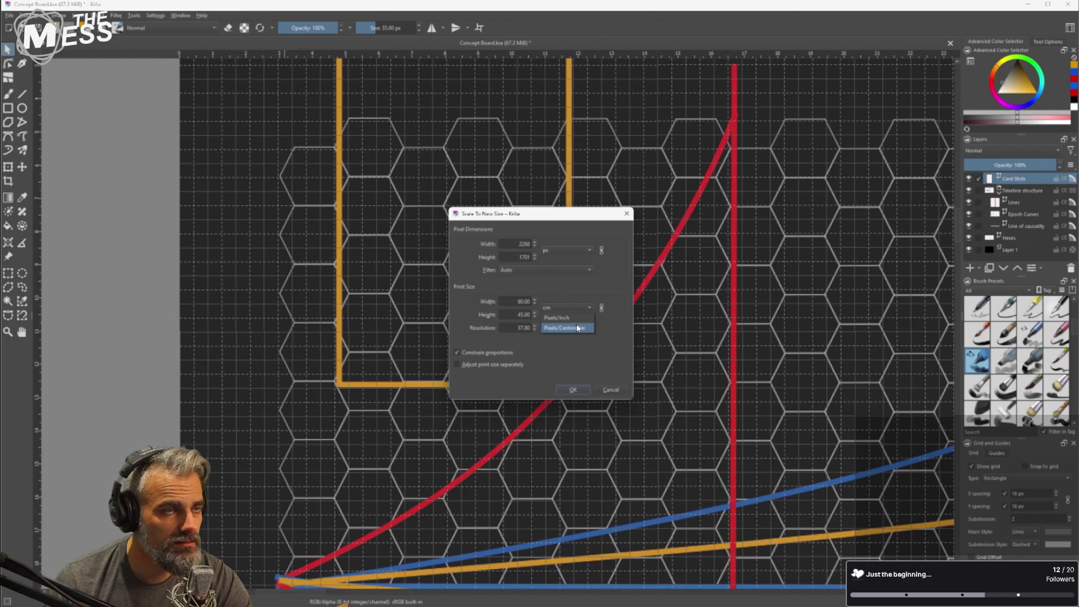
pyautogui.click(559, 318)
pyautogui.click(562, 328)
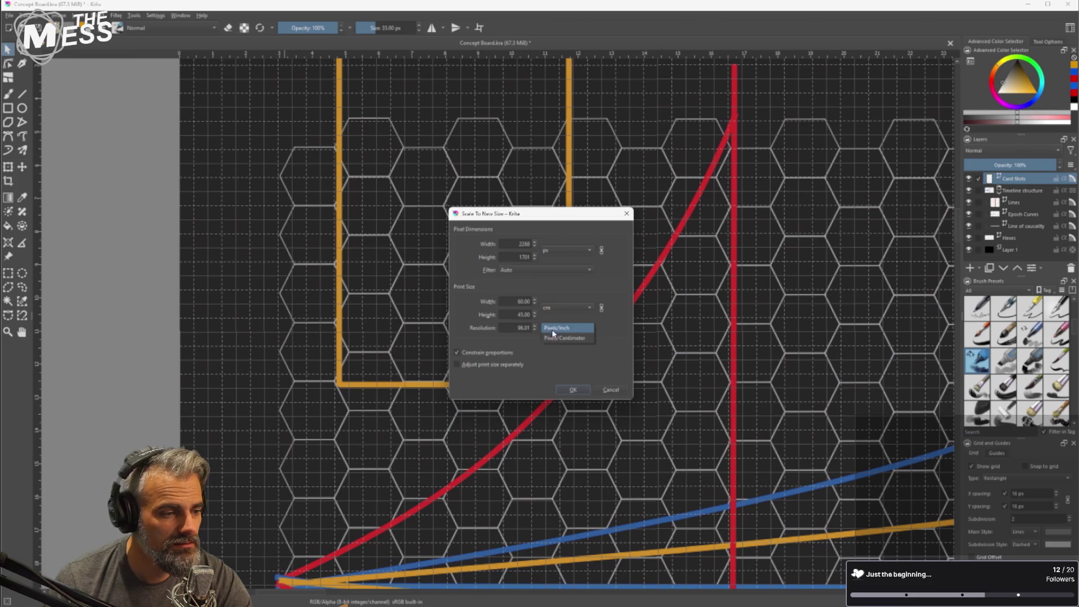
pyautogui.click(561, 337)
pyautogui.click(534, 325)
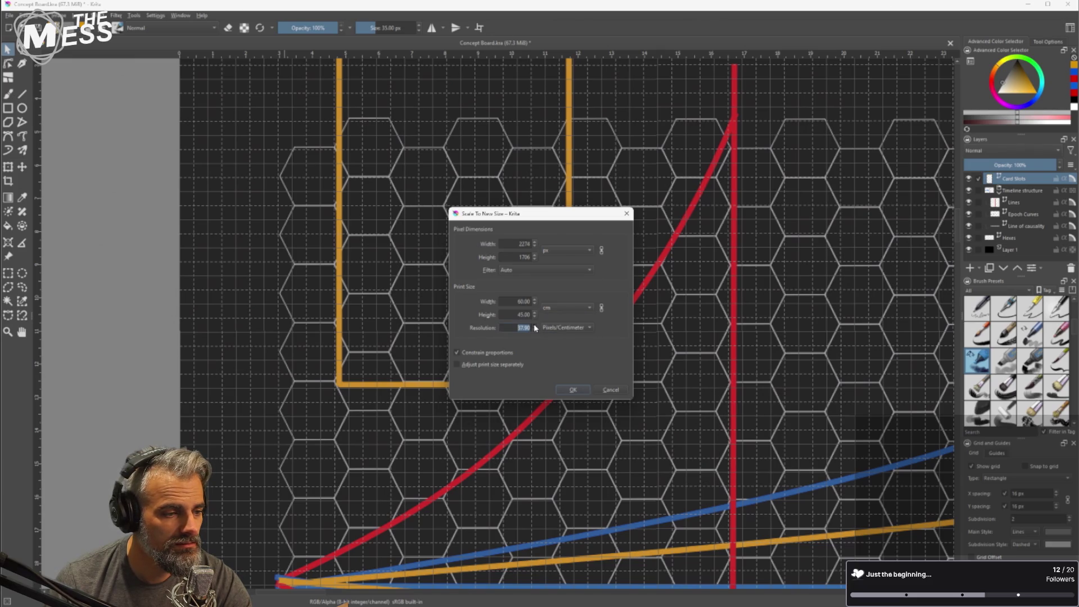
pyautogui.click(535, 329)
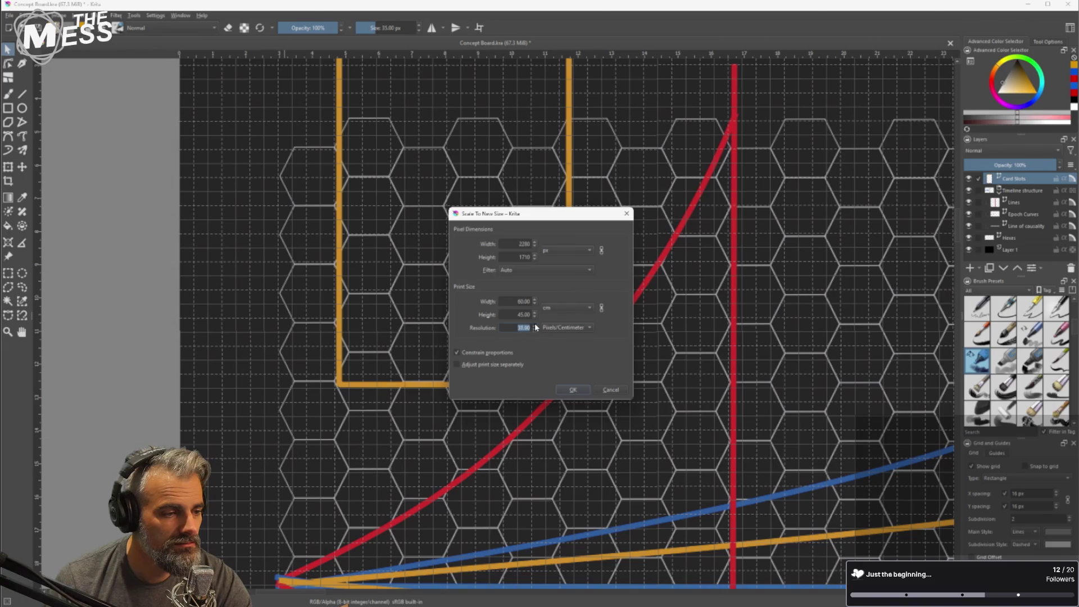
pyautogui.click(574, 387)
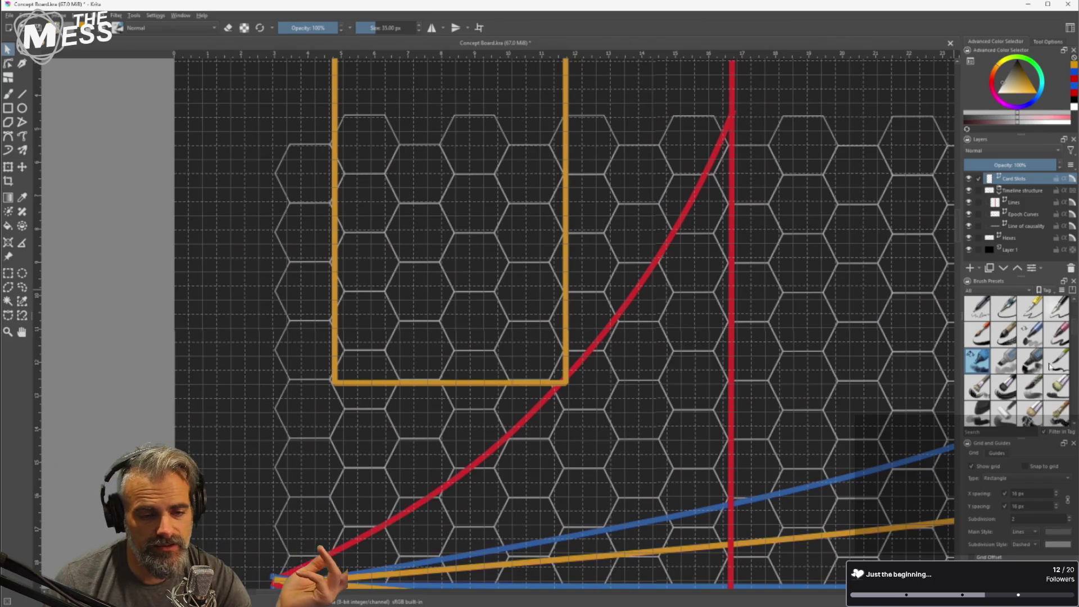
# Set the grid spacing to 19 px and the subdivision to 12 in Grid and Guides.
pyautogui.click(1031, 495)
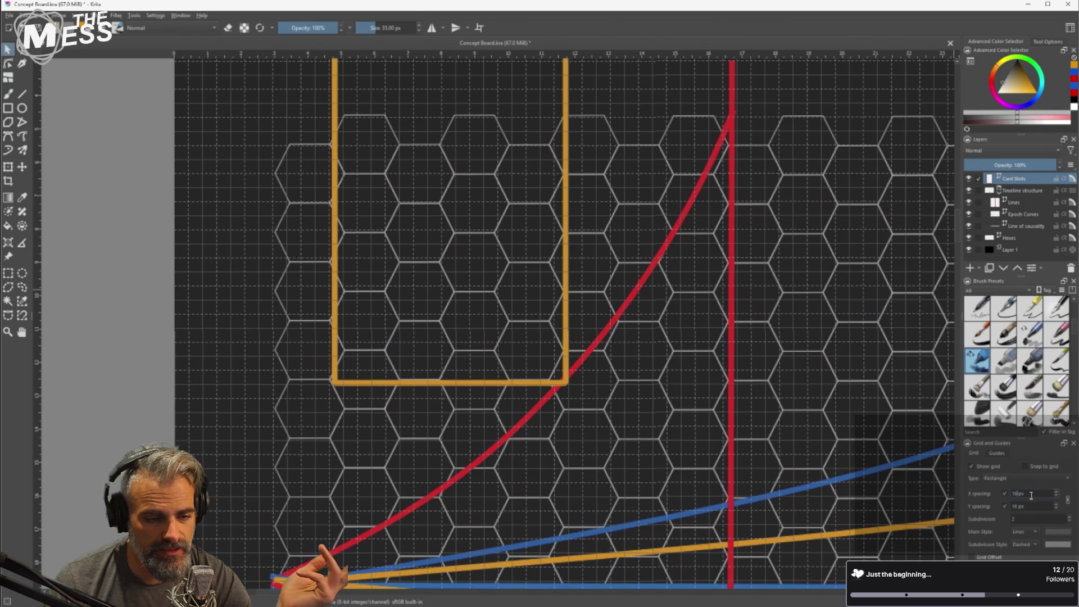
pyautogui.scroll(11, 1030, 494)
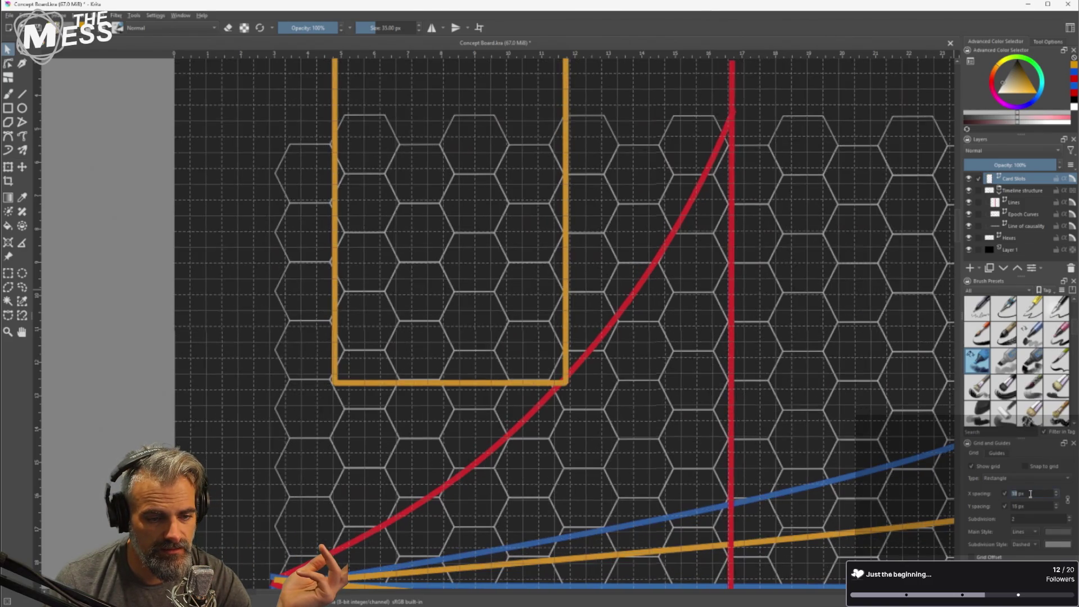
pyautogui.scroll(12, 1027, 494)
pyautogui.scroll(1, 1028, 494)
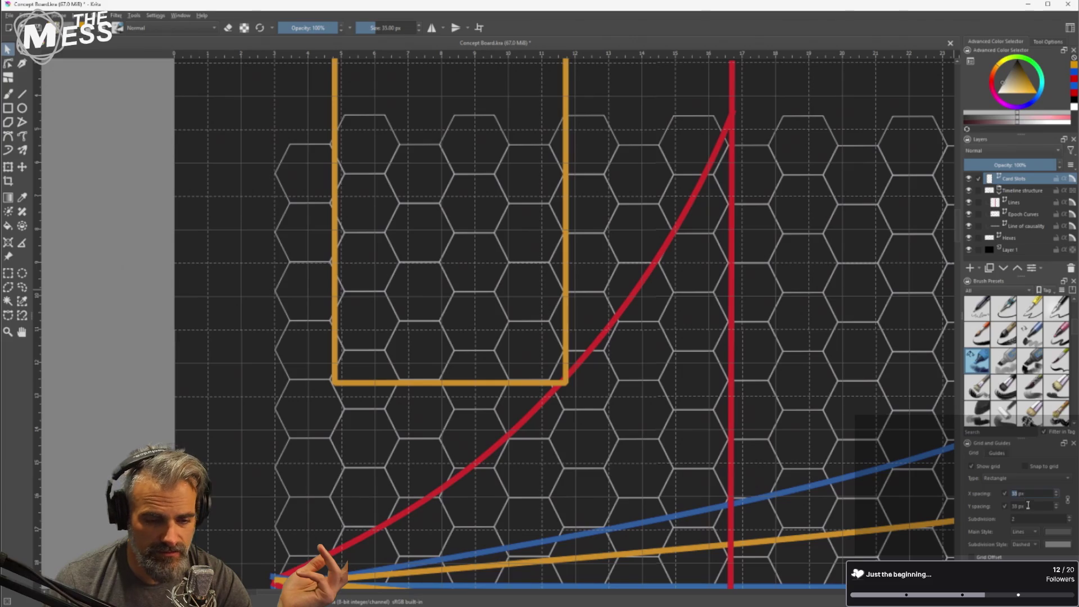
pyautogui.click(1049, 520)
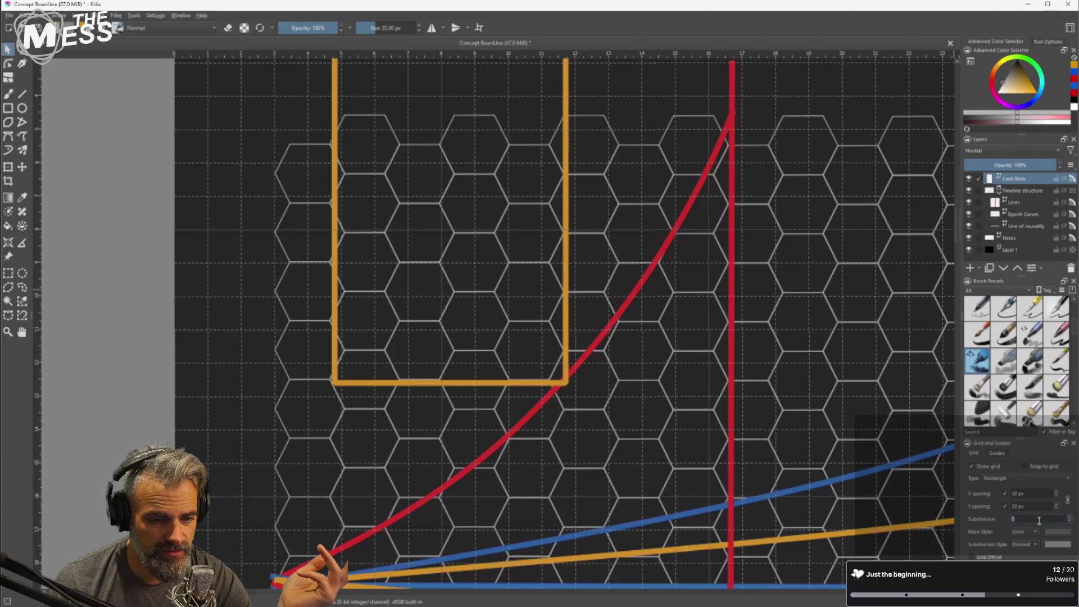
pyautogui.write('2')
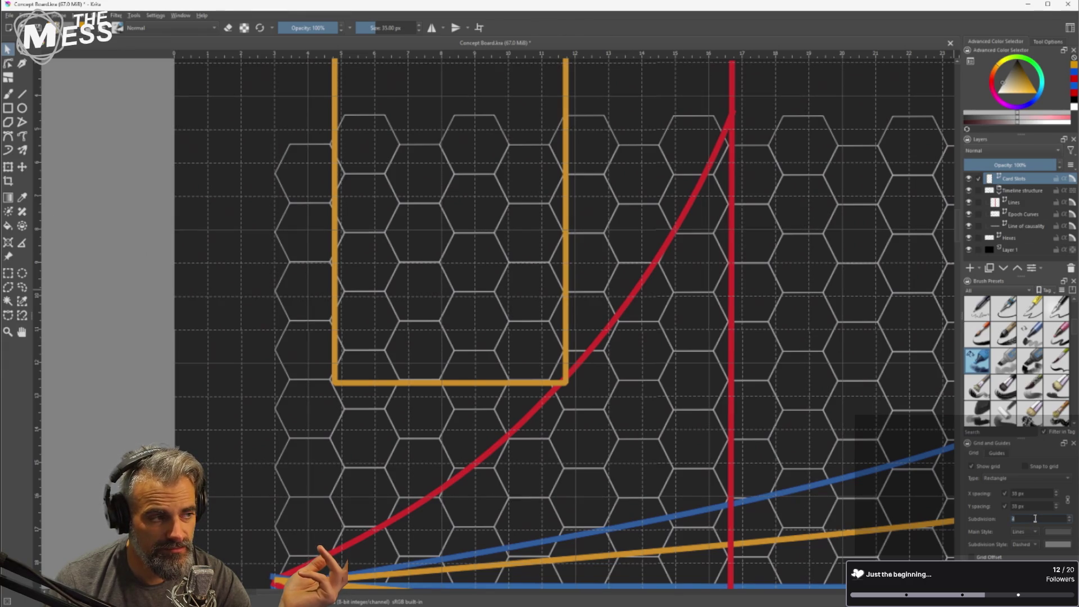
pyautogui.doubleClick(1016, 493)
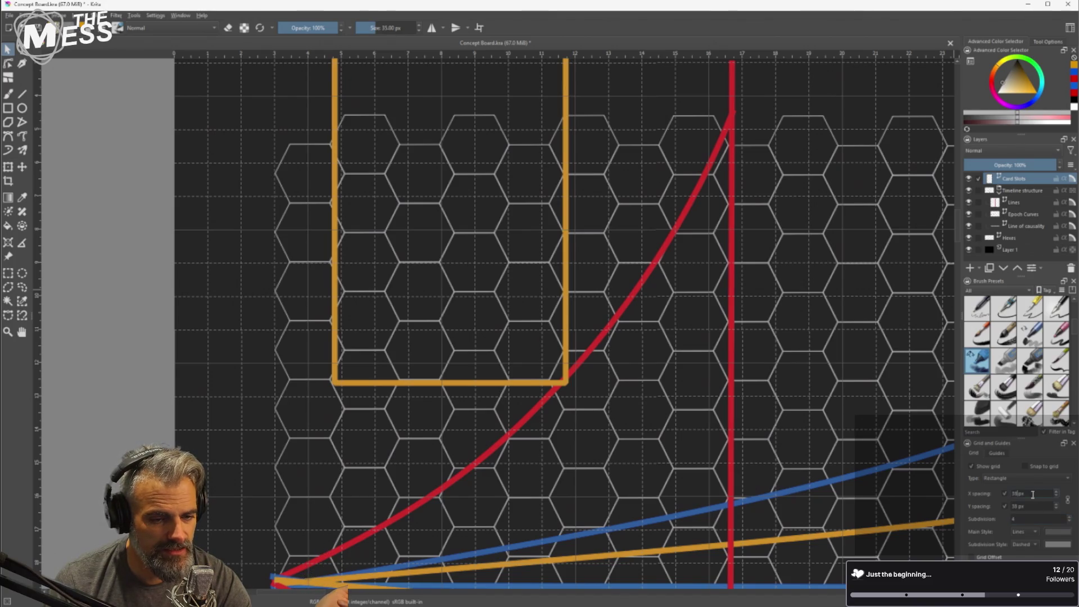
pyautogui.write('19')
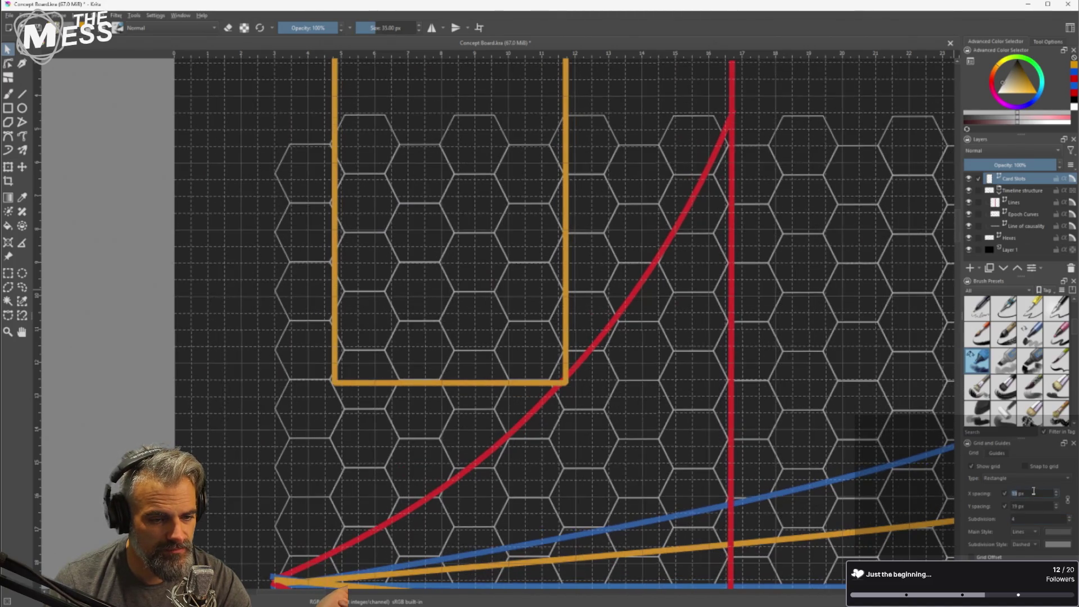
pyautogui.doubleClick(1027, 519)
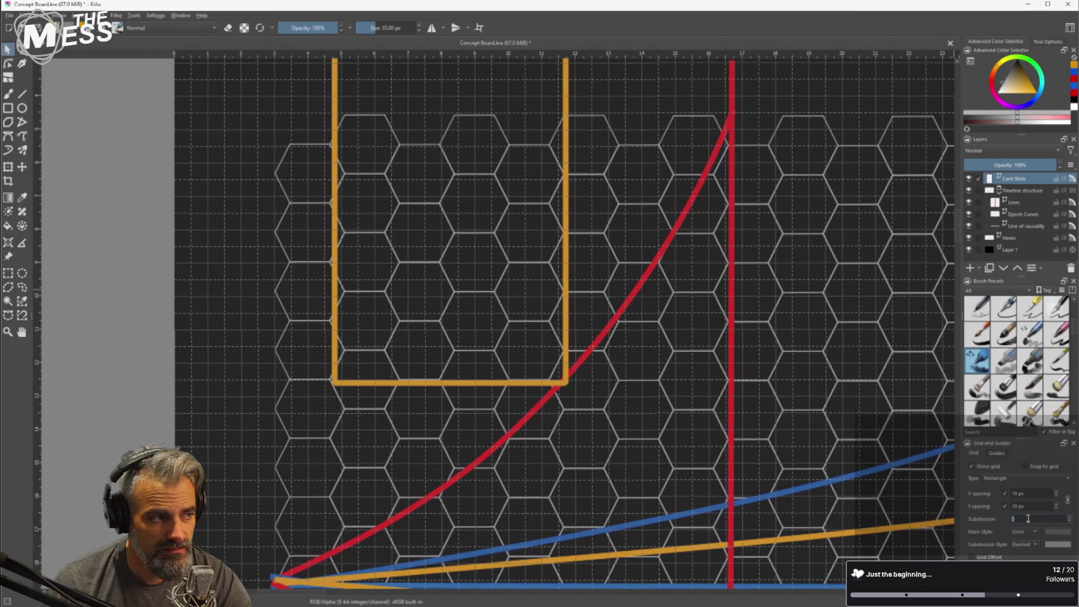
pyautogui.write('1')
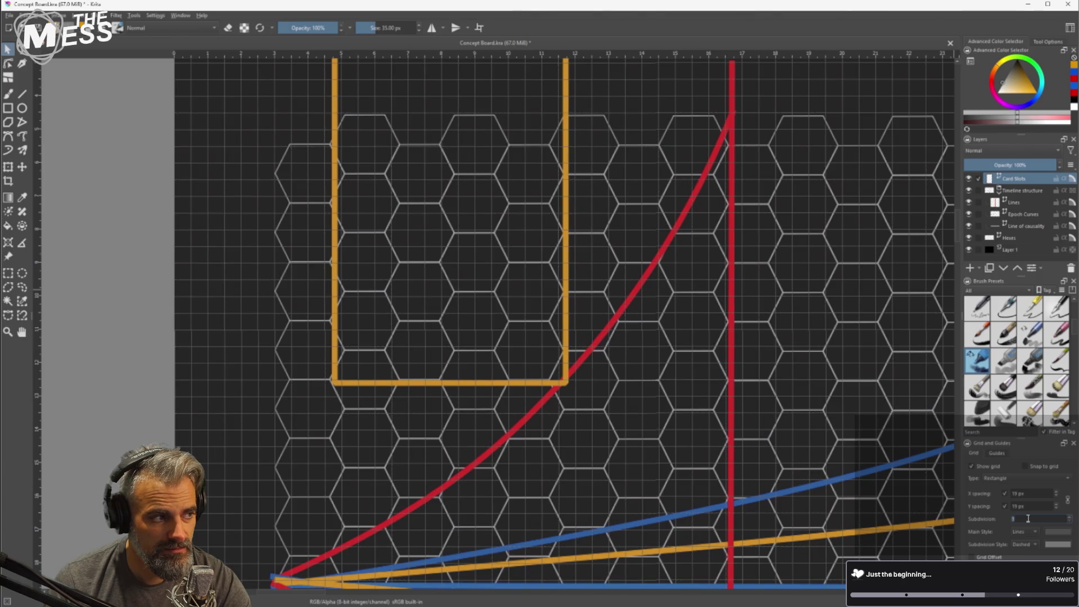
pyautogui.write('2')
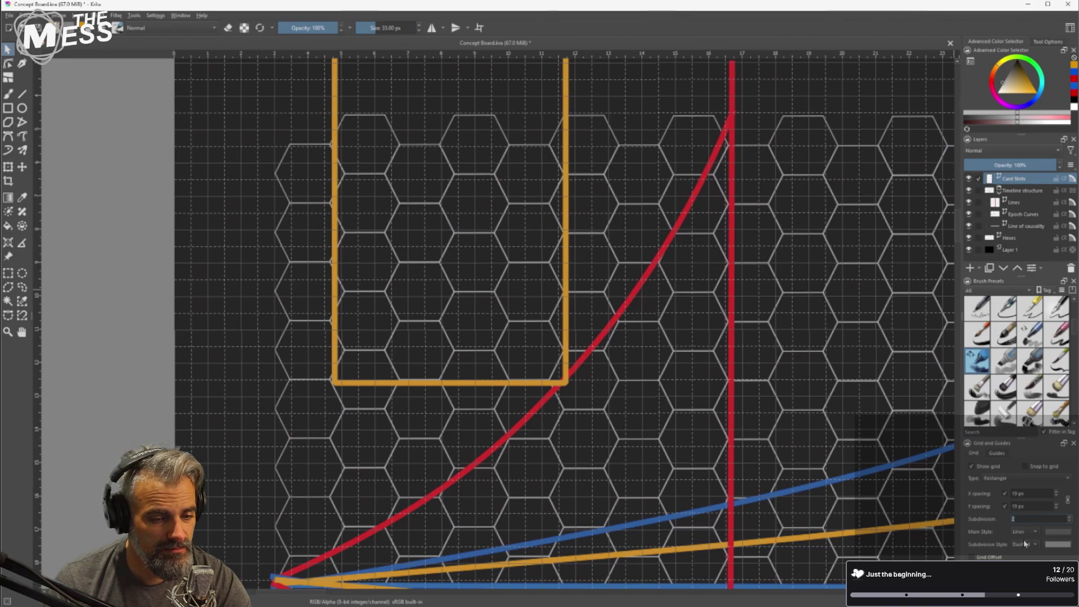
pyautogui.click(993, 455)
pyautogui.click(976, 457)
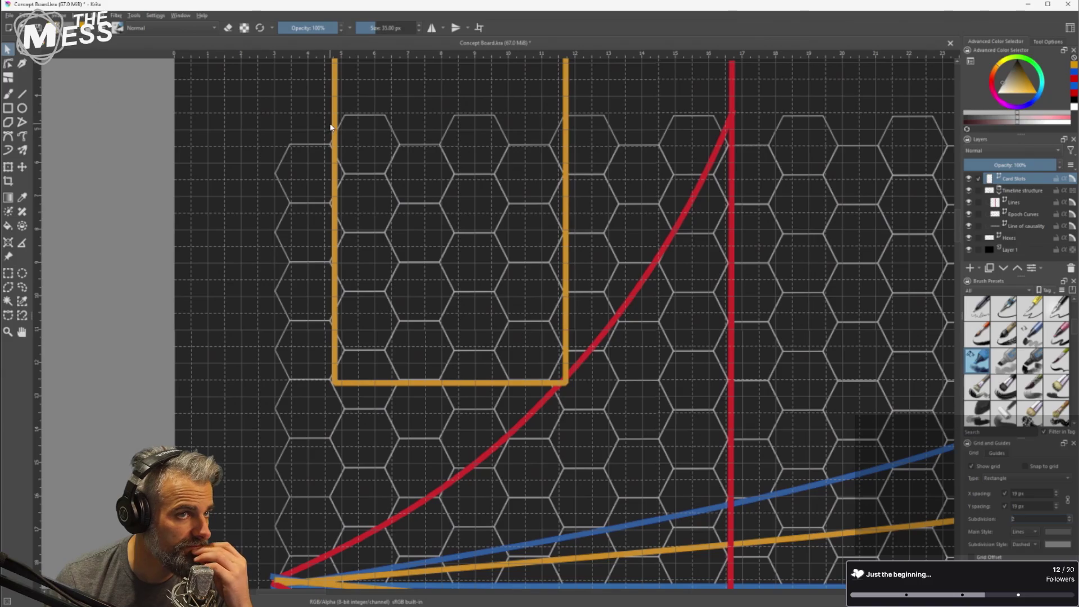
# Drag the orange card rectangle up and to the left, then bring up the web browser.
pyautogui.scroll(5, 331, 140)
pyautogui.moveTo(390, 129)
pyautogui.mouseDown()
pyautogui.moveTo(291, 131)
pyautogui.moveTo(264, 102)
pyautogui.mouseUp()
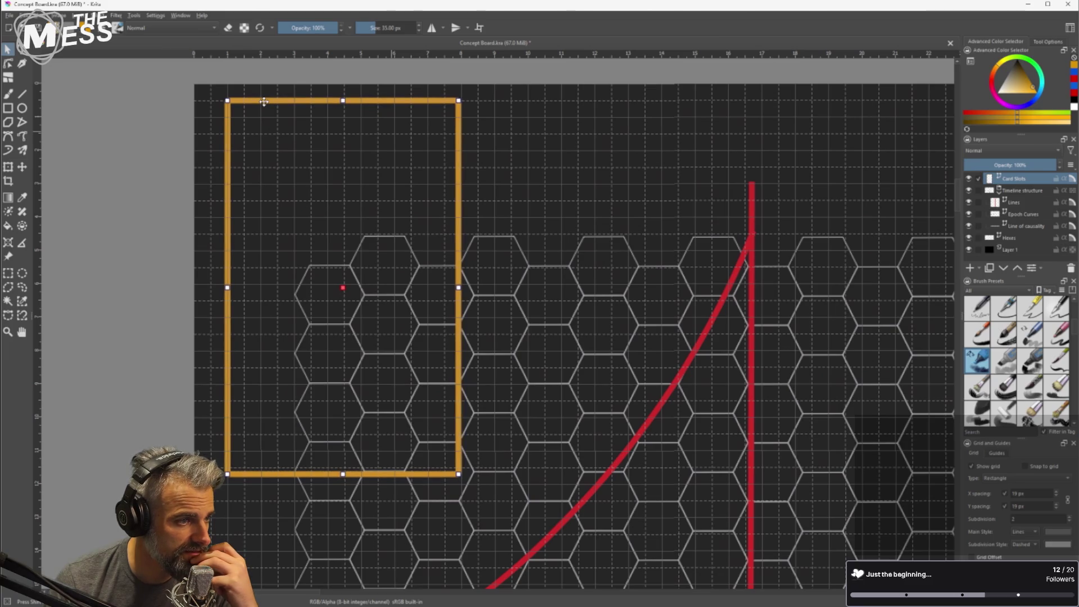
pyautogui.moveTo(422, 604)
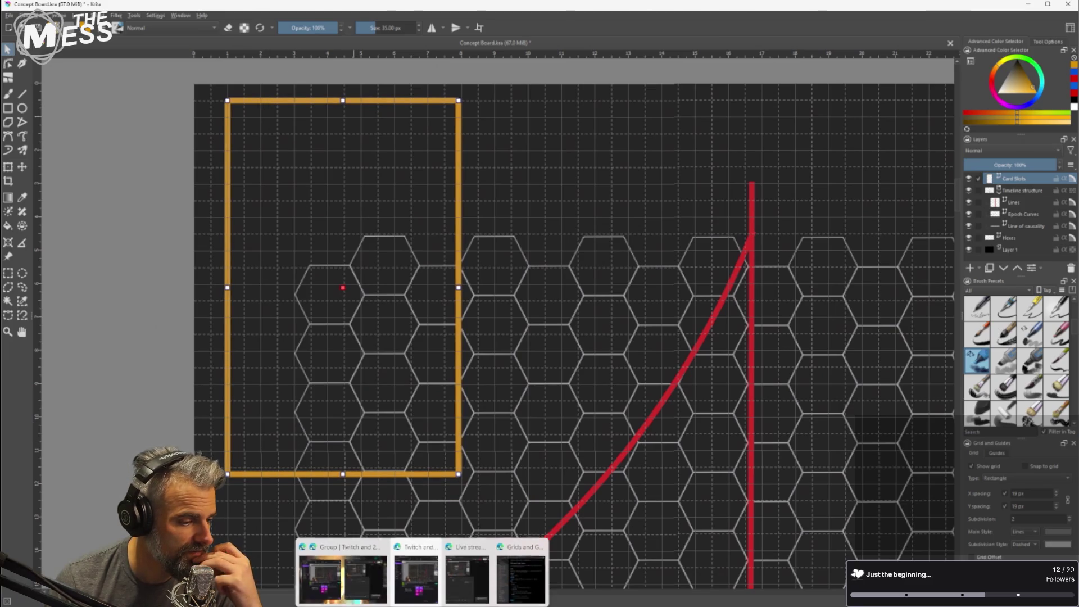
pyautogui.click(506, 593)
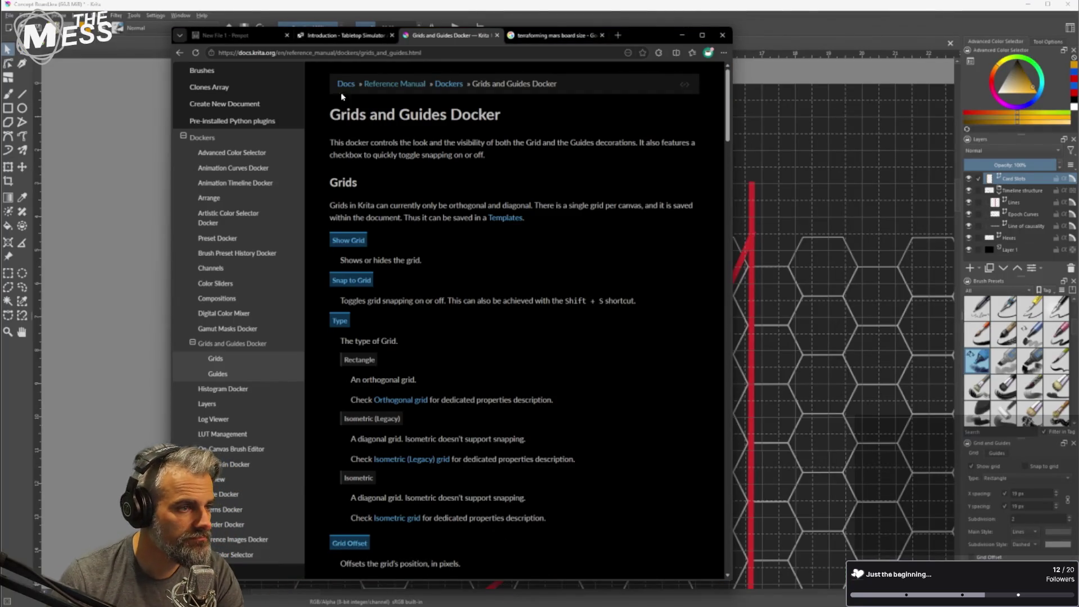
# Search Google for 'standard board game card' sizes, then minimize the browser back to Krita.
pyautogui.click(497, 52)
pyautogui.write('standard')
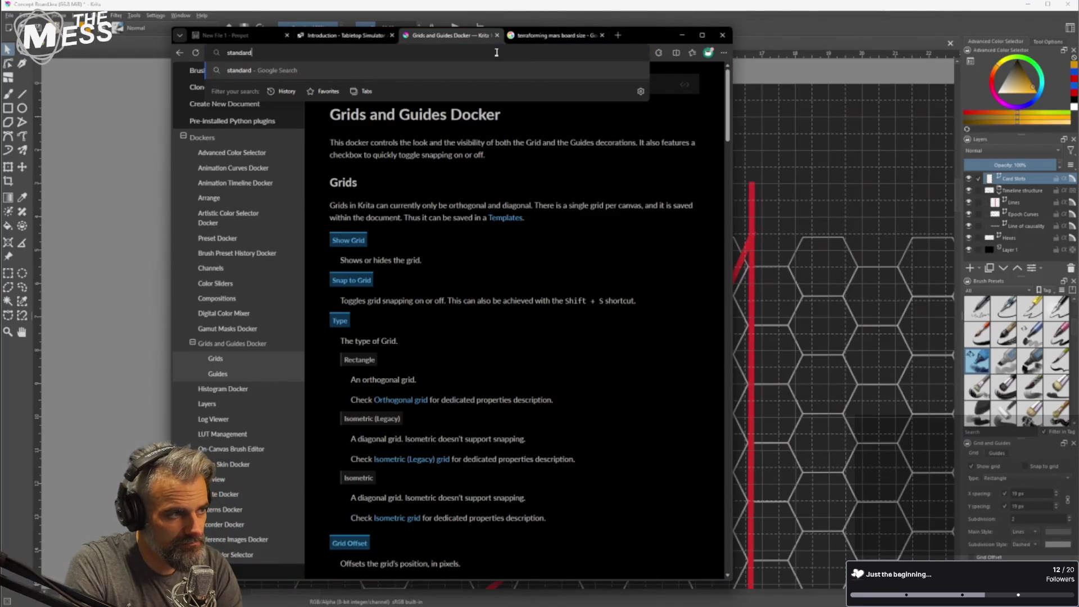
pyautogui.write(' board game card')
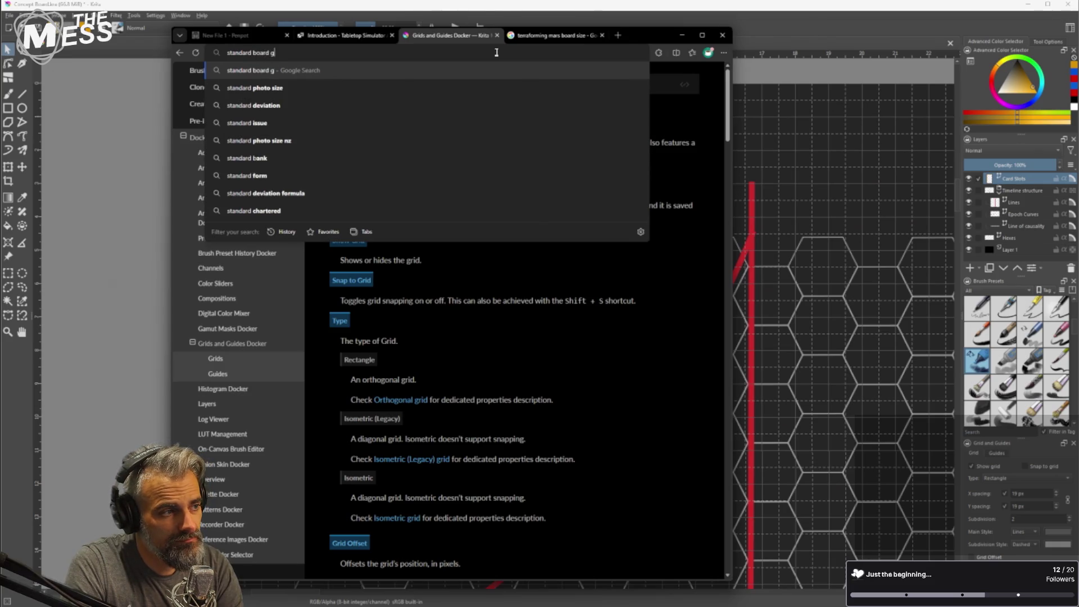
pyautogui.press('Return')
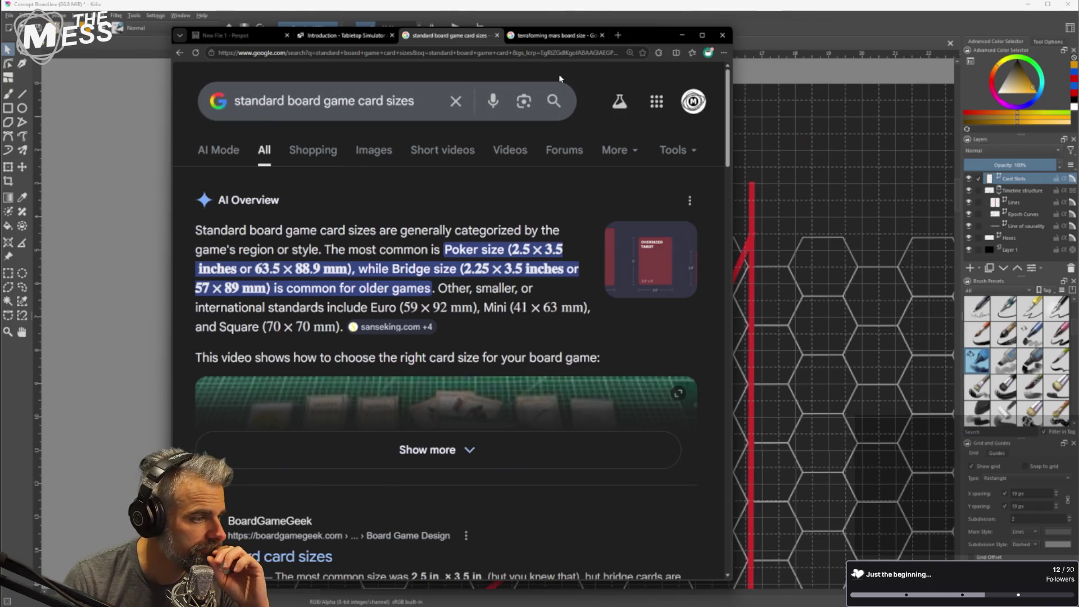
pyautogui.moveTo(643, 37); pyautogui.dragTo(603, 45)
pyautogui.click(641, 43)
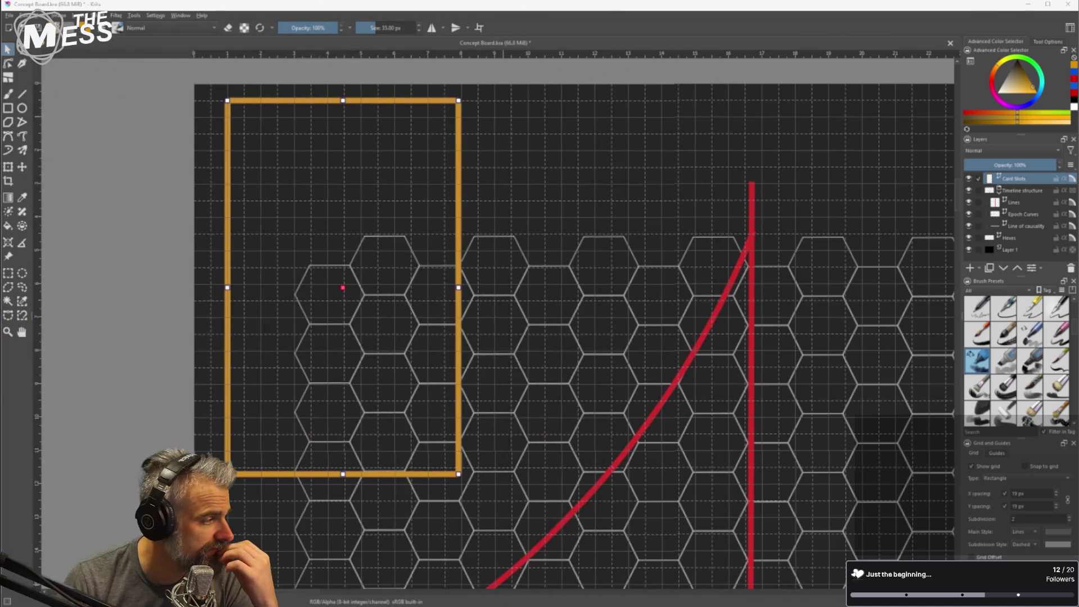
# Move the card frame further up-left and narrow it by pulling its right edge inward.
pyautogui.moveTo(276, 103)
pyautogui.mouseDown()
pyautogui.moveTo(249, 102)
pyautogui.moveTo(243, 87)
pyautogui.mouseUp()
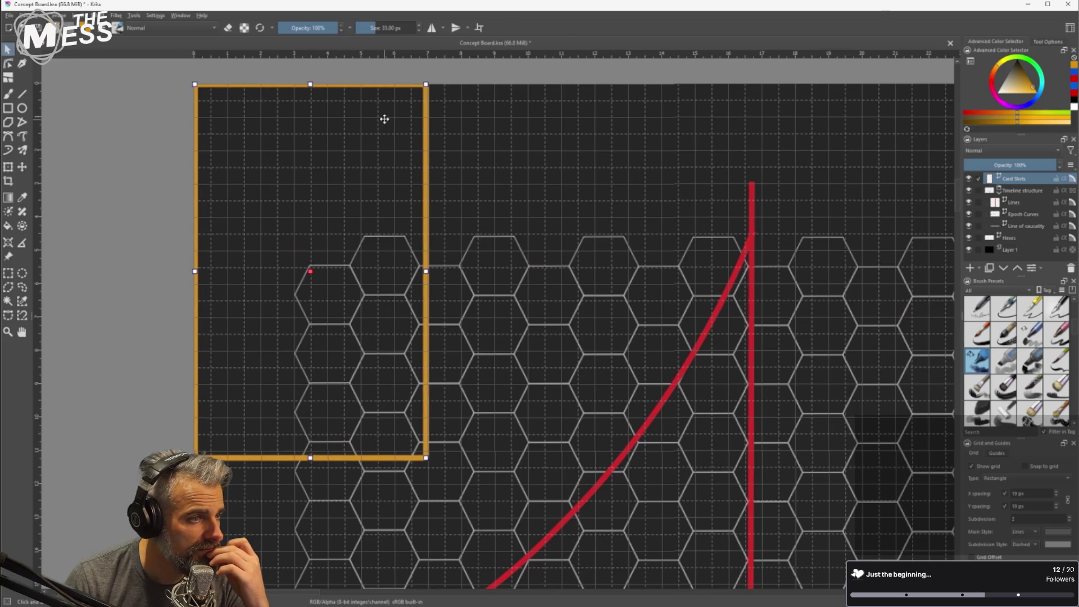
pyautogui.moveTo(428, 273); pyautogui.dragTo(404, 270)
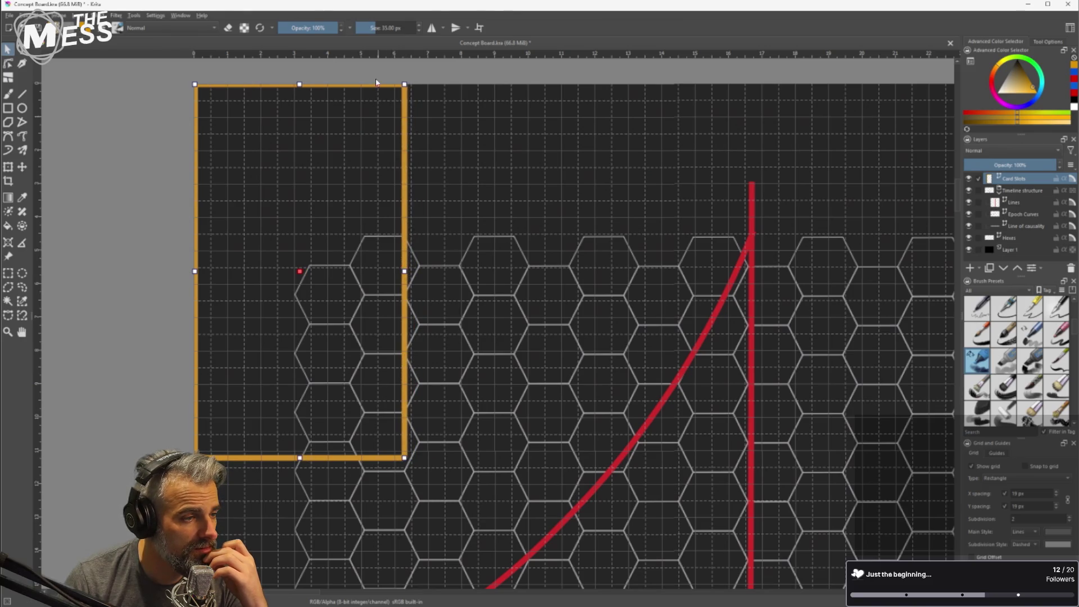
pyautogui.scroll(4, 380, 79)
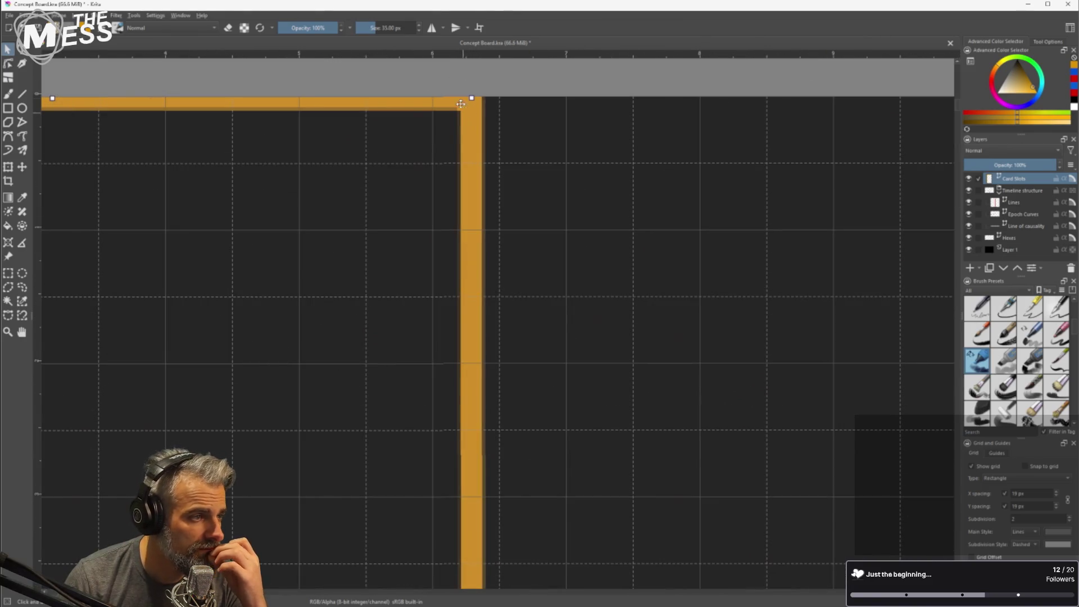
pyautogui.scroll(-1, 485, 270)
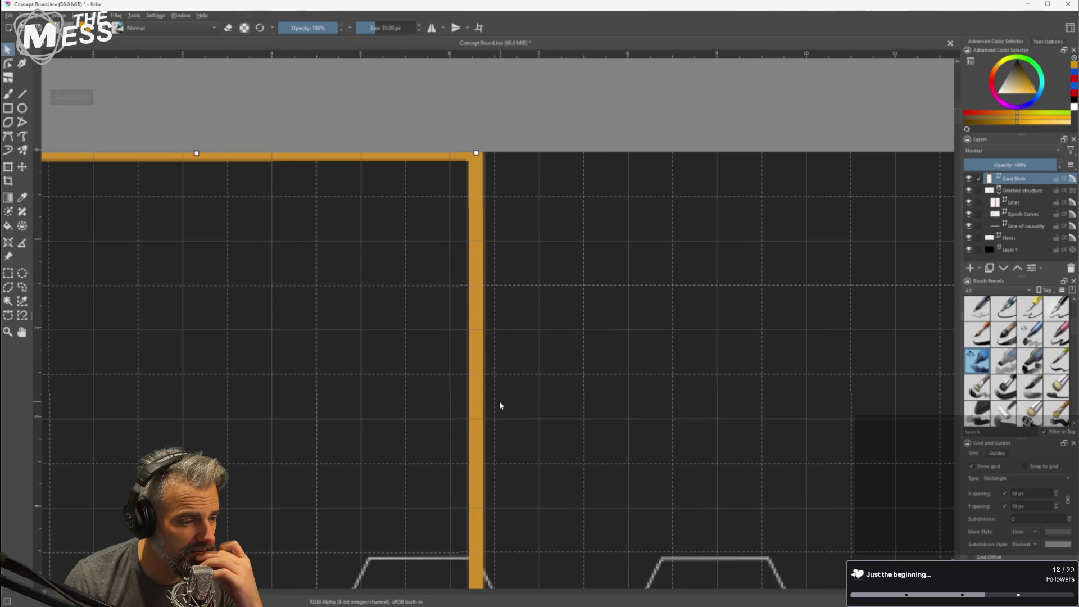
pyautogui.scroll(-2, 500, 400)
pyautogui.scroll(3, 490, 324)
pyautogui.scroll(-2, 473, 257)
pyautogui.scroll(-1, 453, 297)
pyautogui.scroll(1, 461, 296)
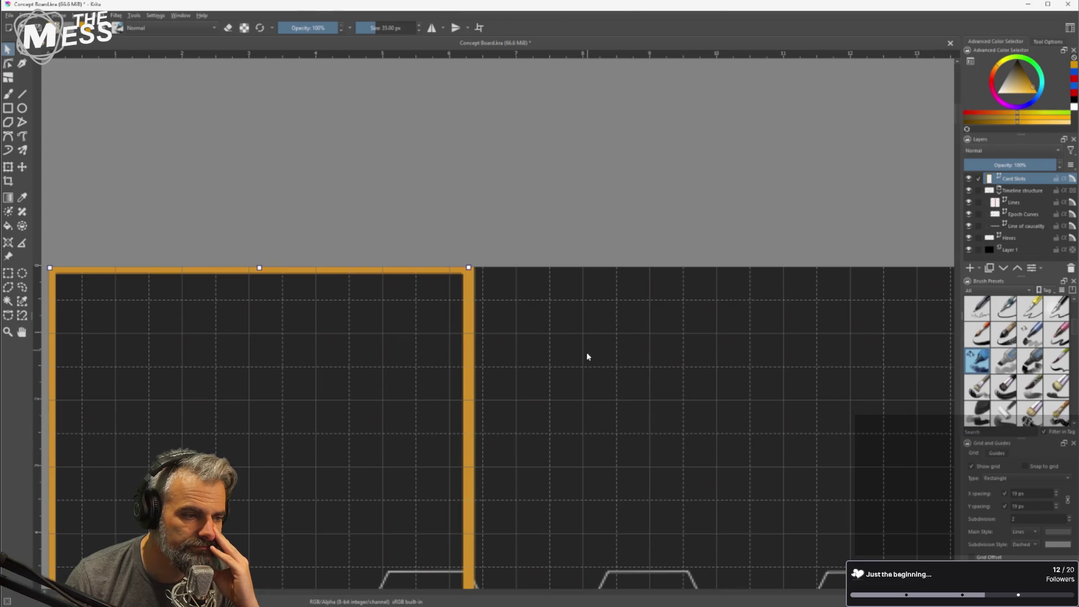
pyautogui.moveTo(469, 266)
pyautogui.mouseDown()
pyautogui.moveTo(449, 266)
pyautogui.moveTo(496, 266)
pyautogui.moveTo(443, 263)
pyautogui.moveTo(484, 265)
pyautogui.moveTo(472, 266)
pyautogui.mouseUp()
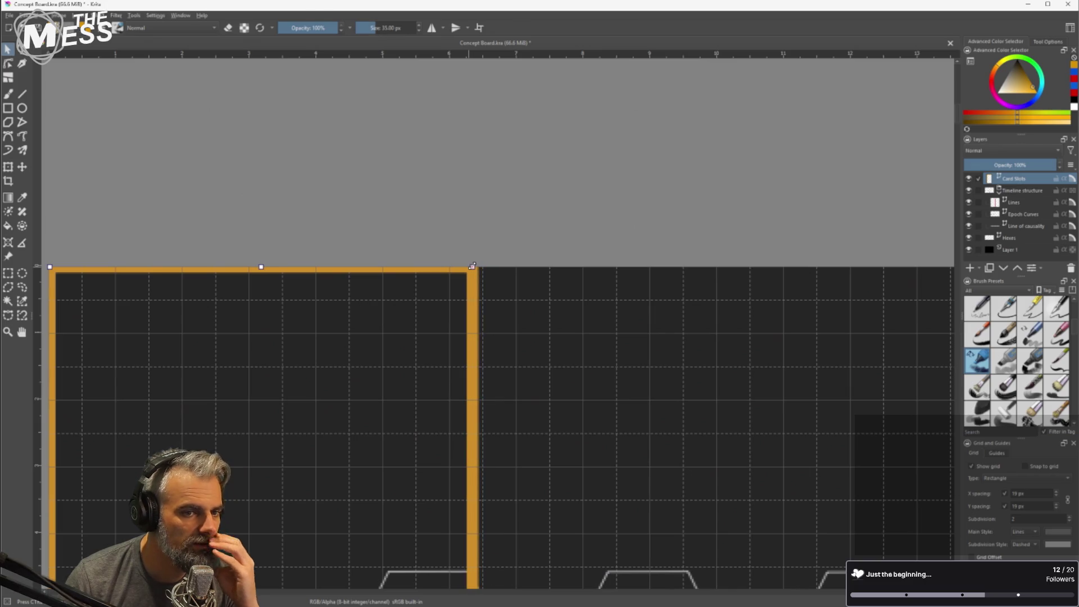
pyautogui.scroll(-2, 404, 301)
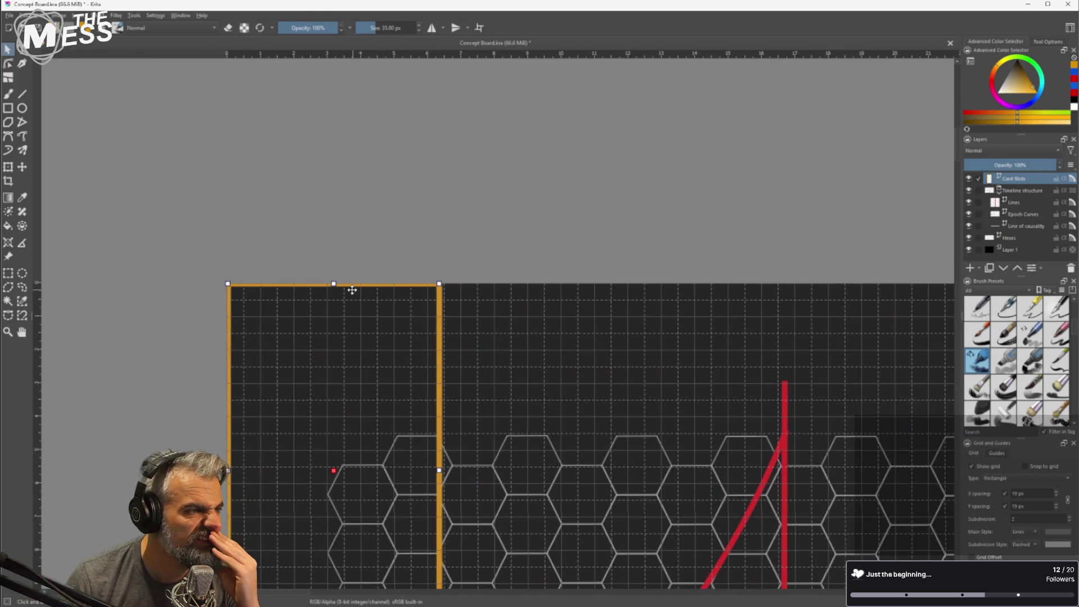
pyautogui.scroll(2, 463, 296)
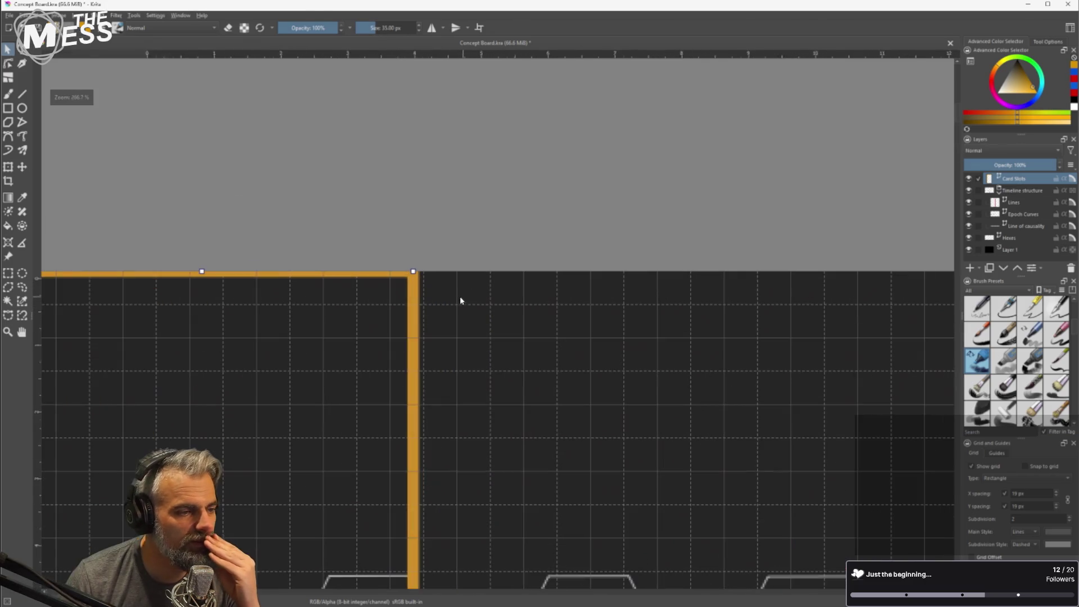
# Lower the orange card frame in the stacking order through Vector Shape Actions.
pyautogui.doubleClick(414, 272)
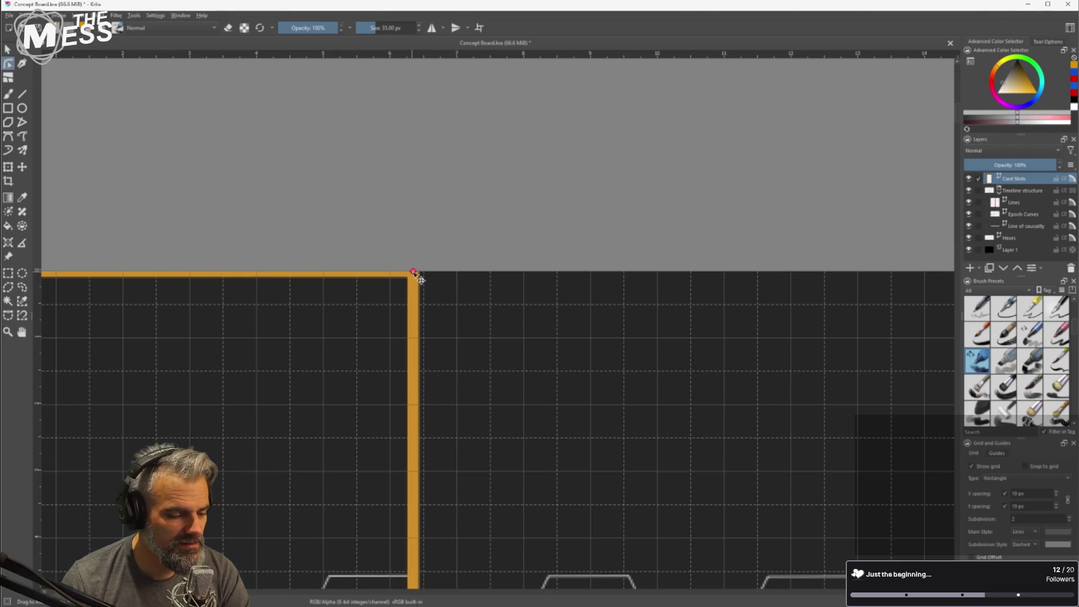
pyautogui.press('Escape')
pyautogui.rightClick(414, 273)
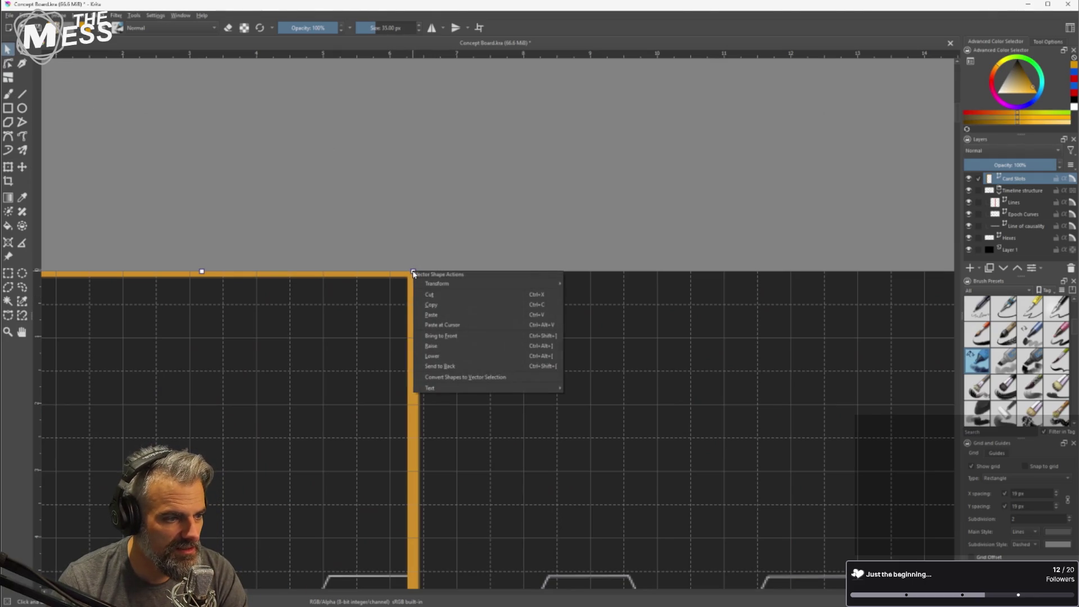
pyautogui.moveTo(449, 284)
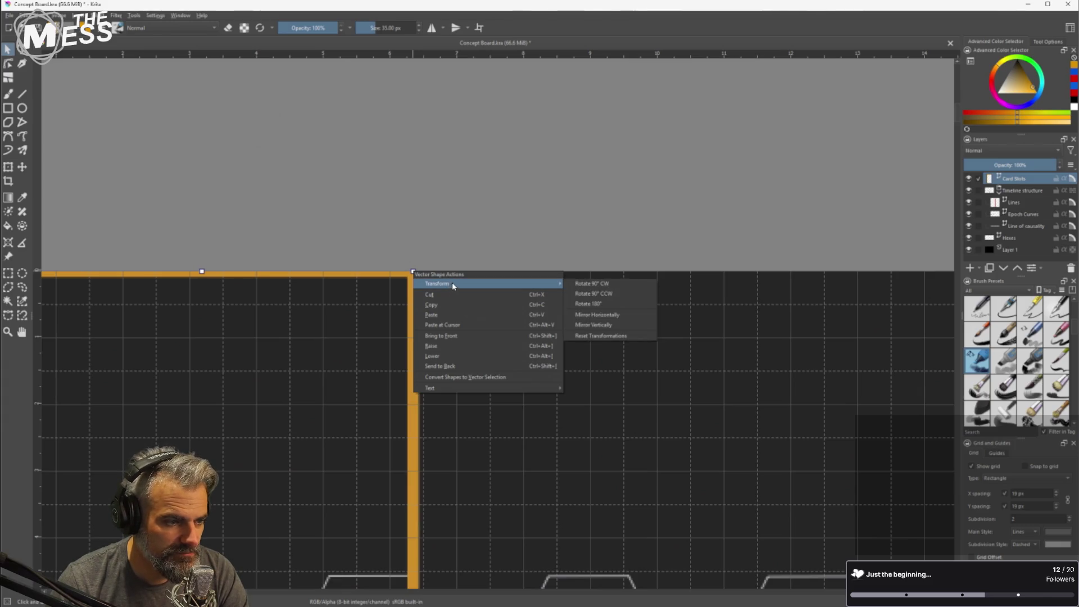
pyautogui.moveTo(480, 388)
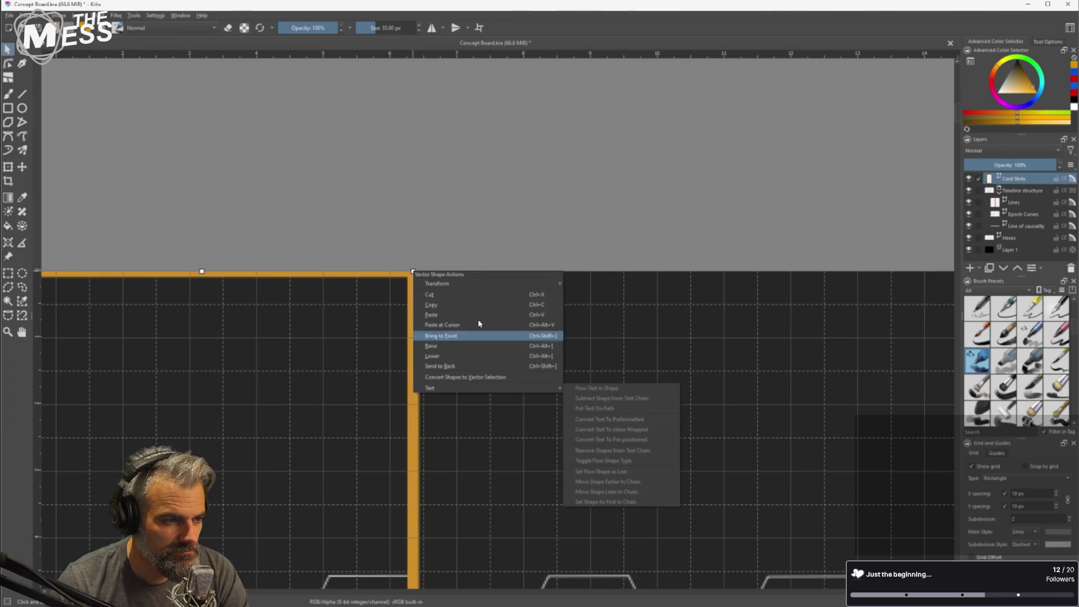
pyautogui.click(480, 356)
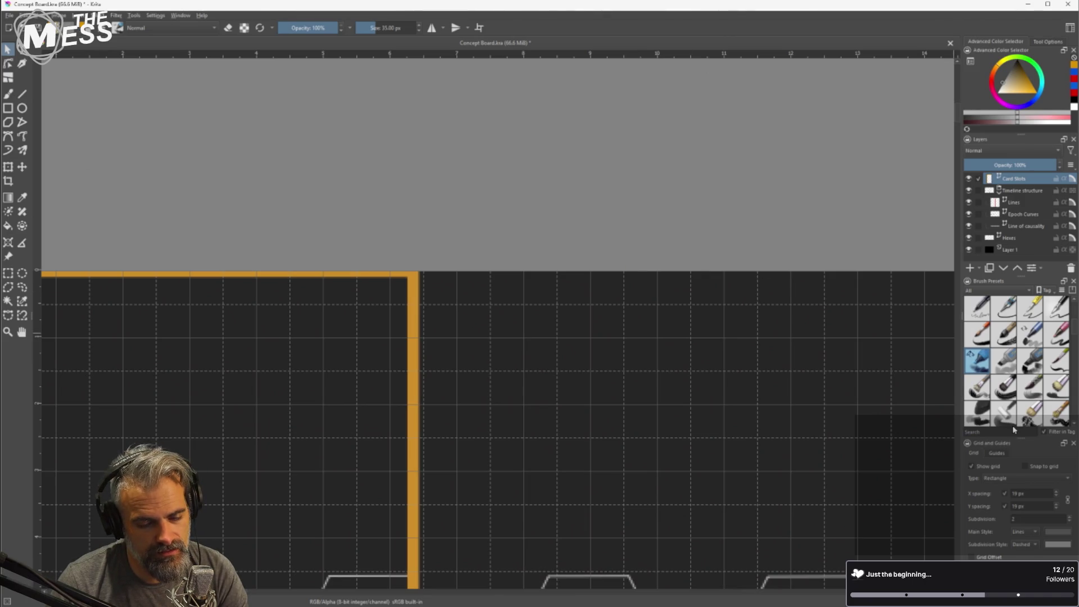
pyautogui.scroll(-5, 622, 459)
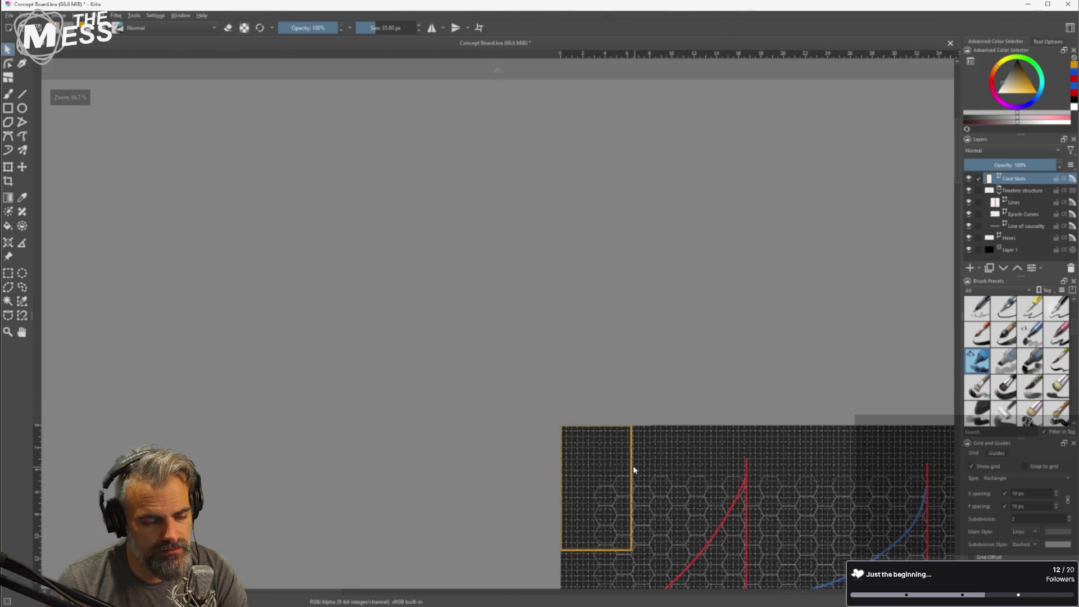
pyautogui.scroll(5, 633, 468)
pyautogui.scroll(-3, 571, 340)
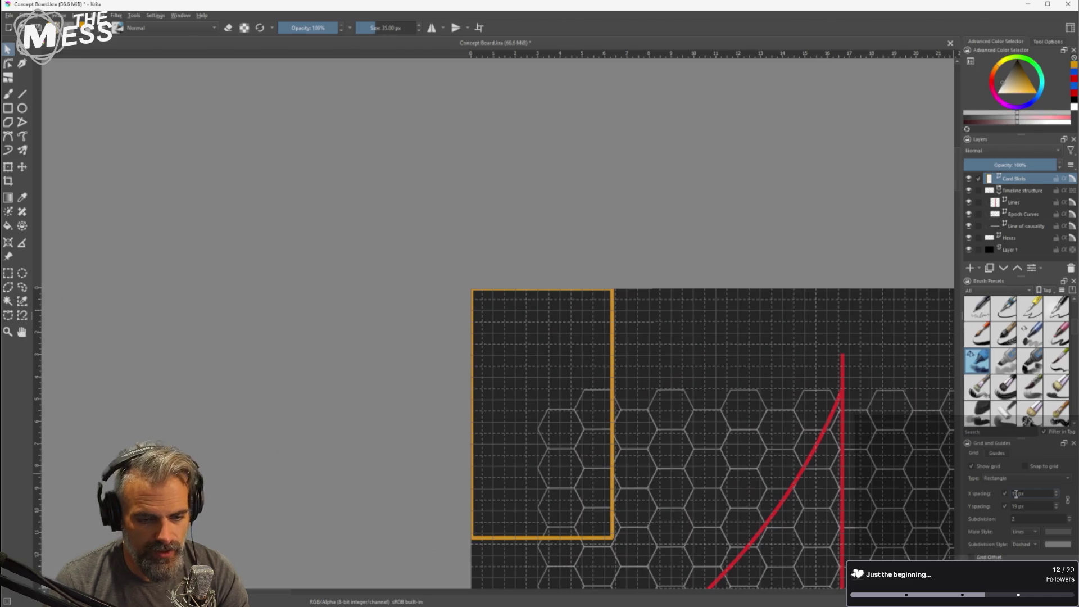
# Set the grid spacing to 2 px and link horizontal and vertical spacing.
pyautogui.write('2')
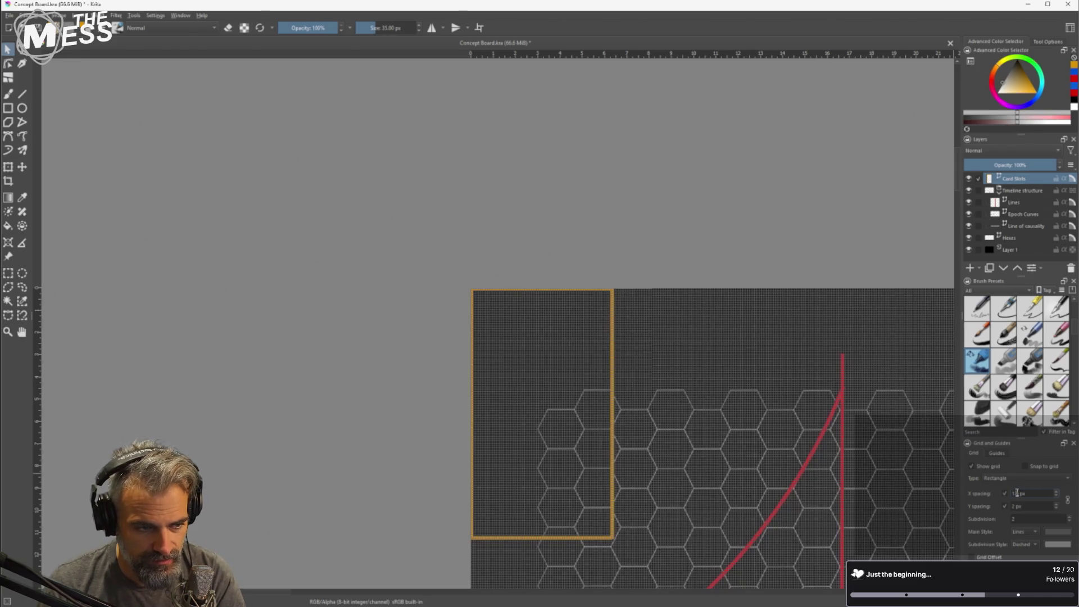
pyautogui.press('Tab')
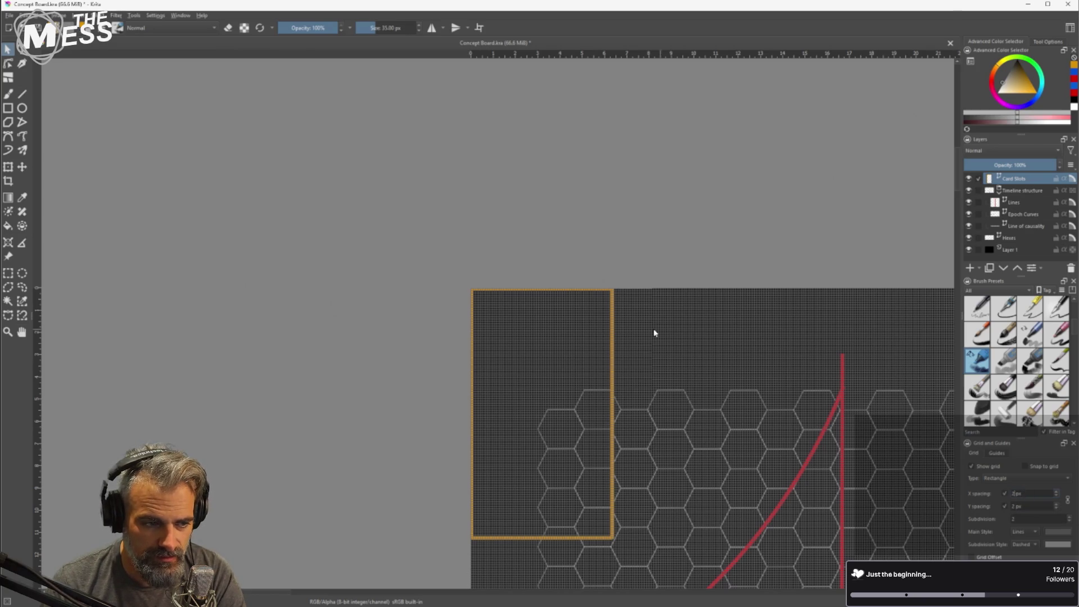
pyautogui.scroll(5, 594, 285)
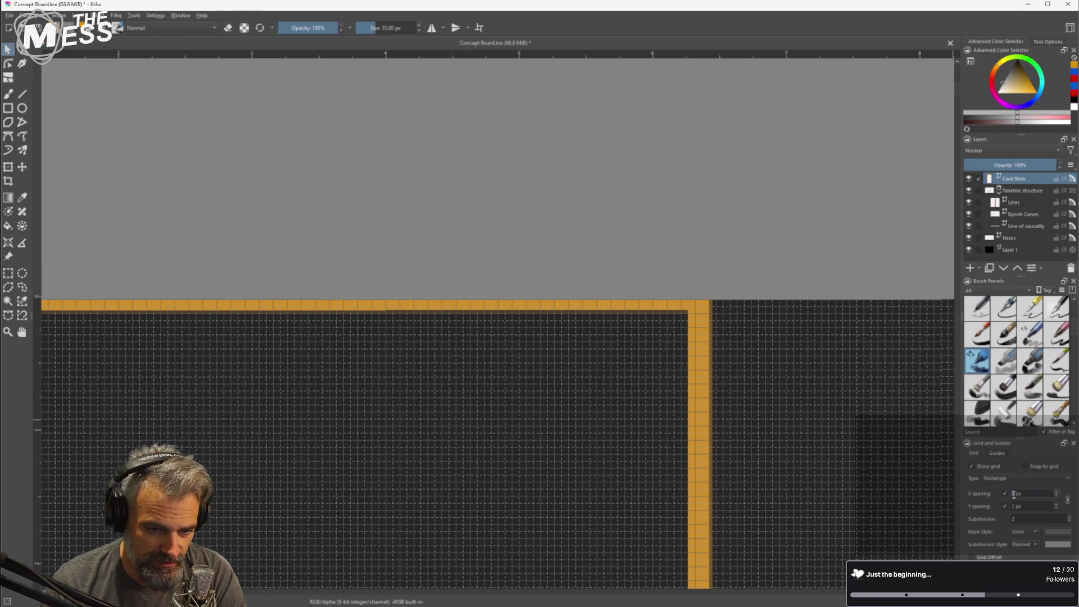
pyautogui.click(1069, 500)
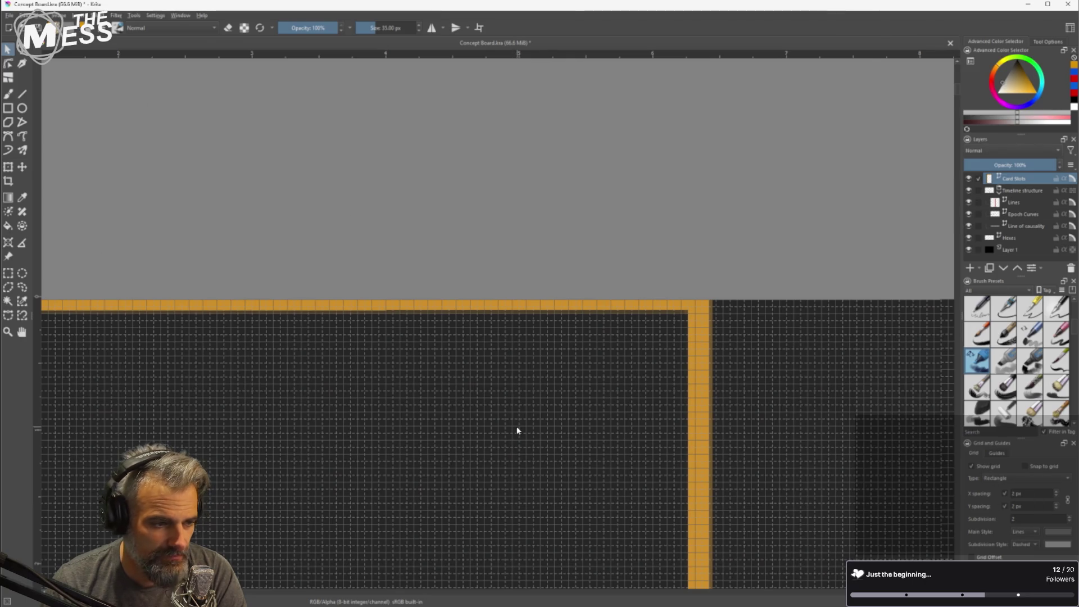
pyautogui.scroll(-4, 506, 425)
pyautogui.click(79, 15)
pyautogui.moveTo(132, 17)
pyautogui.moveTo(59, 15)
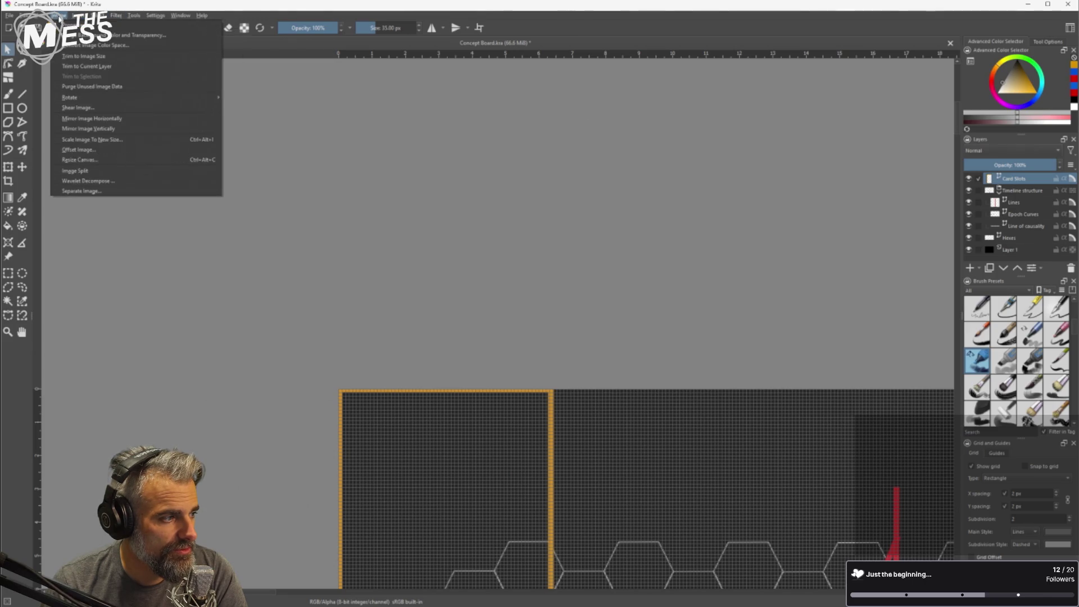
# Scale the image to 40 pixels/centimetre, producing 2400 × 1800 px.
pyautogui.click(112, 141)
pyautogui.doubleClick(520, 327)
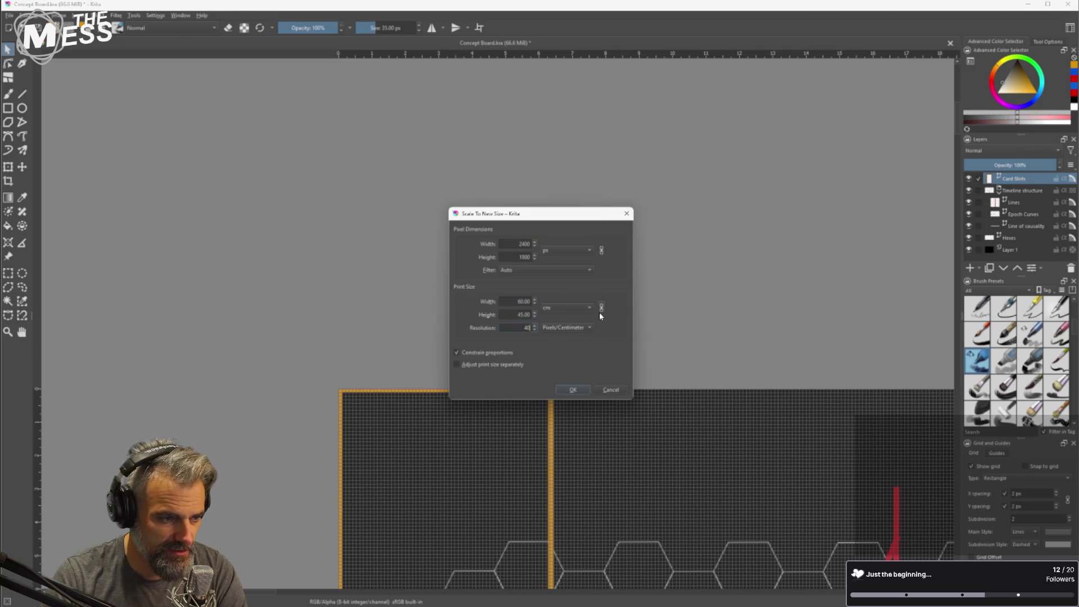
pyautogui.press('Return')
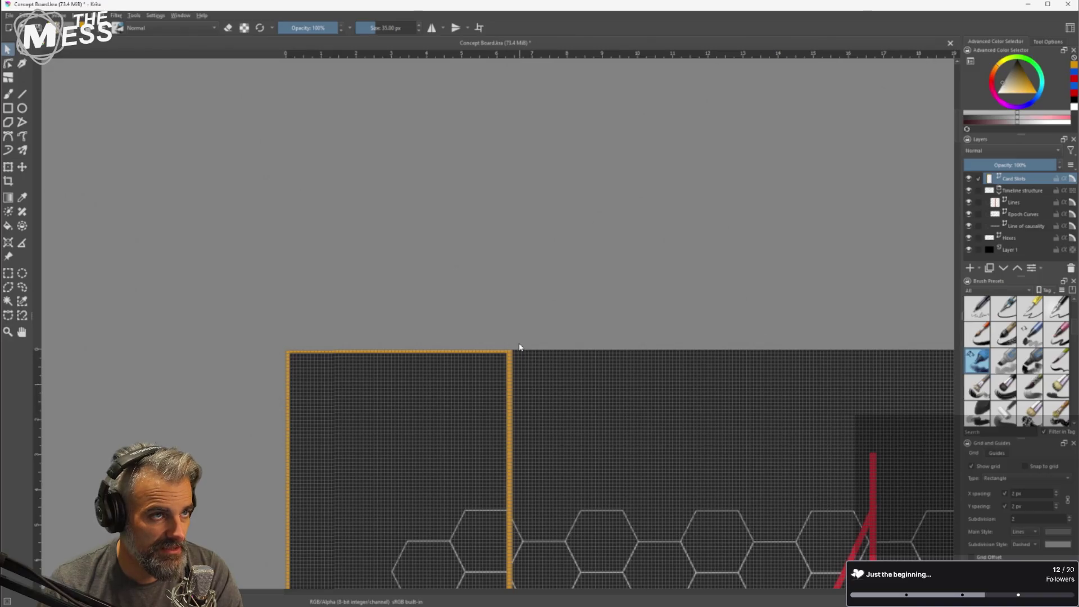
pyautogui.scroll(1, 513, 353)
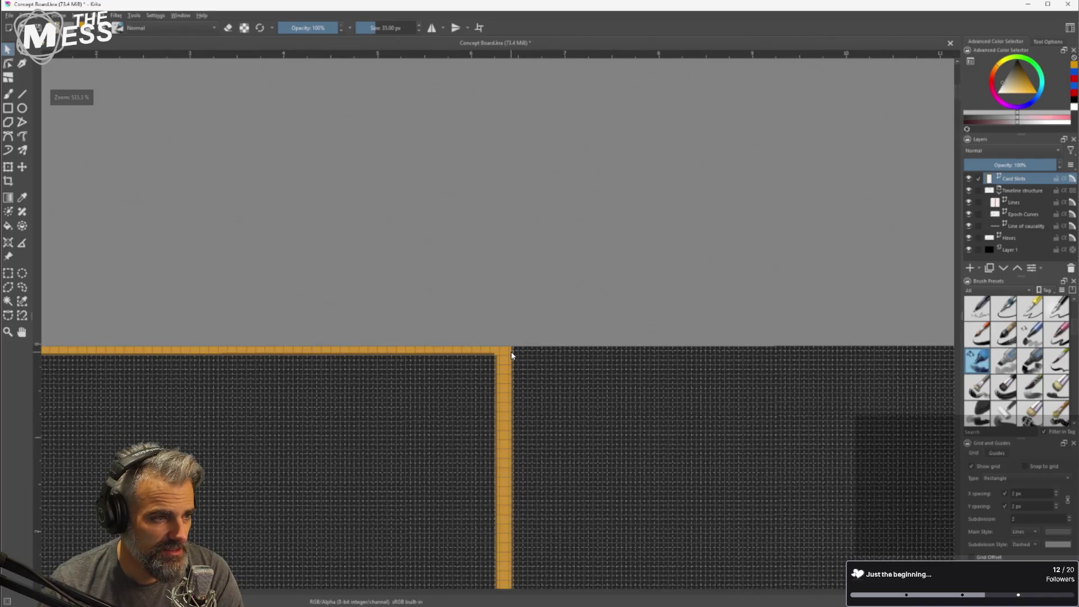
pyautogui.scroll(-1, 509, 360)
pyautogui.moveTo(509, 373)
pyautogui.mouseDown()
pyautogui.moveTo(513, 84)
pyautogui.moveTo(530, 109)
pyautogui.moveTo(517, 175)
pyautogui.moveTo(513, 106)
pyautogui.mouseUp()
pyautogui.scroll(6, 482, 65)
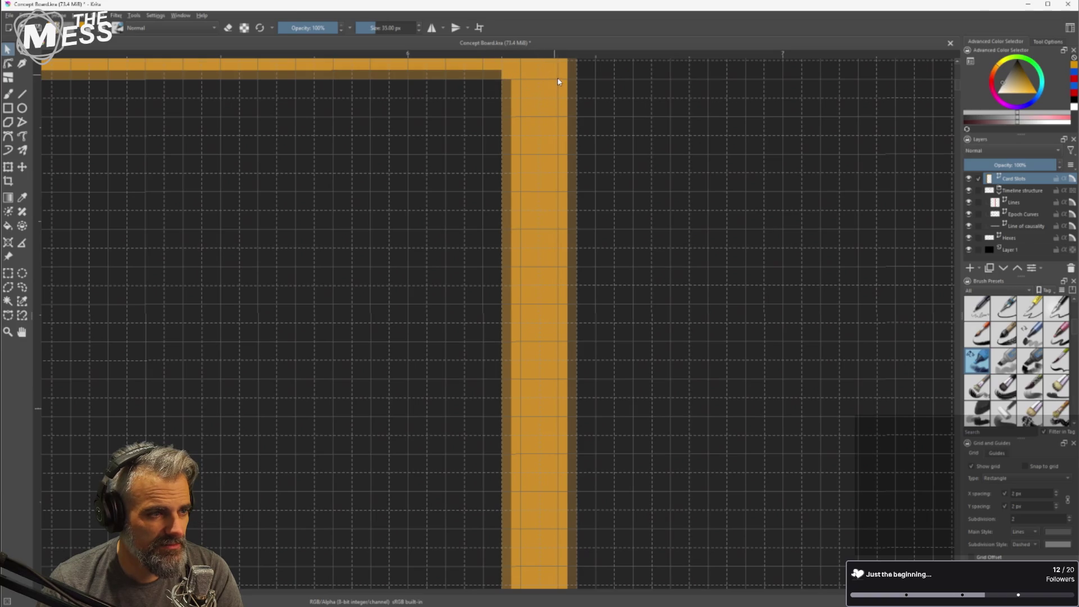
pyautogui.keyDown('ctrl'); pyautogui.click(559, 99); pyautogui.keyUp('ctrl')
pyautogui.moveTo(594, 91); pyautogui.dragTo(599, 148)
pyautogui.moveTo(543, 100)
pyautogui.mouseDown()
pyautogui.moveTo(399, 100)
pyautogui.moveTo(544, 100)
pyautogui.mouseUp()
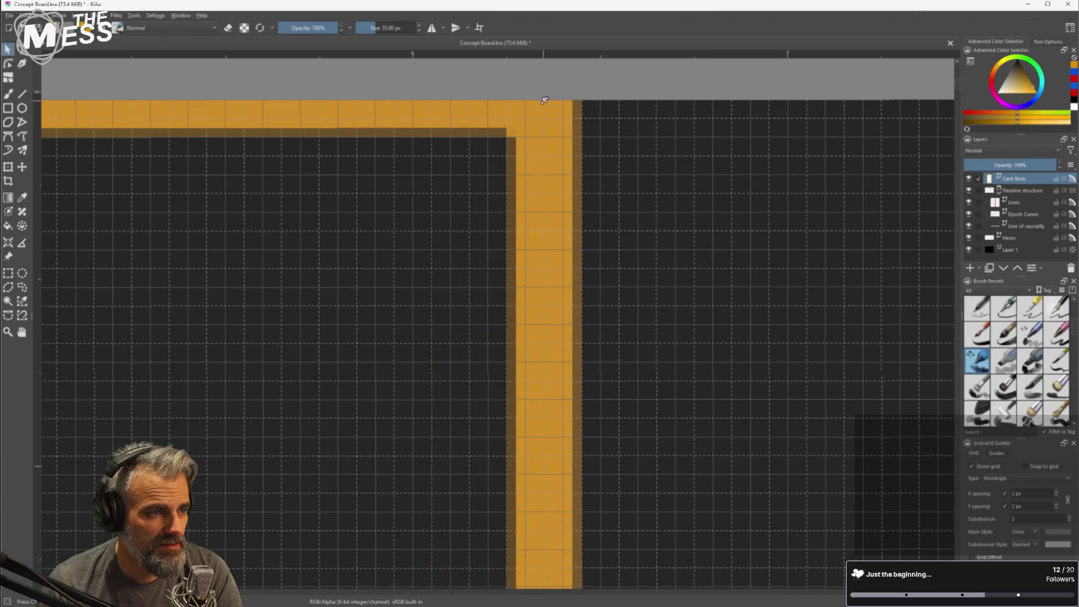
pyautogui.scroll(-5, 572, 121)
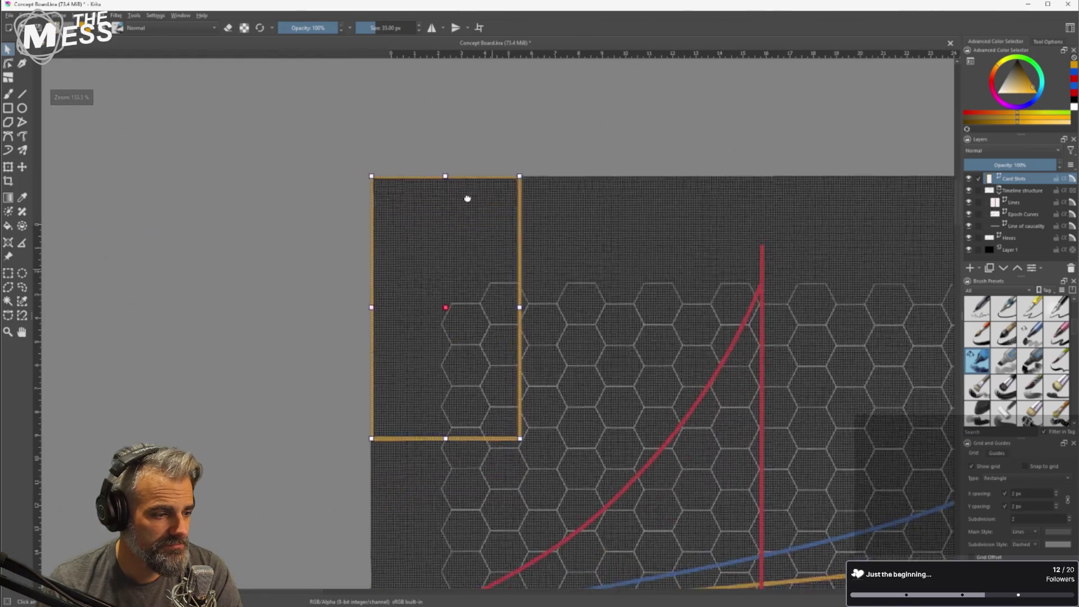
pyautogui.moveTo(467, 199); pyautogui.dragTo(176, 111)
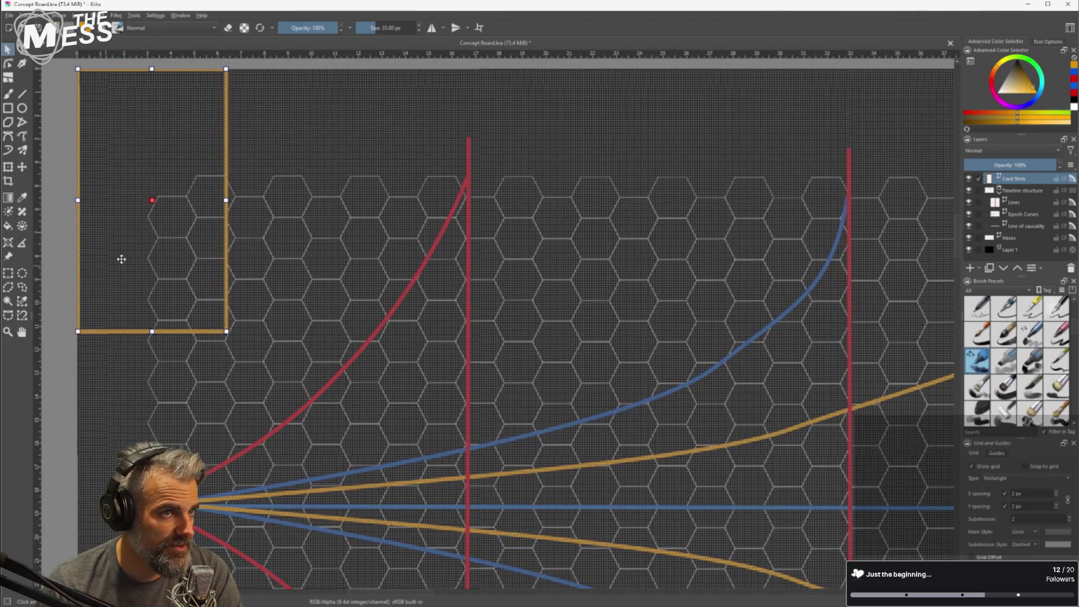
pyautogui.scroll(5, 115, 255)
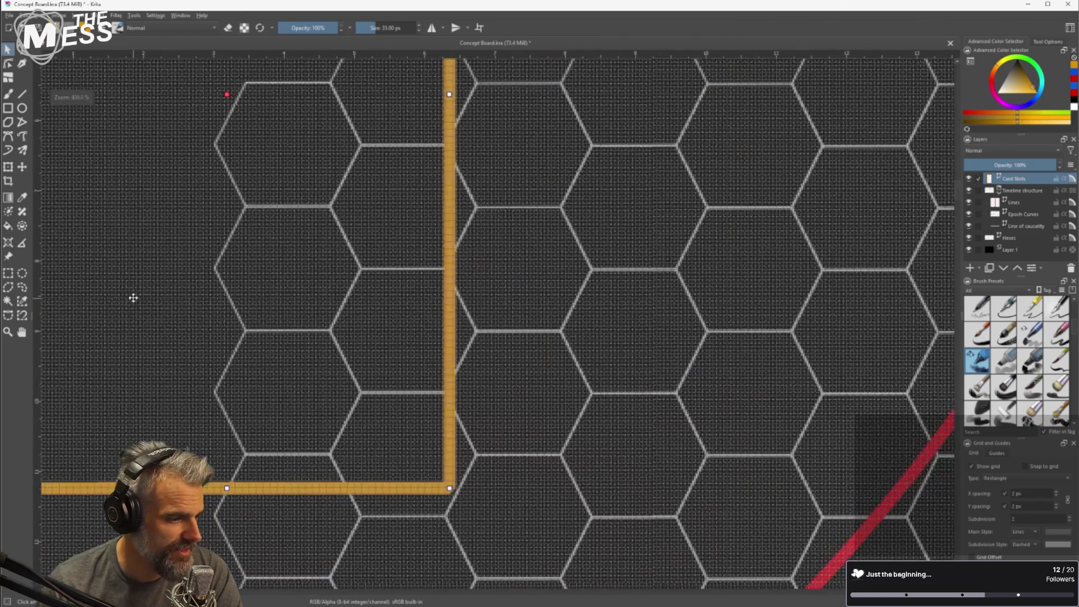
pyautogui.moveTo(134, 298)
pyautogui.mouseDown()
pyautogui.moveTo(217, 231)
pyautogui.moveTo(137, 258)
pyautogui.mouseUp()
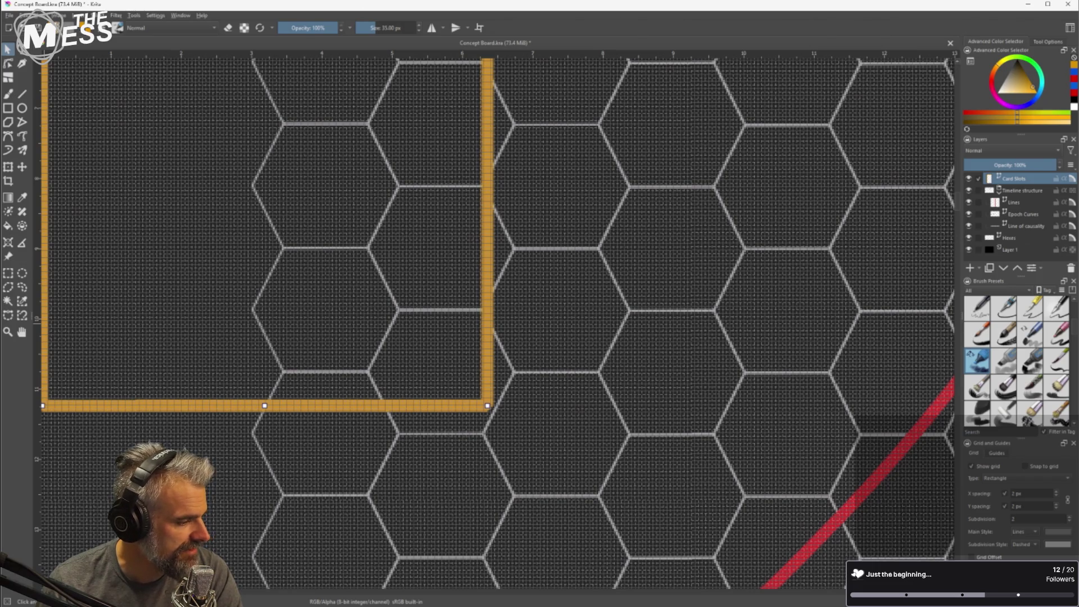
pyautogui.moveTo(161, 395)
pyautogui.mouseDown()
pyautogui.moveTo(214, 372)
pyautogui.moveTo(214, 315)
pyautogui.moveTo(205, 336)
pyautogui.mouseUp()
pyautogui.scroll(-3, 182, 386)
pyautogui.scroll(5, 147, 336)
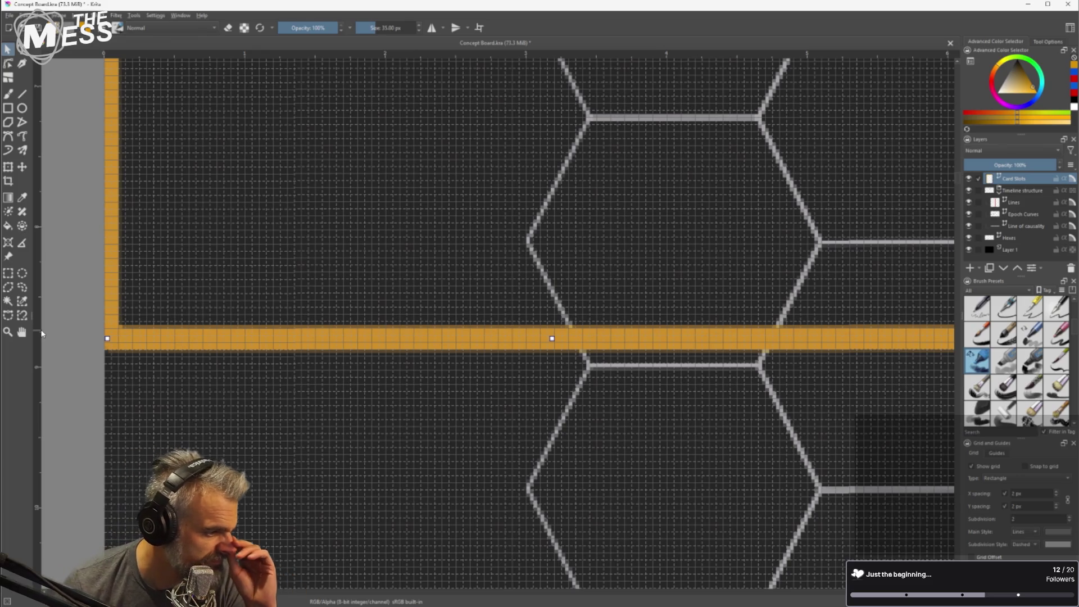
pyautogui.scroll(1, 44, 332)
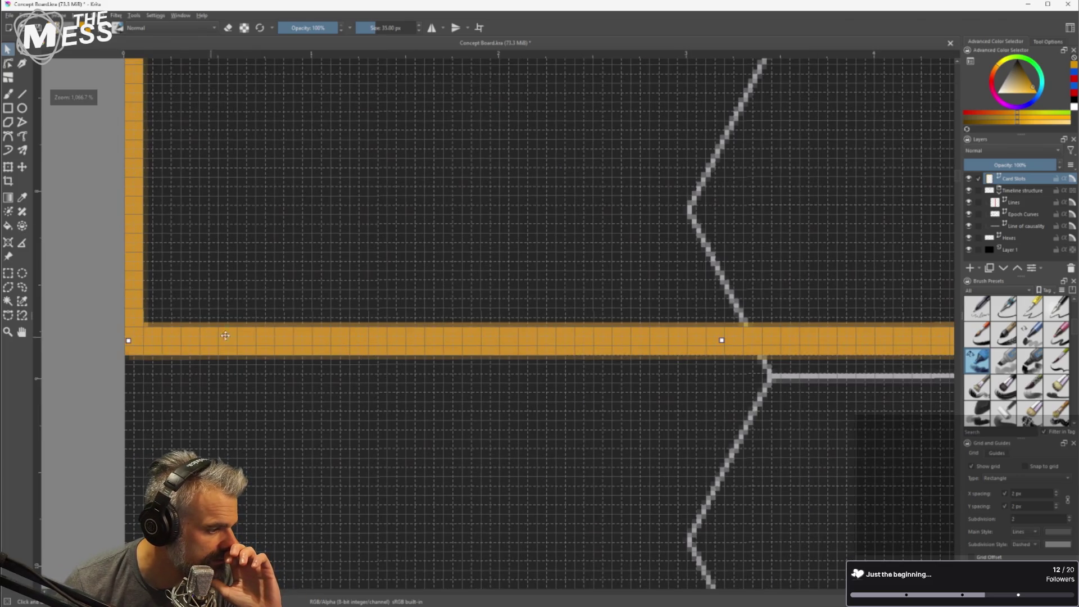
pyautogui.hscroll(3, 213, 337)
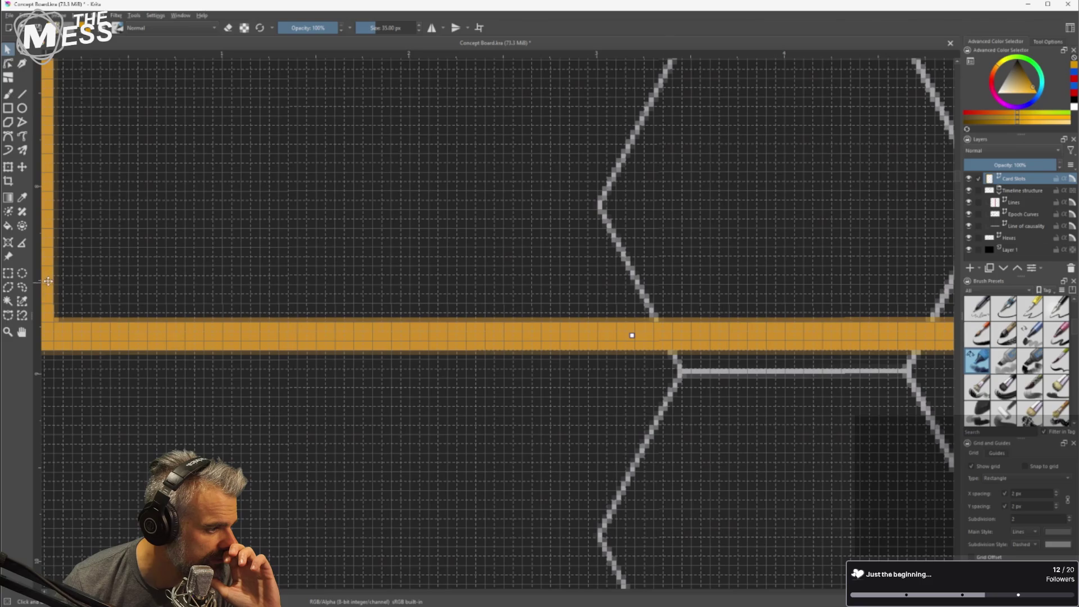
pyautogui.scroll(1, 62, 279)
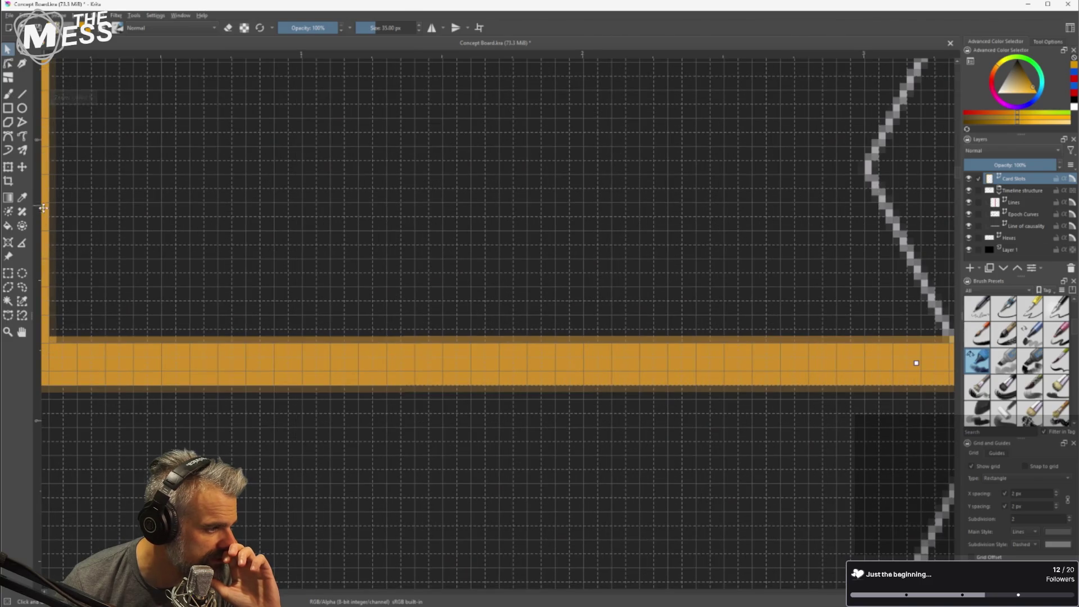
pyautogui.scroll(-2, 56, 218)
pyautogui.scroll(-2, 56, 218)
pyautogui.scroll(5, 221, 248)
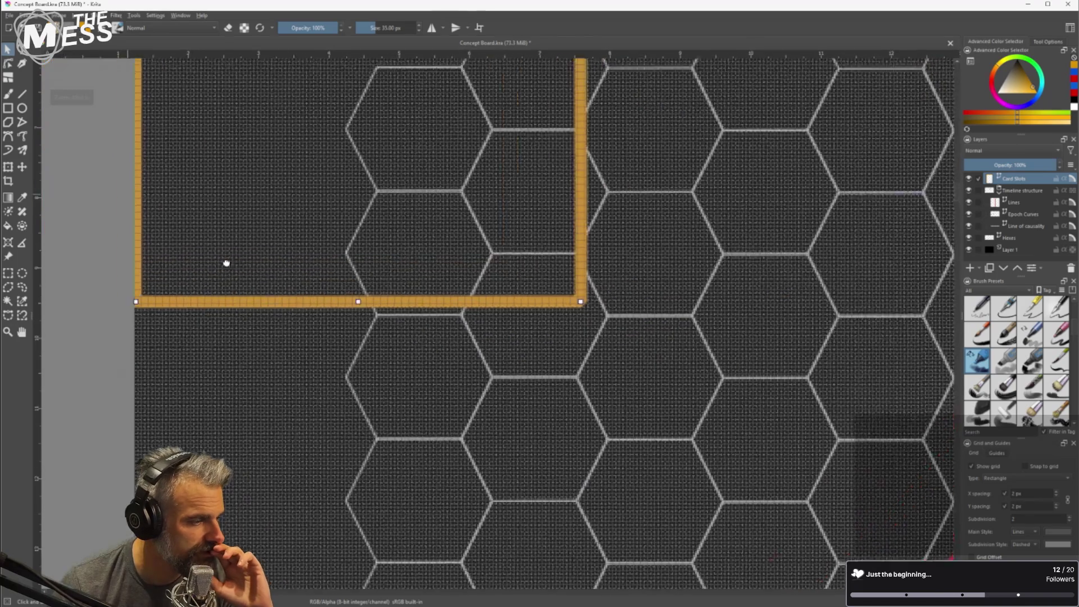
pyautogui.scroll(3, 127, 222)
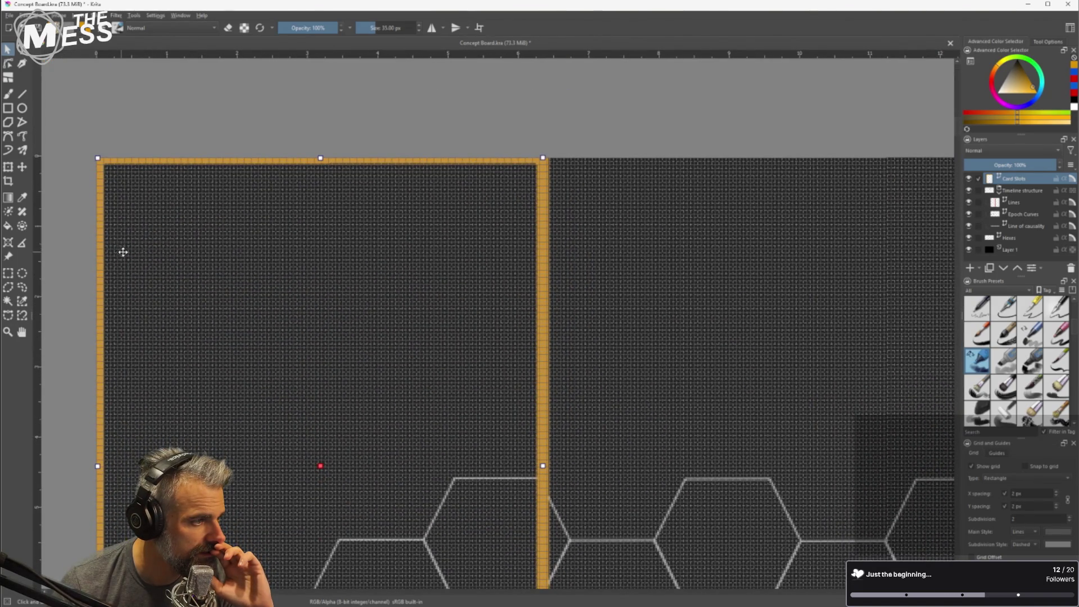
pyautogui.scroll(5, 120, 252)
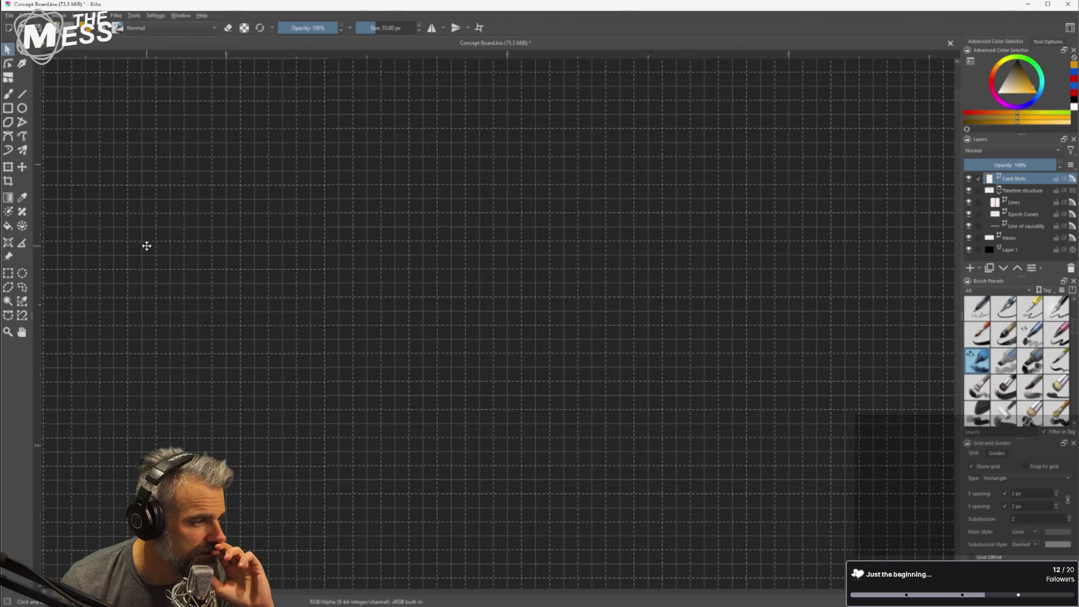
pyautogui.scroll(-3, 145, 245)
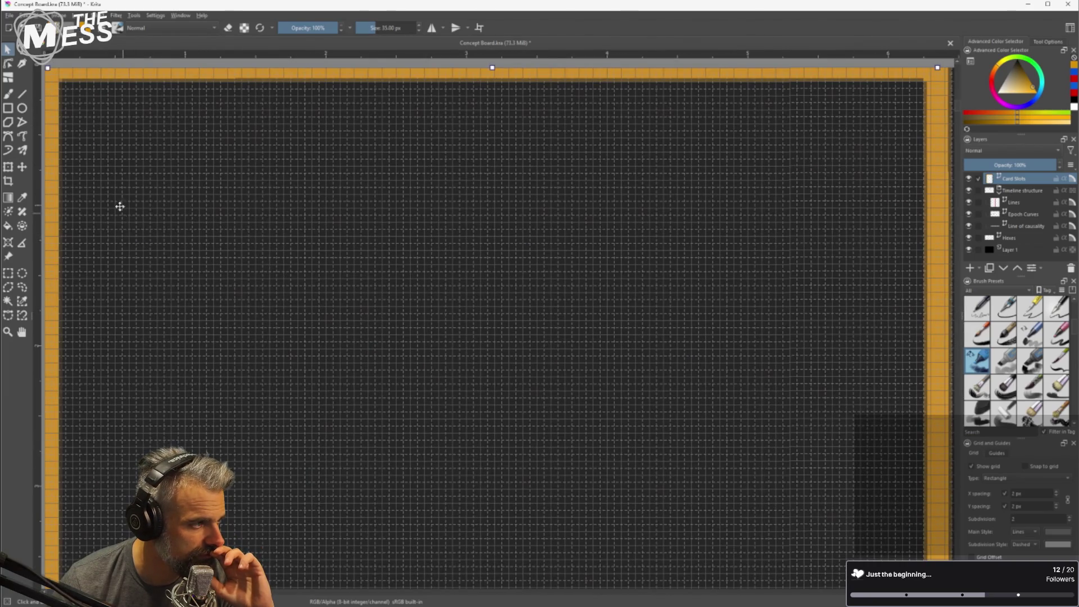
pyautogui.scroll(5, 38, 78)
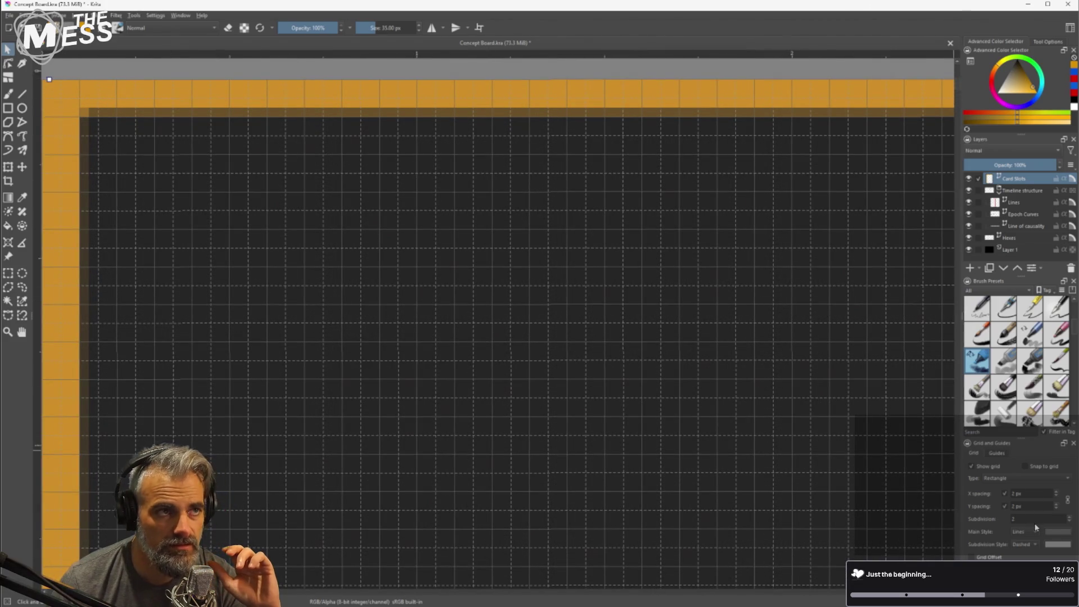
pyautogui.moveTo(36, 79); pyautogui.dragTo(40, 88)
pyautogui.scroll(1, 108, 137)
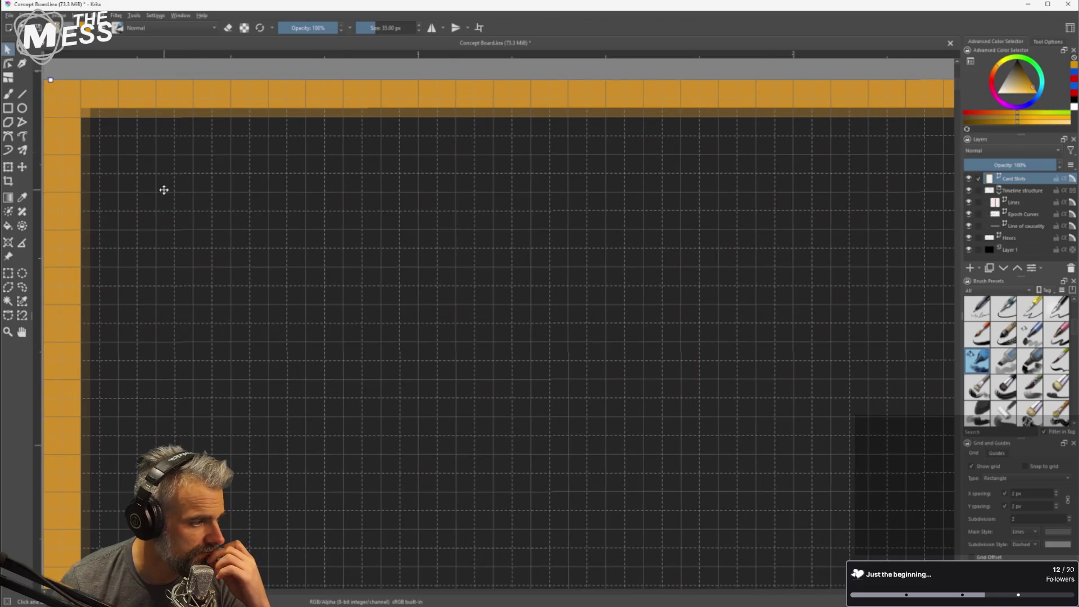
pyautogui.scroll(-1, 96, 272)
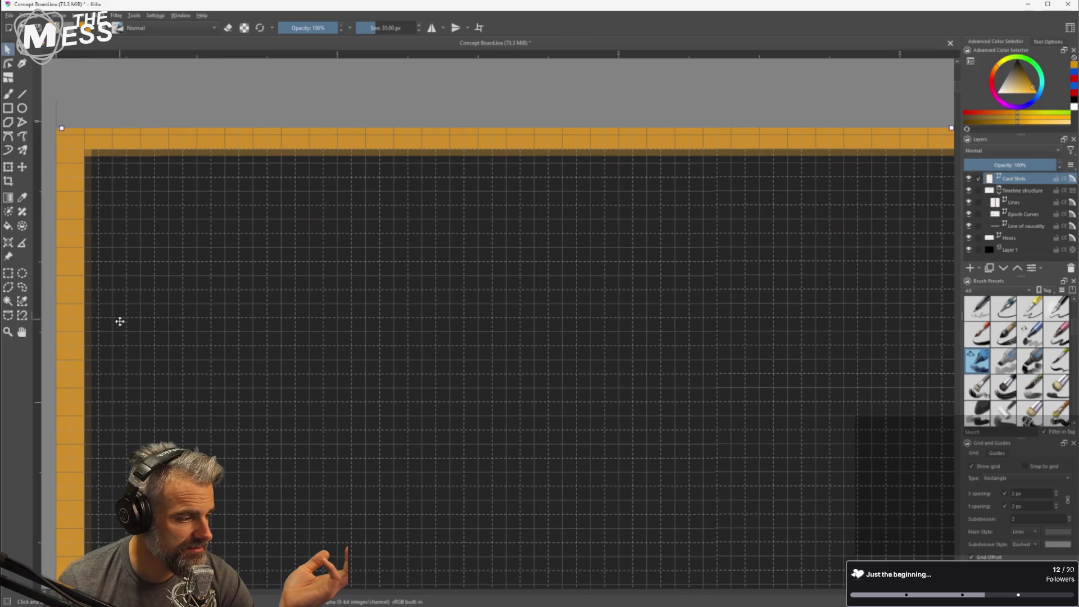
pyautogui.scroll(5, 133, 214)
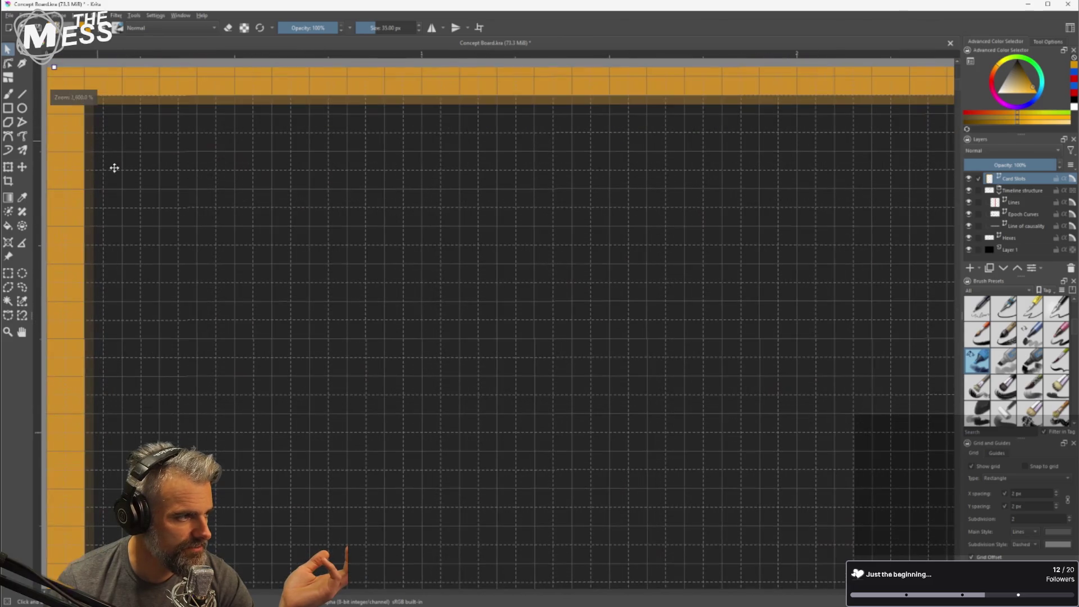
pyautogui.scroll(-1, 116, 167)
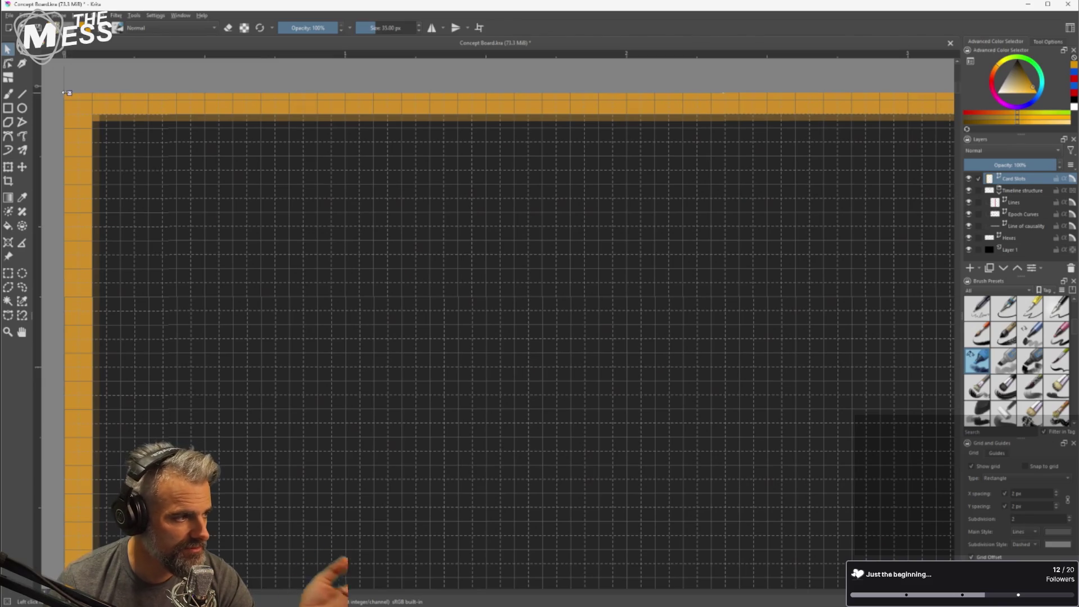
# Switch the rulers to millimetres with 'Use multiple of 2 for pixel scale' ticked.
pyautogui.rightClick(36, 89)
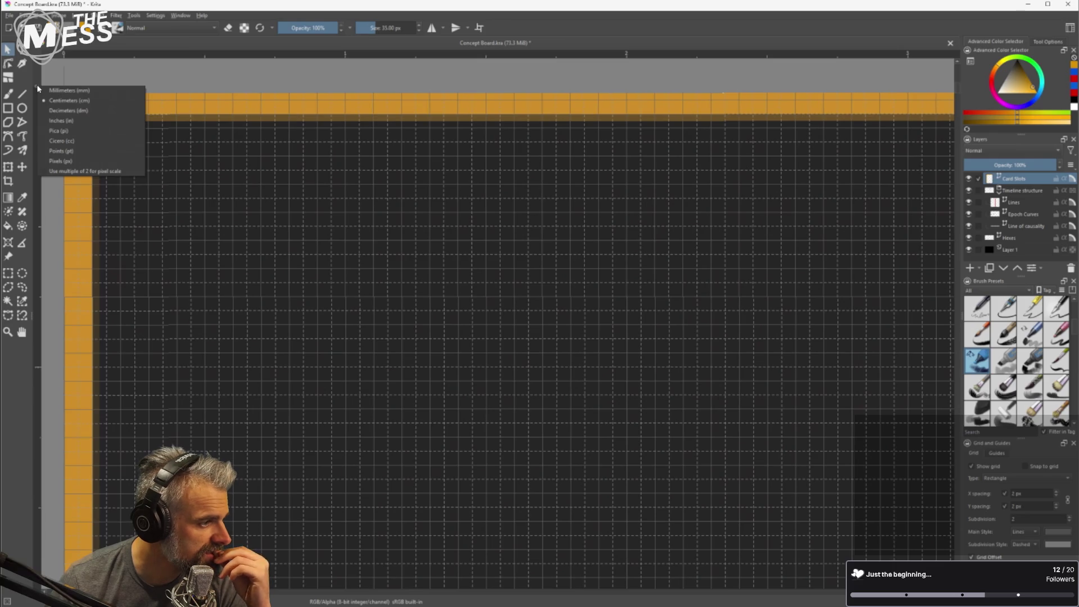
pyautogui.click(99, 172)
pyautogui.rightClick(40, 119)
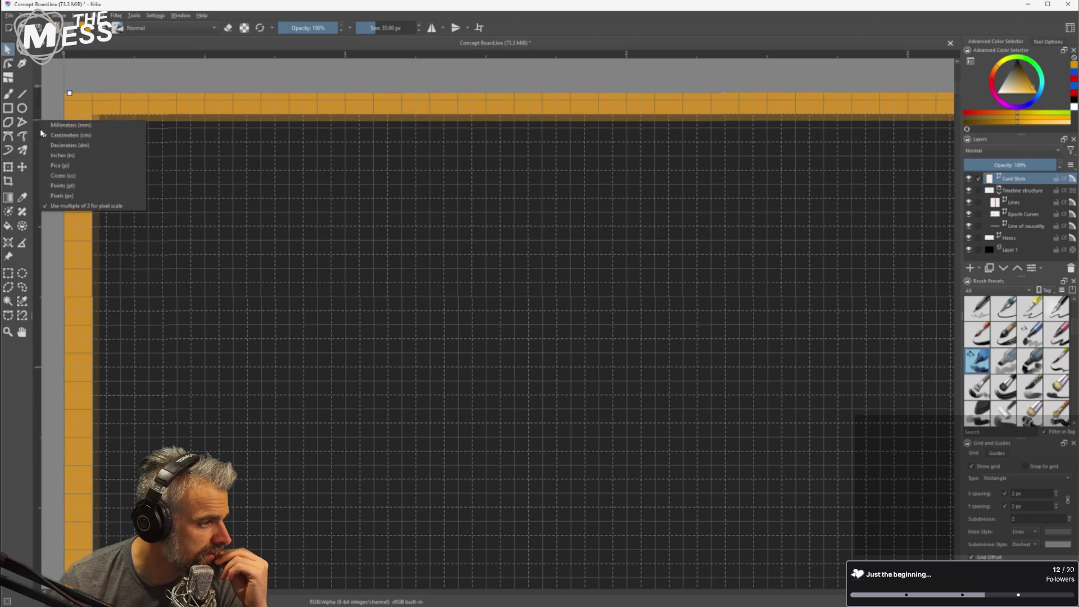
pyautogui.click(71, 125)
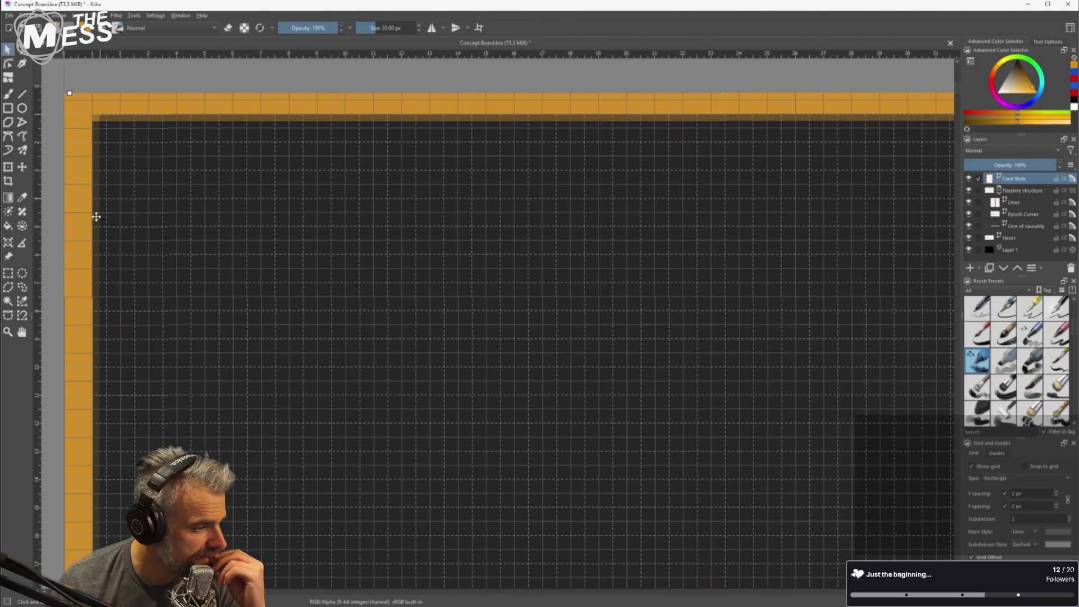
pyautogui.scroll(-3, 98, 261)
pyautogui.scroll(-8, 101, 294)
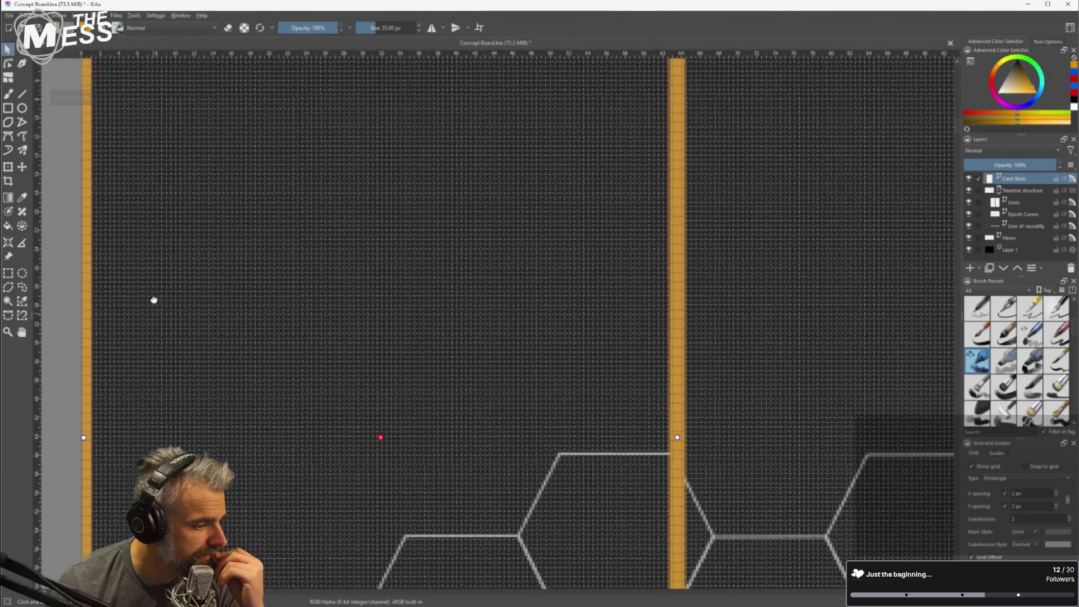
pyautogui.scroll(3, 153, 331)
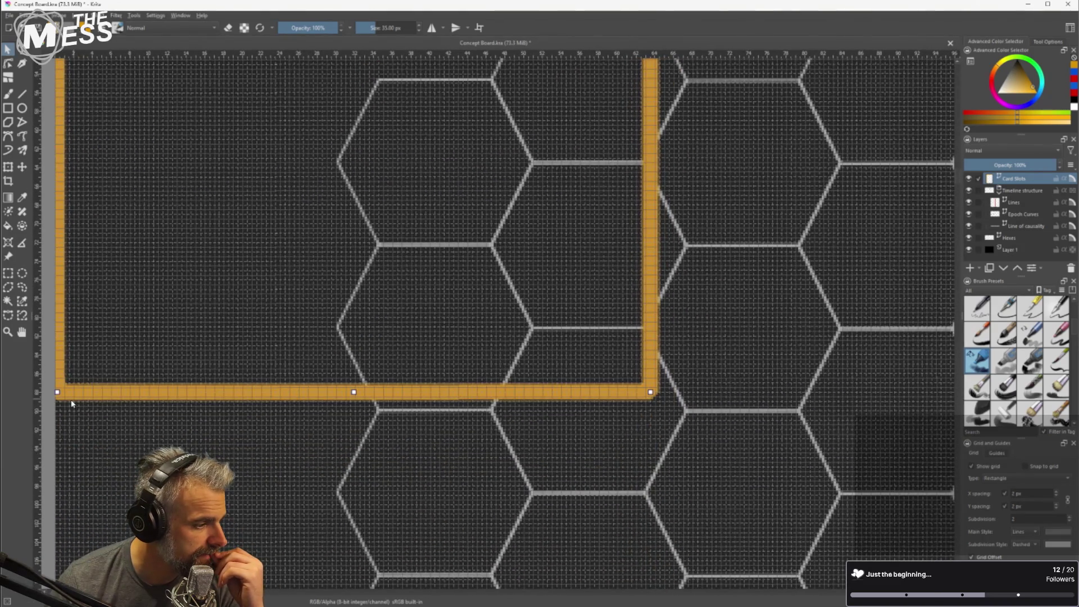
pyautogui.scroll(4, 67, 401)
pyautogui.scroll(1, 65, 401)
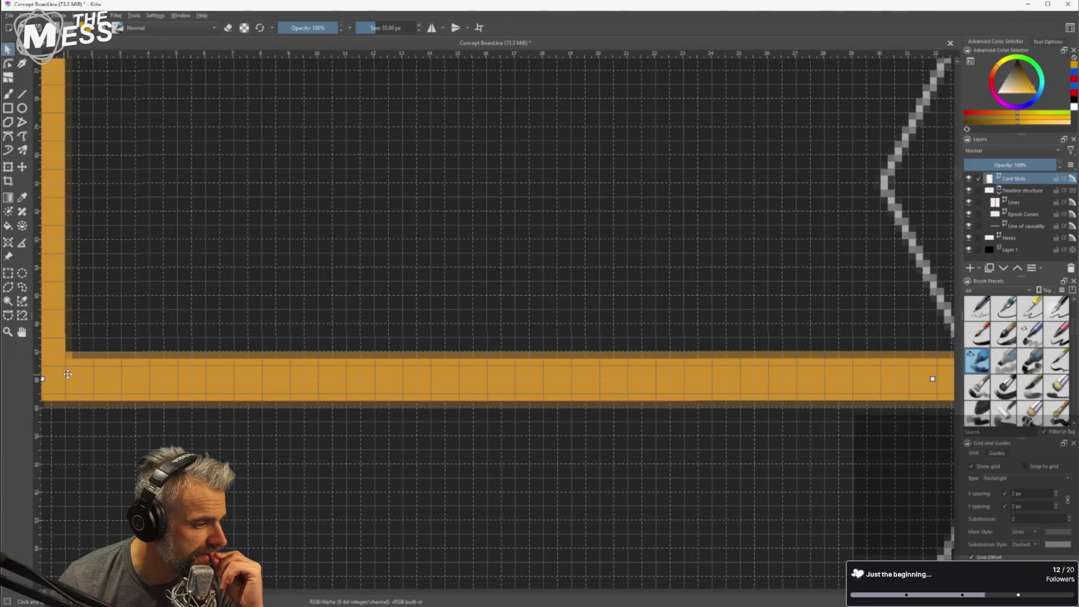
pyautogui.moveTo(42, 379)
pyautogui.mouseDown()
pyautogui.moveTo(58, 380)
pyautogui.moveTo(56, 402)
pyautogui.mouseUp()
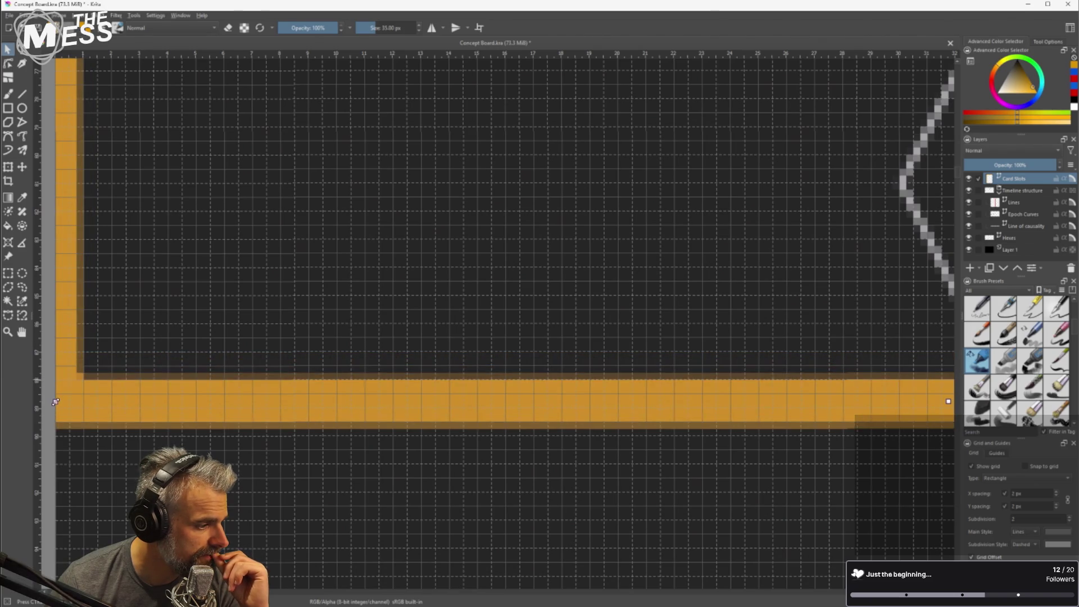
pyautogui.scroll(4, 48, 399)
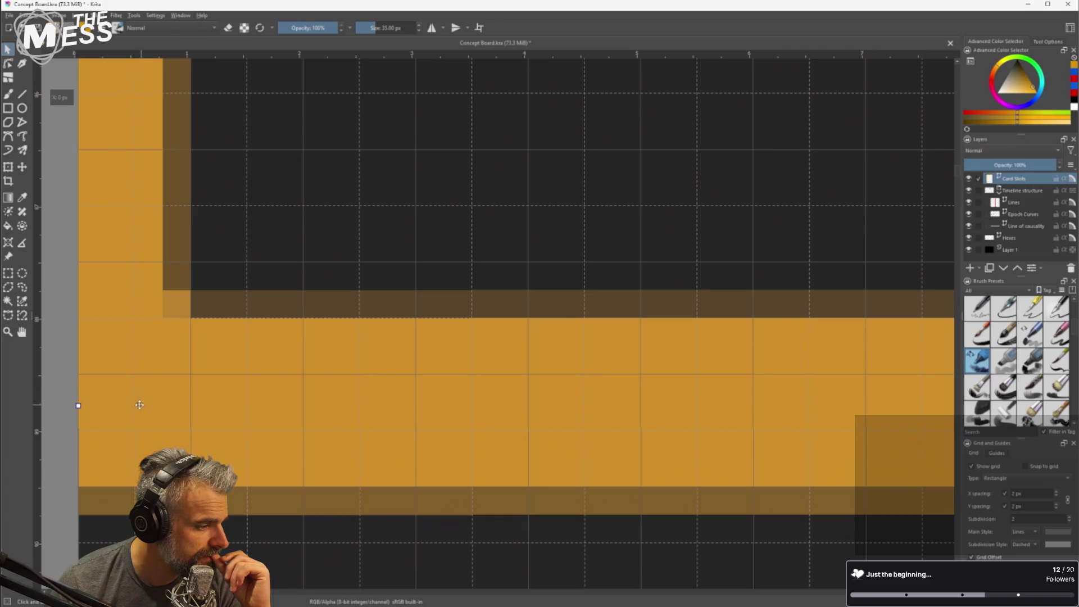
pyautogui.scroll(-5, 67, 406)
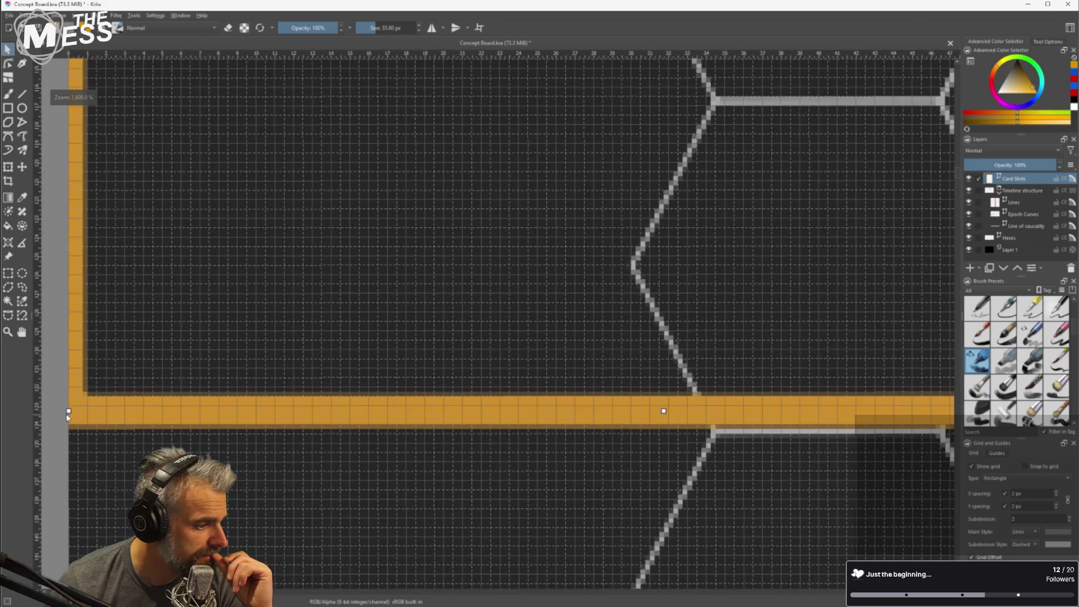
pyautogui.scroll(5, 114, 395)
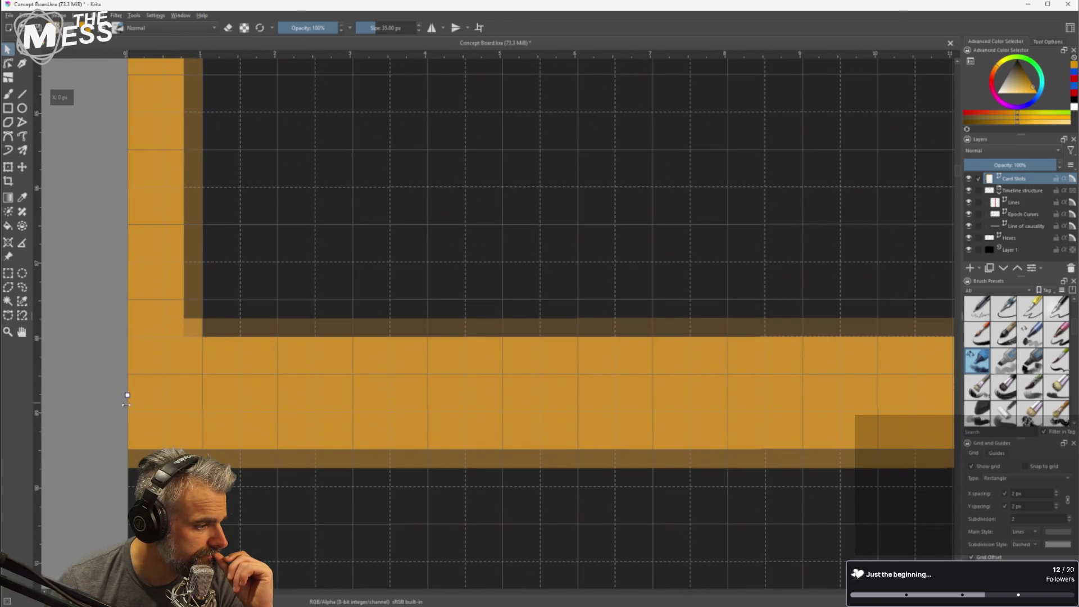
pyautogui.scroll(-5, 141, 403)
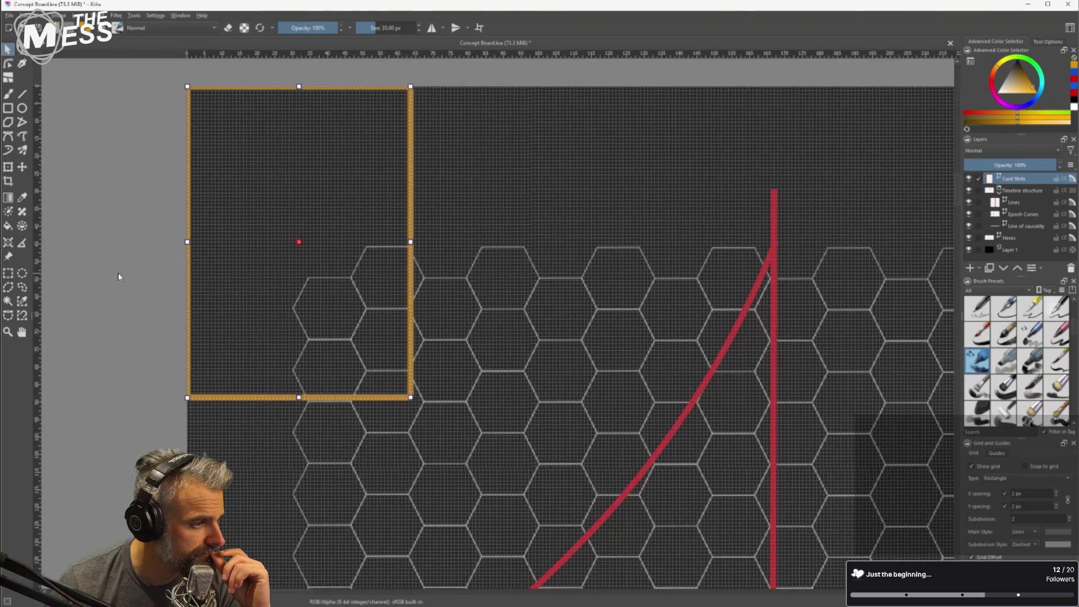
pyautogui.scroll(5, 192, 389)
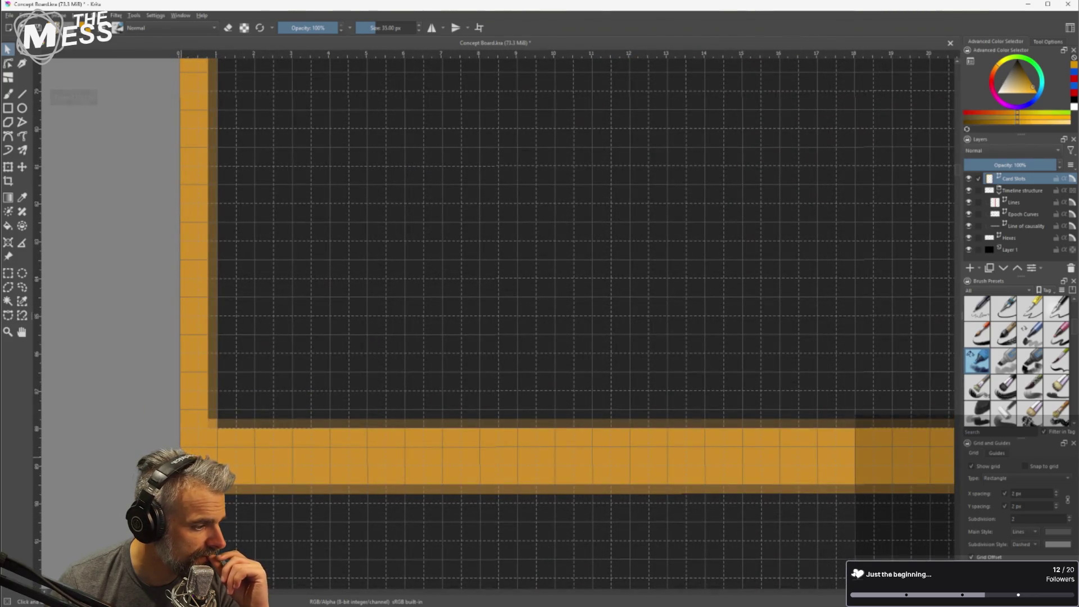
pyautogui.scroll(-1, 169, 410)
pyautogui.scroll(-5, 187, 438)
pyautogui.scroll(3, 251, 186)
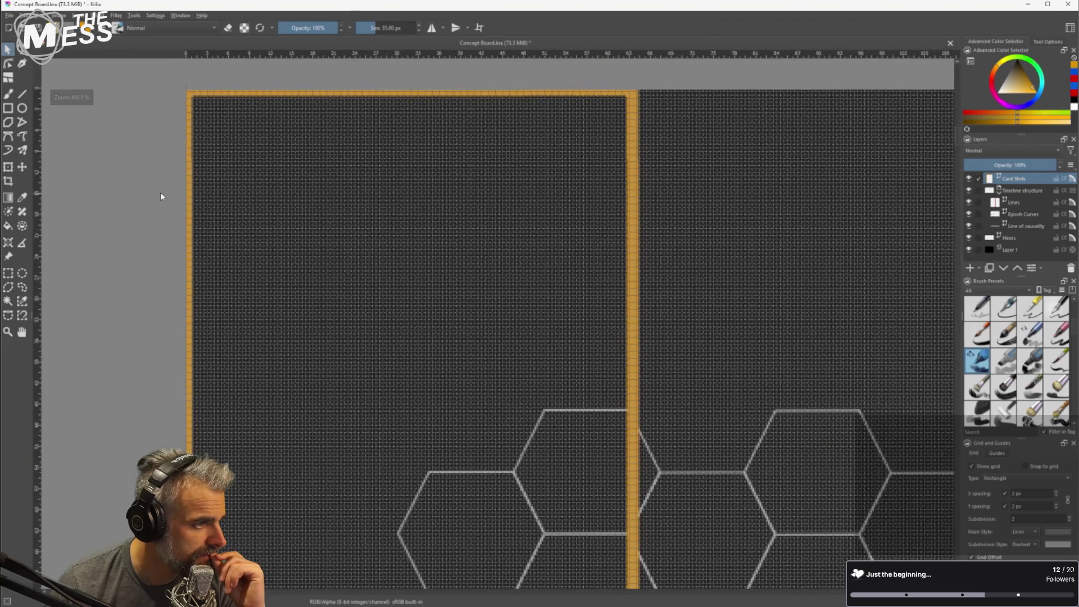
pyautogui.scroll(-2, 243, 197)
pyautogui.scroll(-2, 243, 199)
pyautogui.scroll(7, 274, 181)
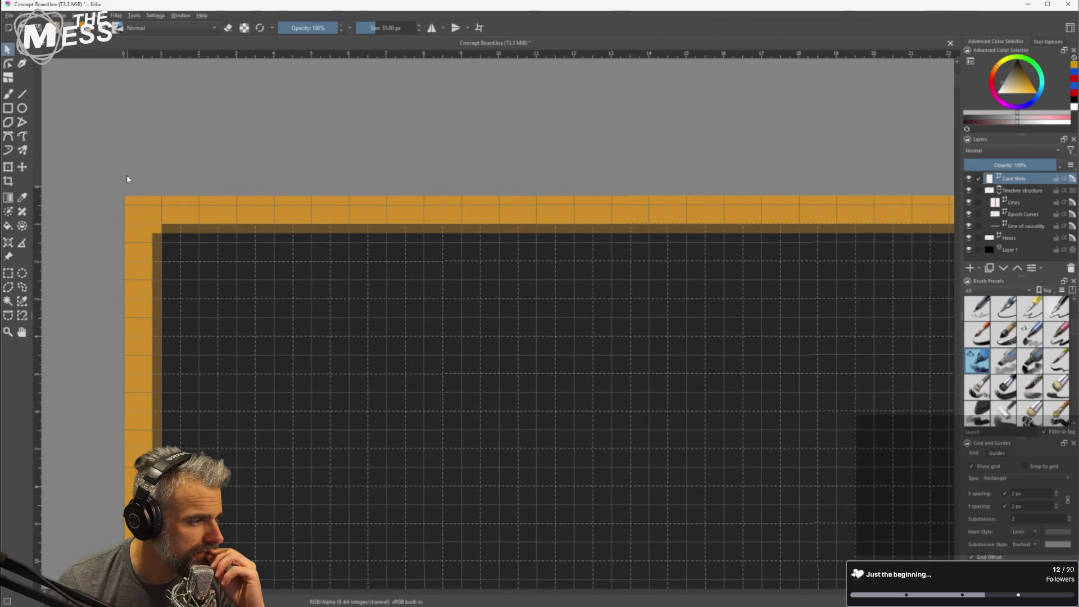
pyautogui.click(129, 203)
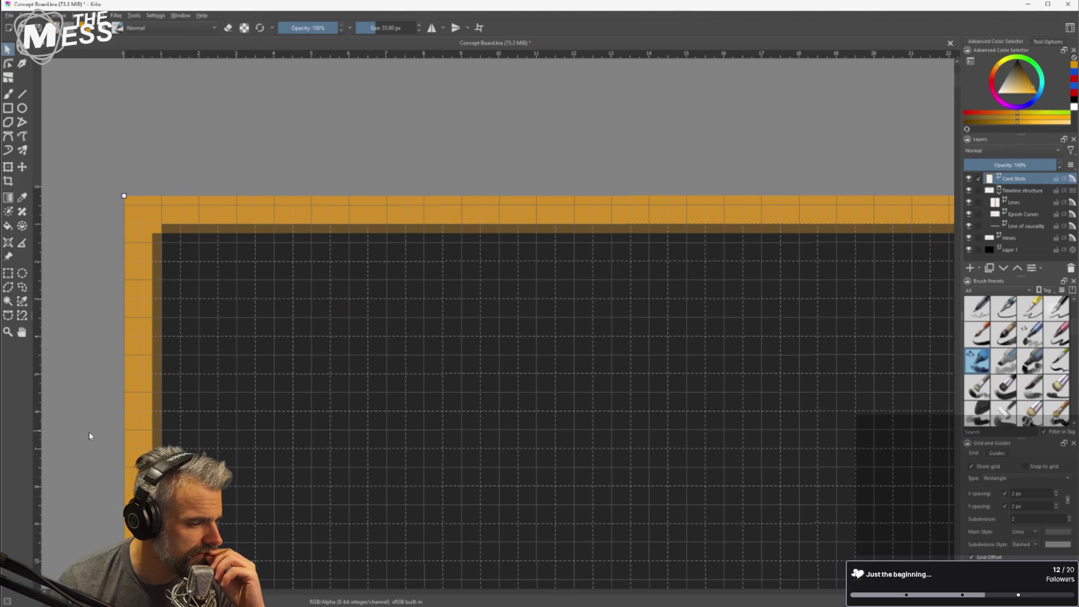
pyautogui.scroll(-1, 314, 354)
pyautogui.scroll(-5, 314, 354)
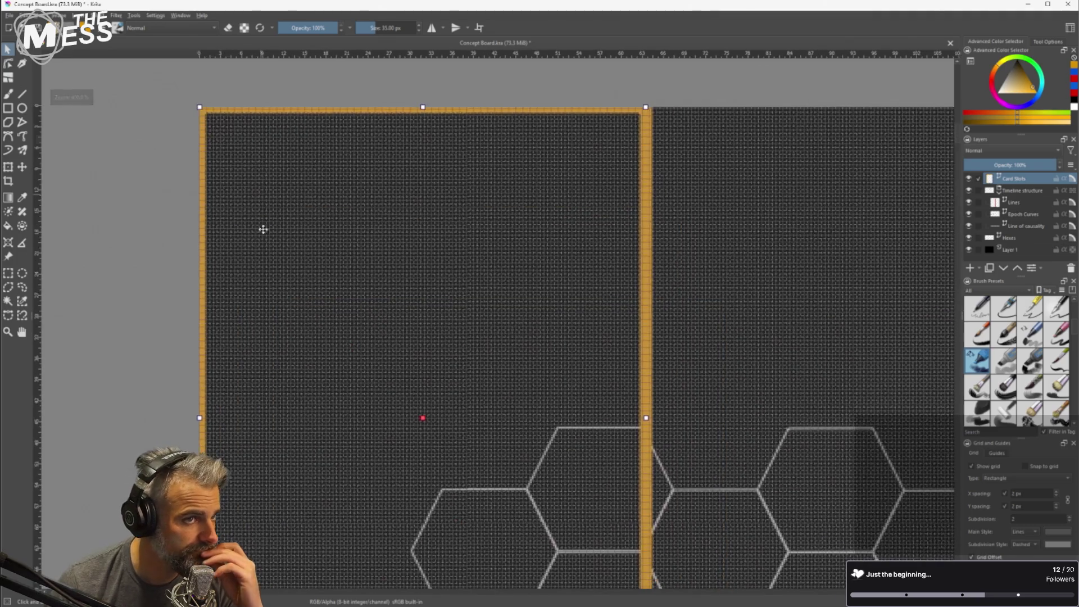
pyautogui.scroll(10, 243, 434)
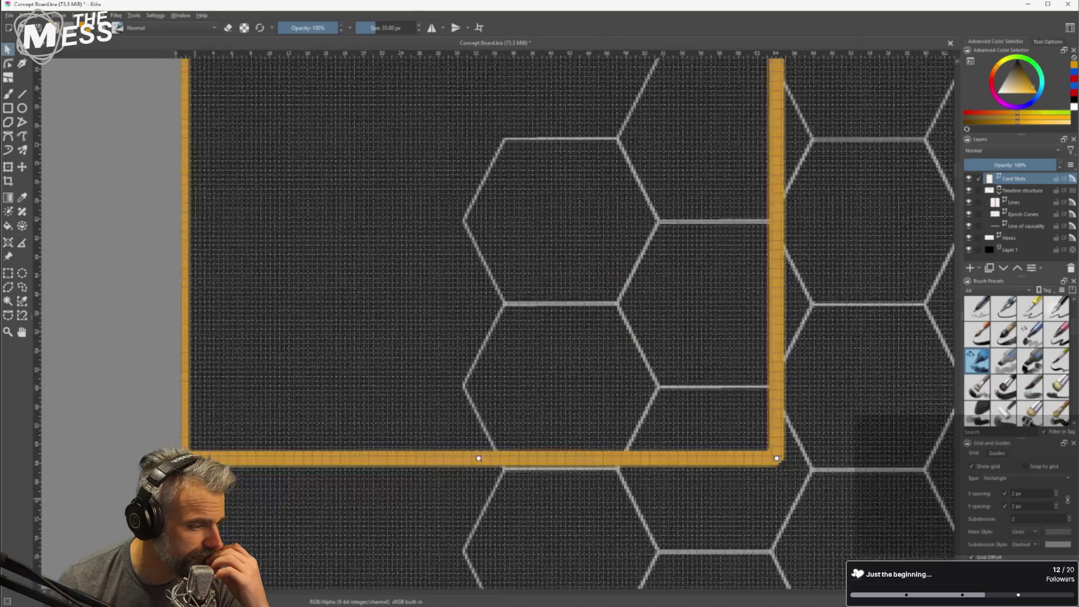
pyautogui.scroll(-1, 225, 430)
pyautogui.scroll(-1, 62, 416)
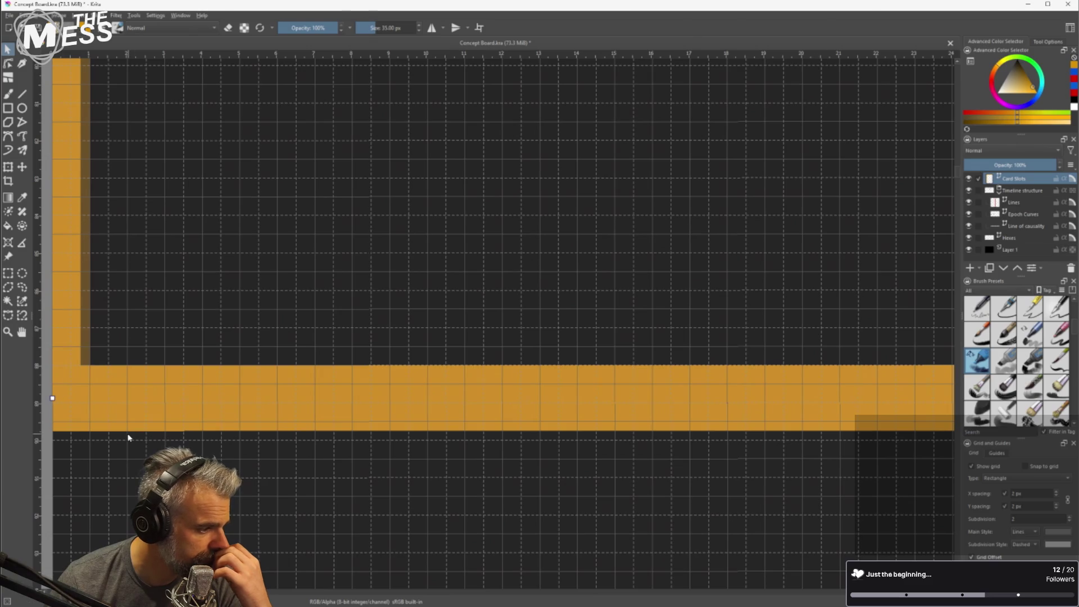
pyautogui.scroll(-4, 92, 420)
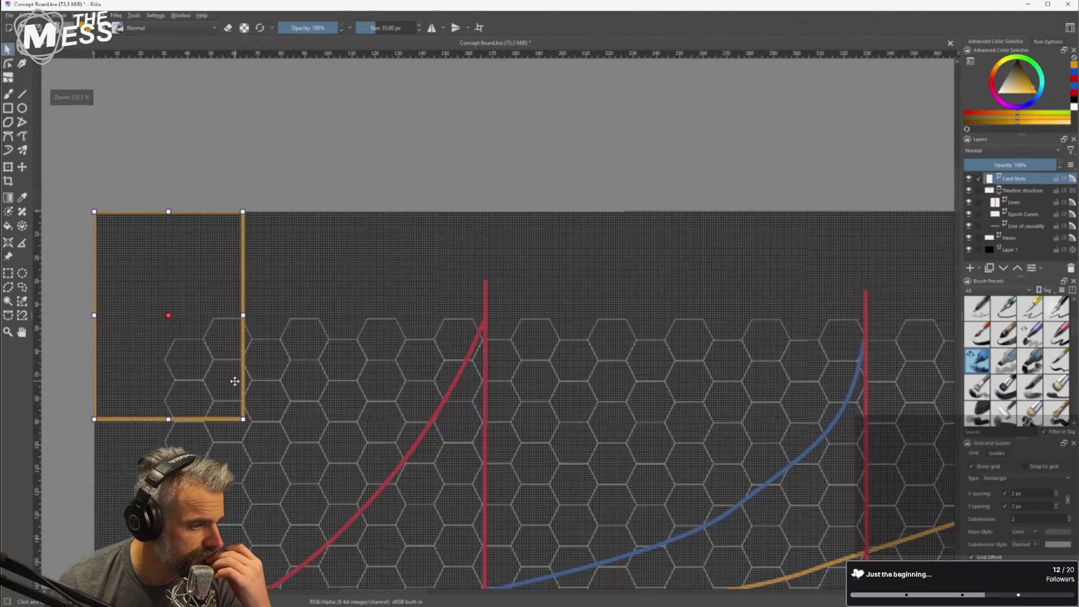
pyautogui.click(215, 197)
pyautogui.scroll(-1, 255, 334)
pyautogui.scroll(-3, 254, 333)
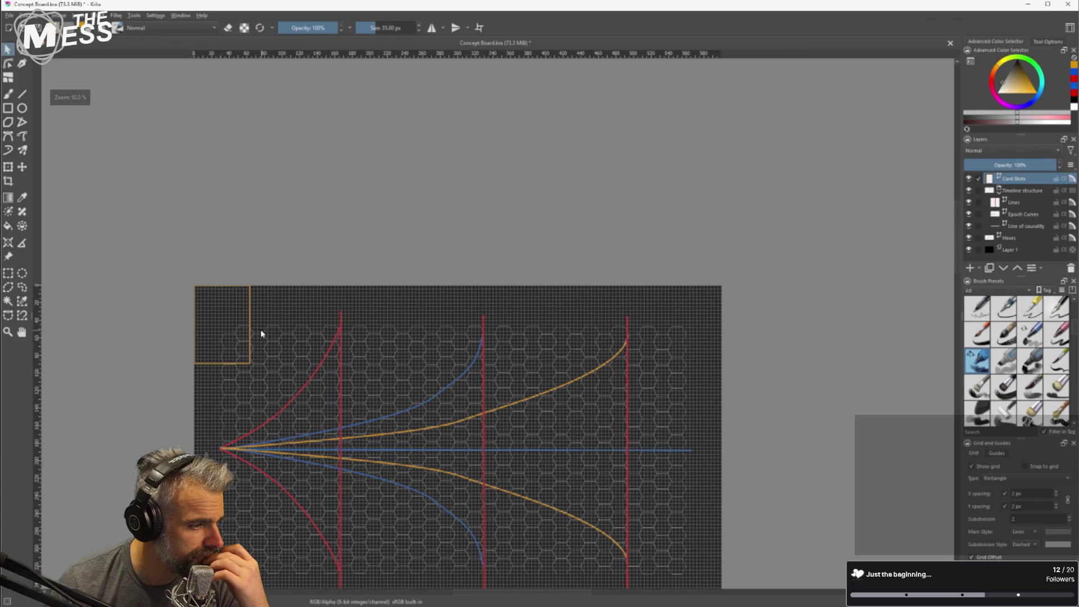
# Rename the layer to 'Card reference'.
pyautogui.doubleClick(1010, 178)
pyautogui.write('Card referen')
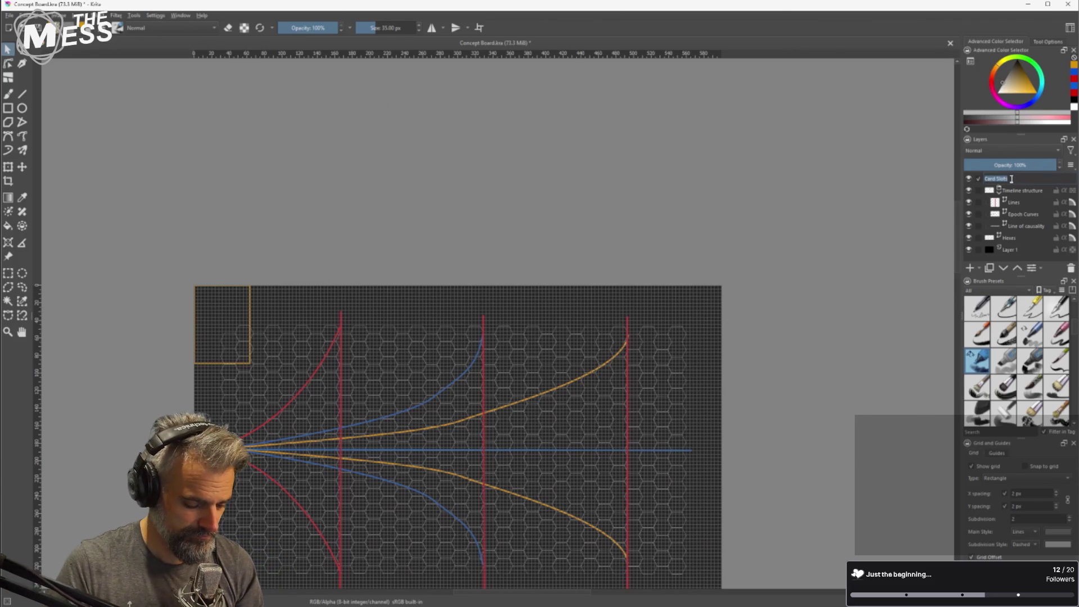
pyautogui.write('ce')
pyautogui.press('Return')
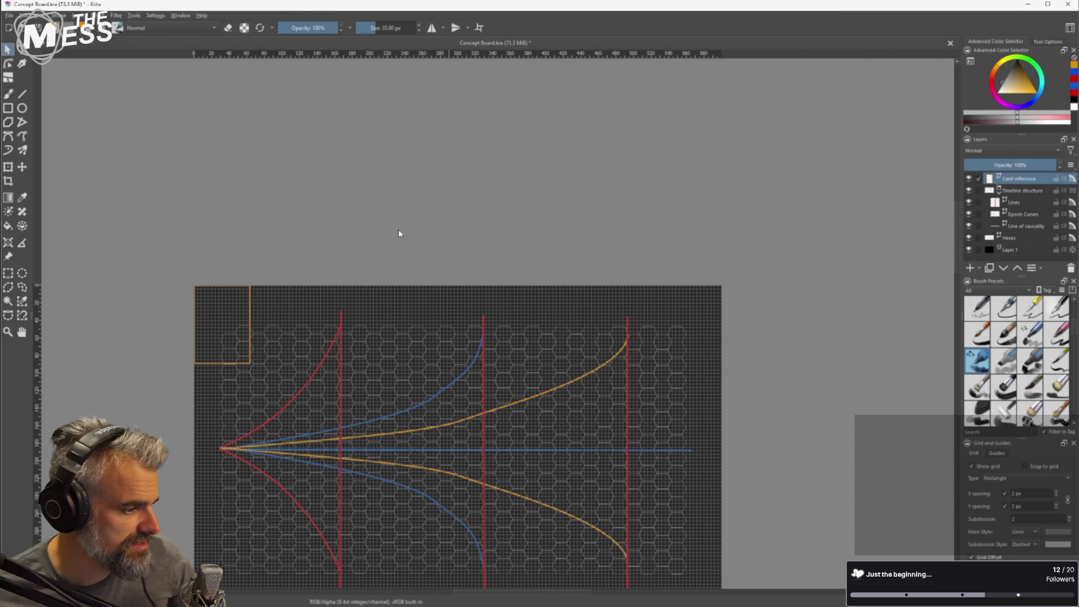
# Move the card outline to the board's right edge on the blue centre line and hide the grid.
pyautogui.click(236, 298)
pyautogui.moveTo(589, 298)
pyautogui.mouseDown()
pyautogui.moveTo(671, 299)
pyautogui.moveTo(693, 340)
pyautogui.mouseUp()
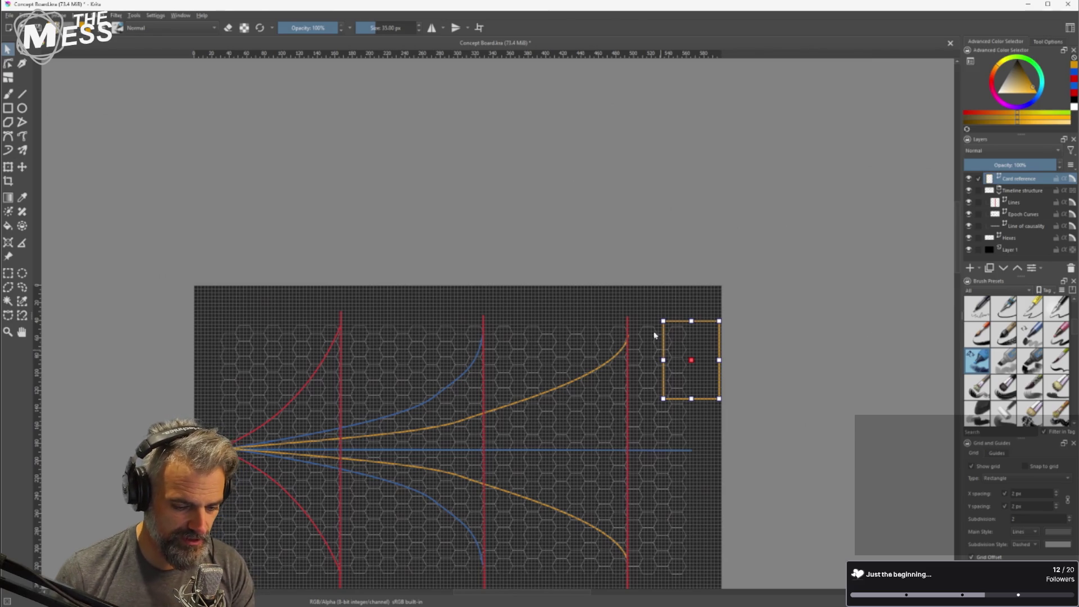
pyautogui.moveTo(701, 357)
pyautogui.mouseDown()
pyautogui.moveTo(728, 465)
pyautogui.moveTo(699, 443)
pyautogui.mouseUp()
pyautogui.keyDown('ctrl'); pyautogui.scroll(2, 699, 443); pyautogui.keyUp('ctrl')
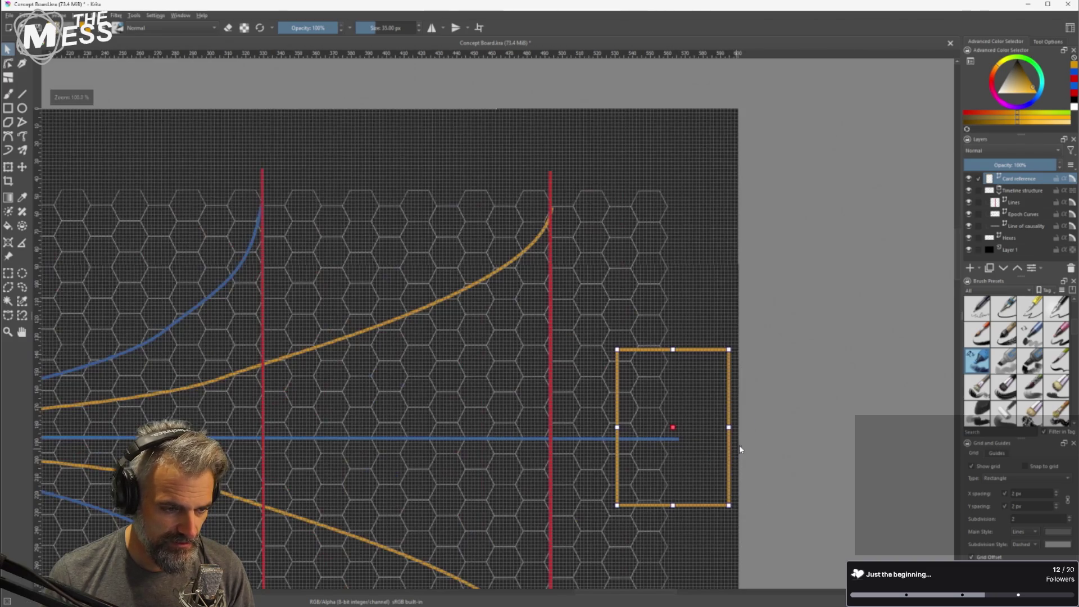
pyautogui.moveTo(752, 453)
pyautogui.mouseDown()
pyautogui.moveTo(731, 390)
pyautogui.moveTo(778, 405)
pyautogui.moveTo(768, 449)
pyautogui.mouseUp()
pyautogui.scroll(3, 724, 450)
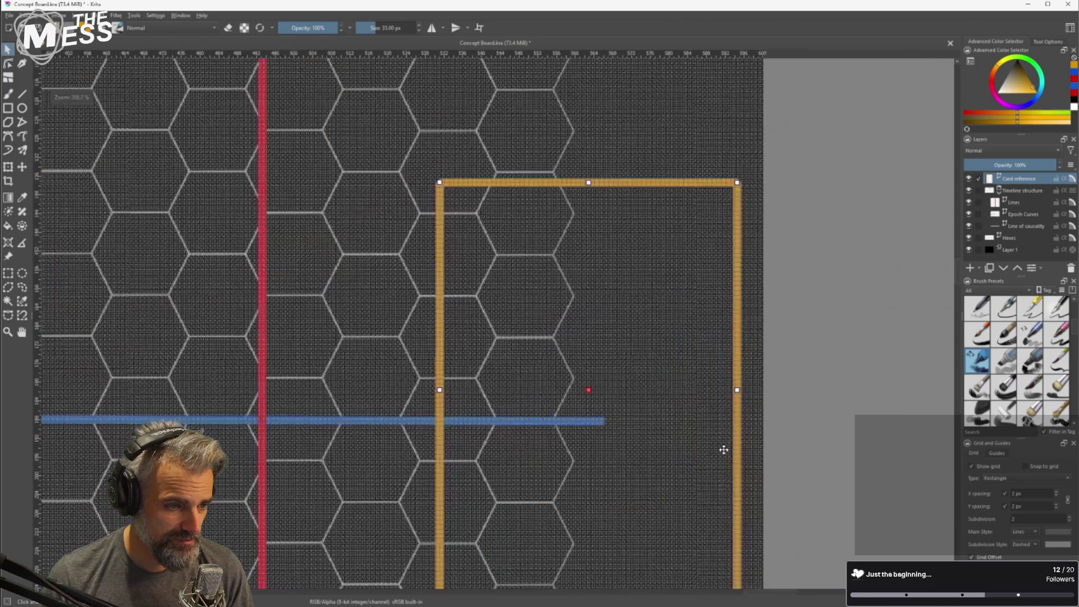
pyautogui.click(996, 464)
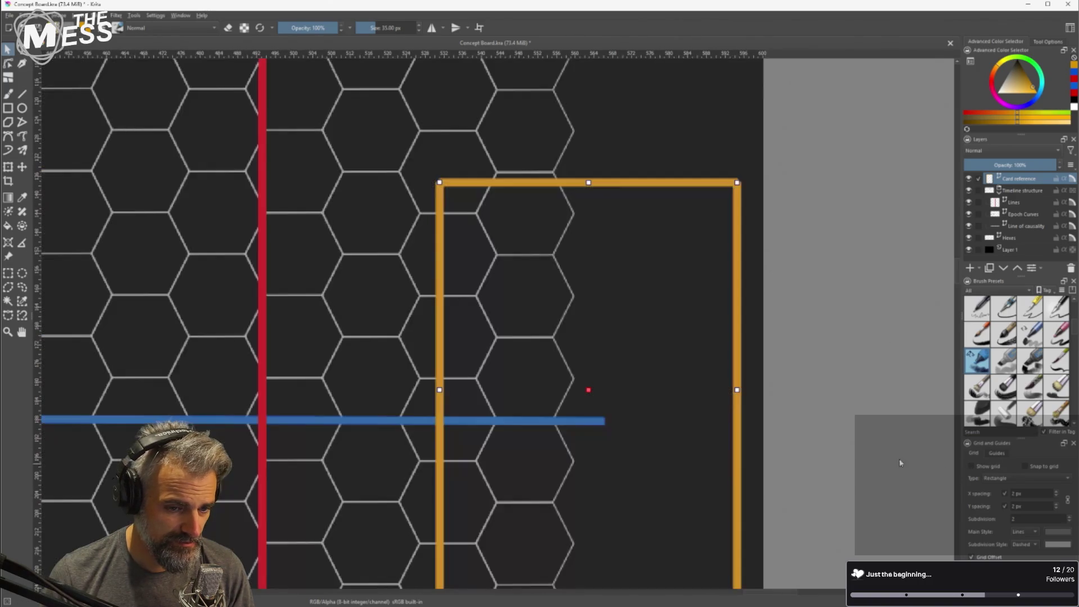
pyautogui.moveTo(846, 453)
pyautogui.mouseDown()
pyautogui.moveTo(804, 402)
pyautogui.moveTo(777, 337)
pyautogui.mouseUp()
pyautogui.moveTo(558, 256)
pyautogui.mouseDown()
pyautogui.moveTo(598, 287)
pyautogui.moveTo(671, 288)
pyautogui.mouseUp()
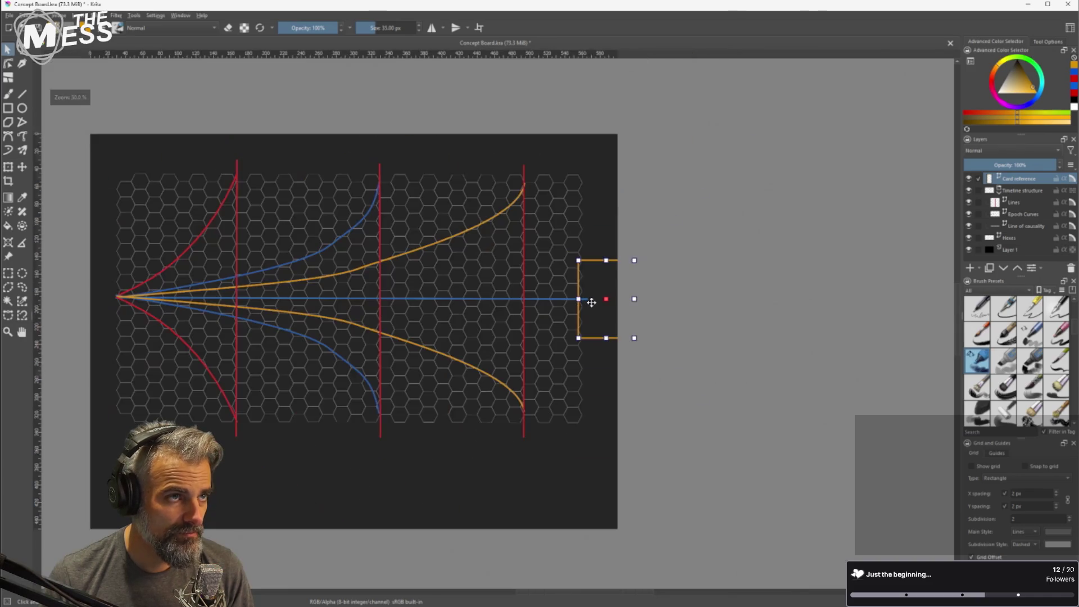
# Level the view, clear the shape selection, and hide the Card reference layer.
pyautogui.scroll(-5, 594, 297)
pyautogui.scroll(1, 595, 296)
pyautogui.moveTo(534, 288); pyautogui.dragTo(524, 273)
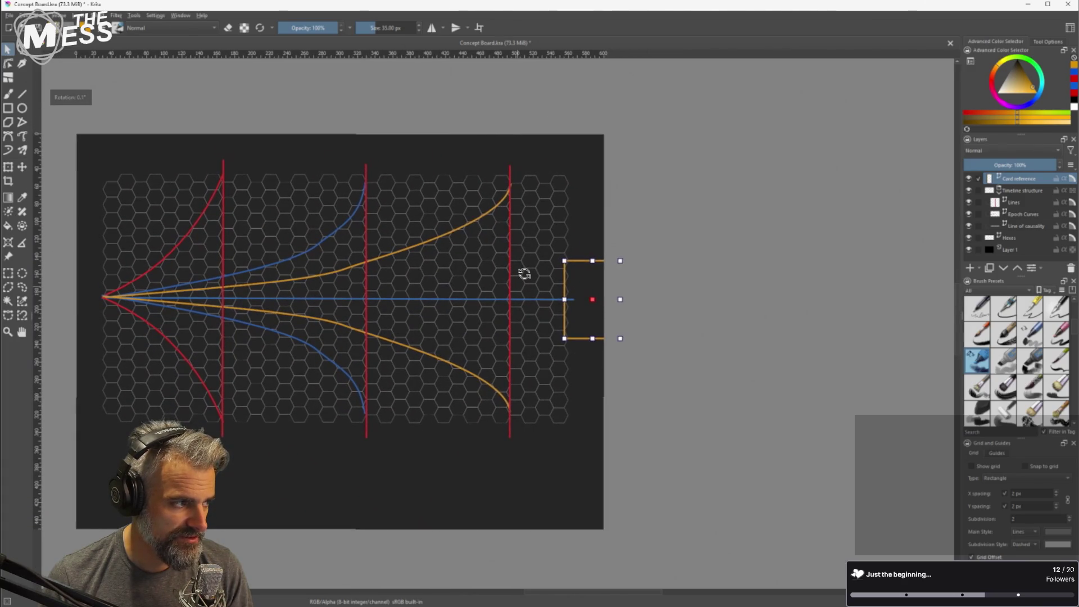
pyautogui.moveTo(663, 277)
pyautogui.mouseDown()
pyautogui.moveTo(831, 275)
pyautogui.moveTo(815, 273)
pyautogui.mouseUp()
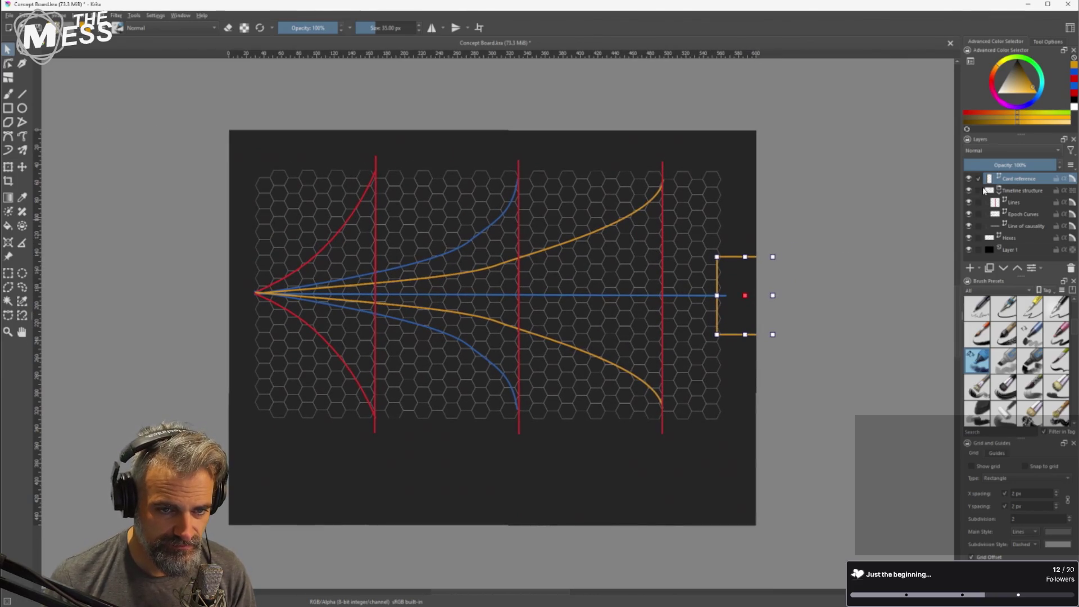
pyautogui.moveTo(197, 130); pyautogui.dragTo(877, 458)
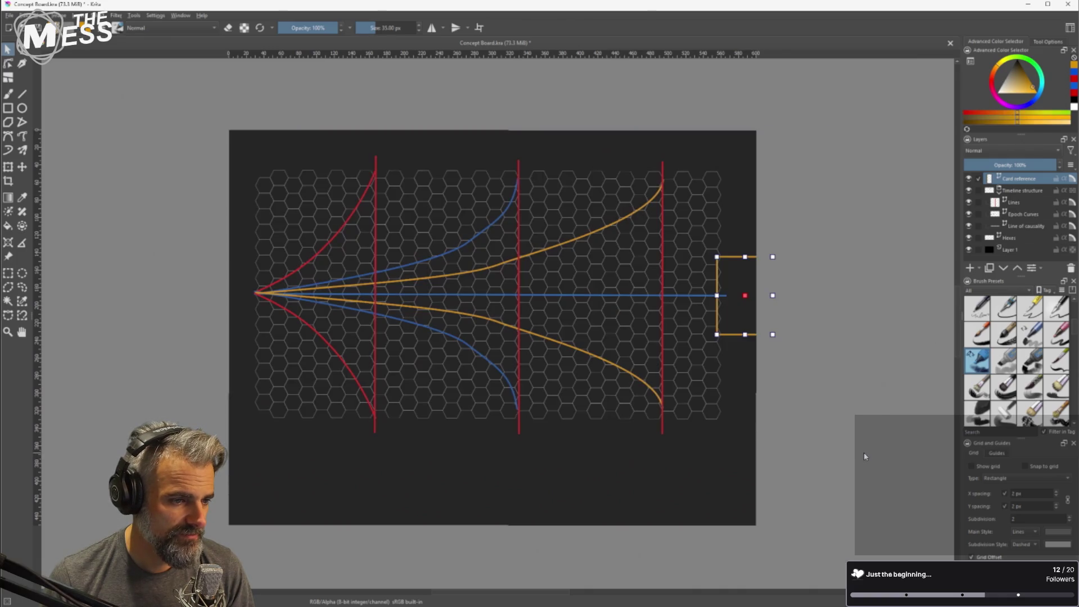
pyautogui.click(857, 431)
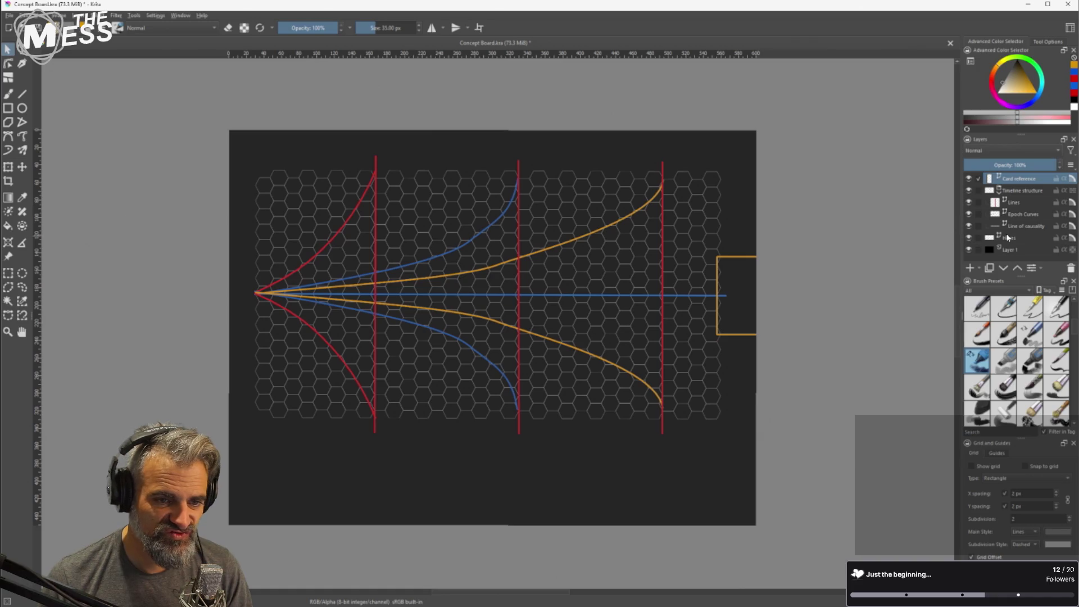
pyautogui.click(970, 179)
pyautogui.click(969, 179)
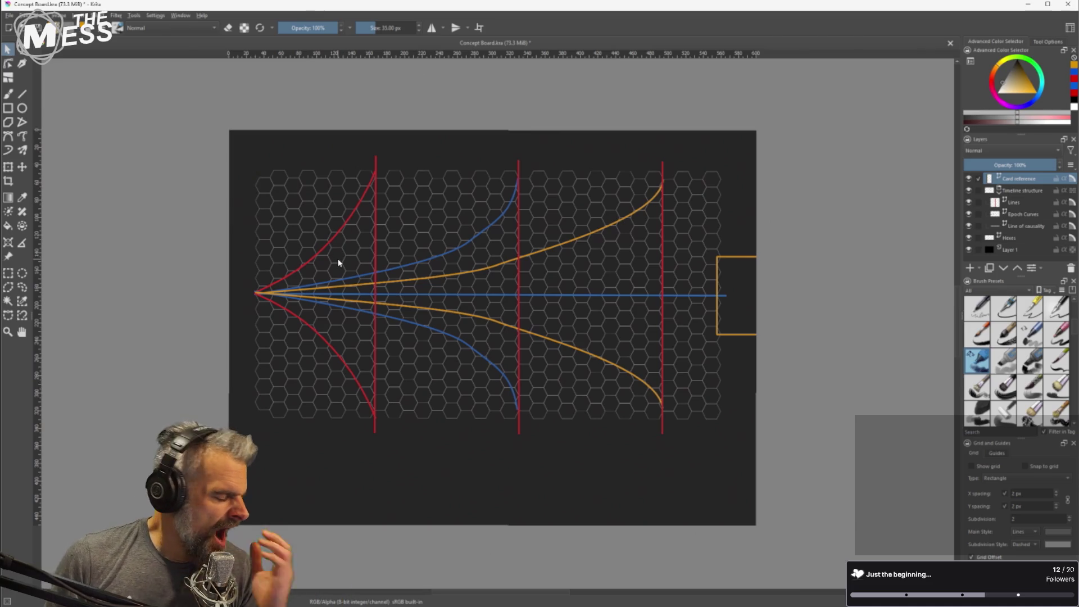
pyautogui.scroll(-1, 343, 264)
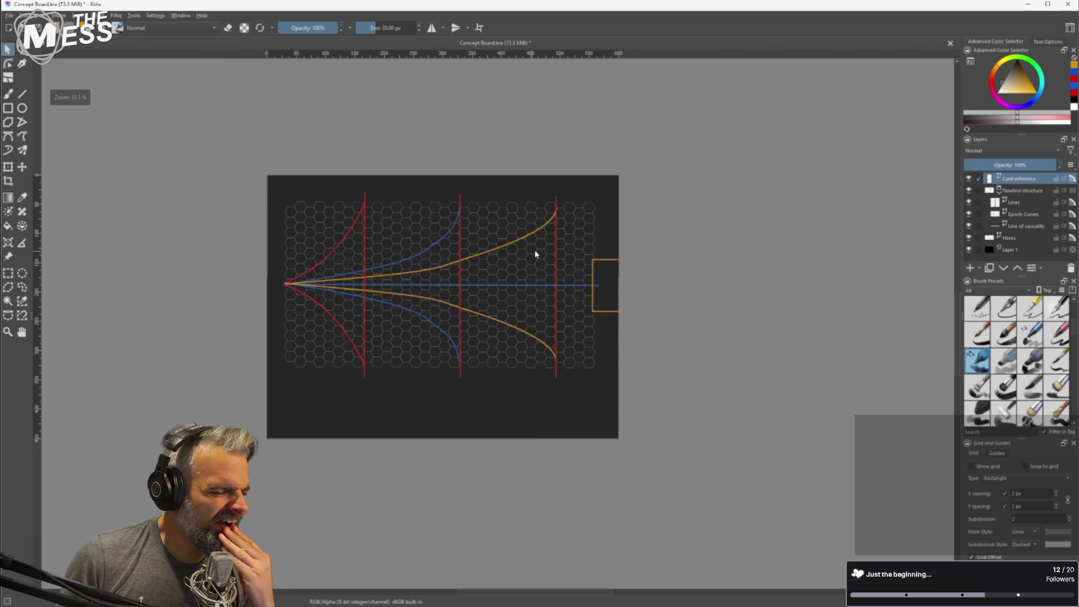
pyautogui.scroll(1, 534, 253)
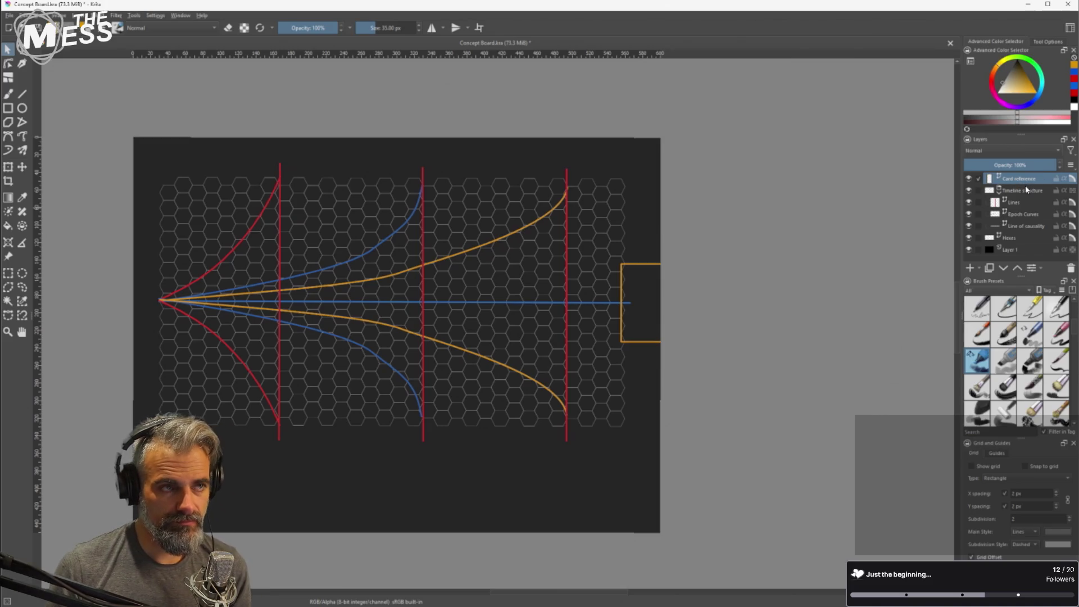
# Add a new vector layer named 'Card Slots'.
pyautogui.click(979, 268)
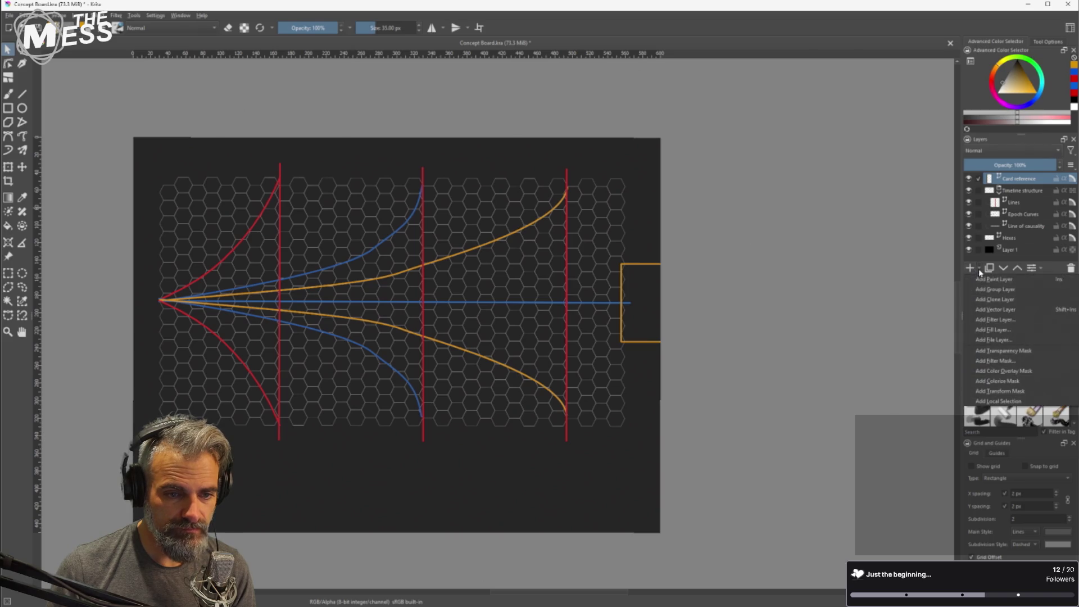
pyautogui.click(1014, 309)
pyautogui.doubleClick(1018, 177)
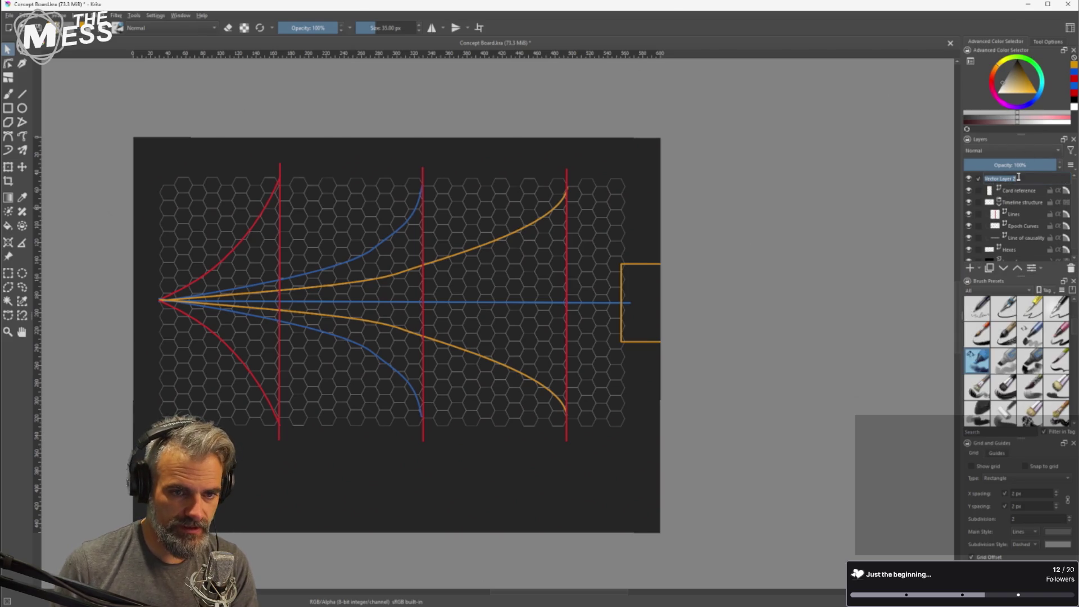
pyautogui.write('Card Sl')
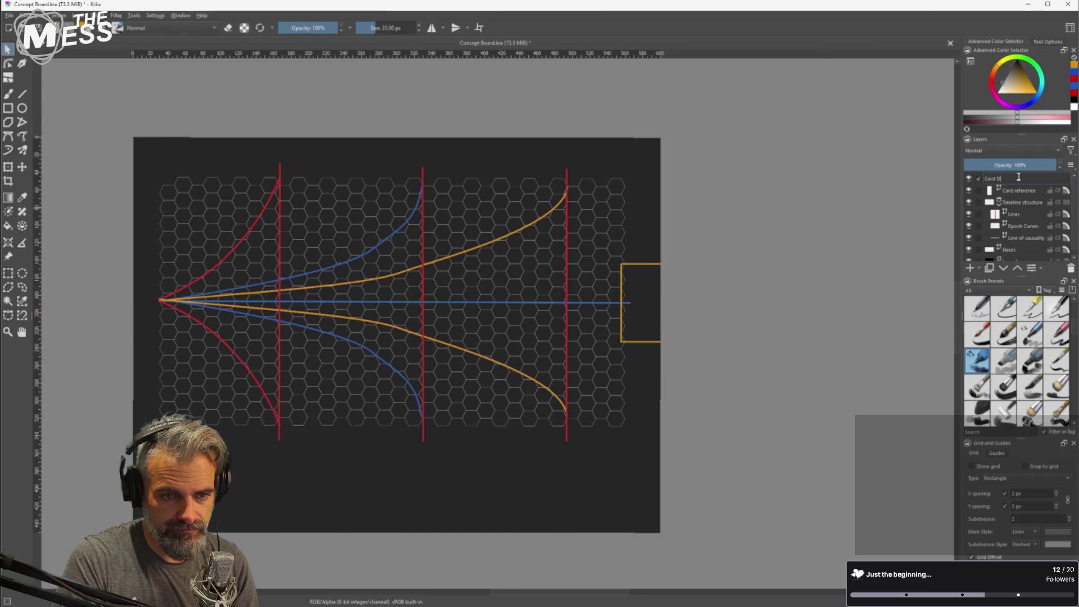
pyautogui.write('ots')
pyautogui.press('Return')
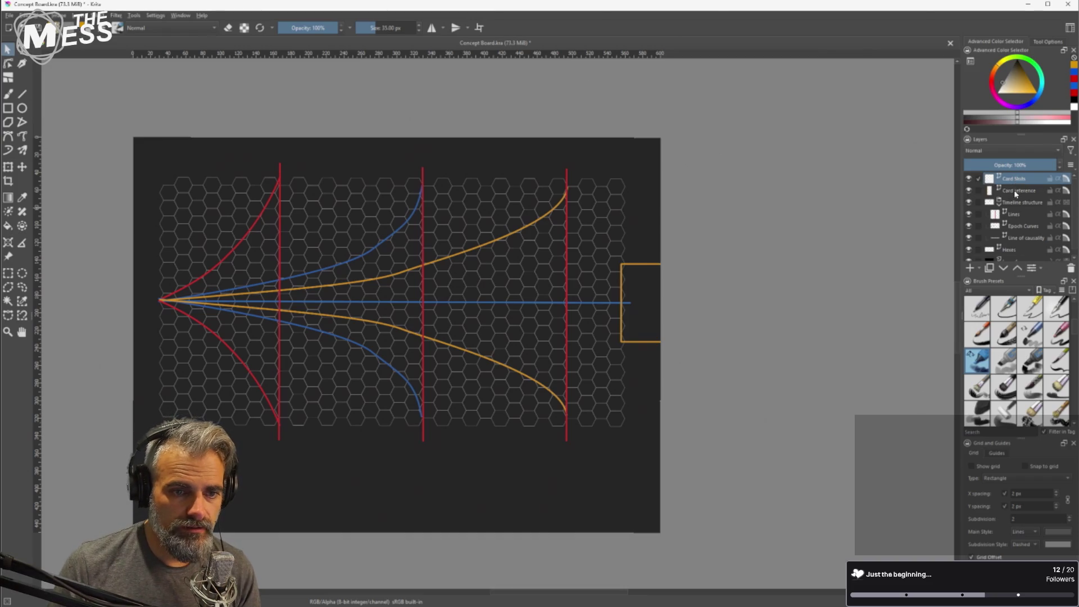
# Paste the card outline onto Card Slots with Card reference hidden.
pyautogui.moveTo(728, 238); pyautogui.dragTo(595, 357)
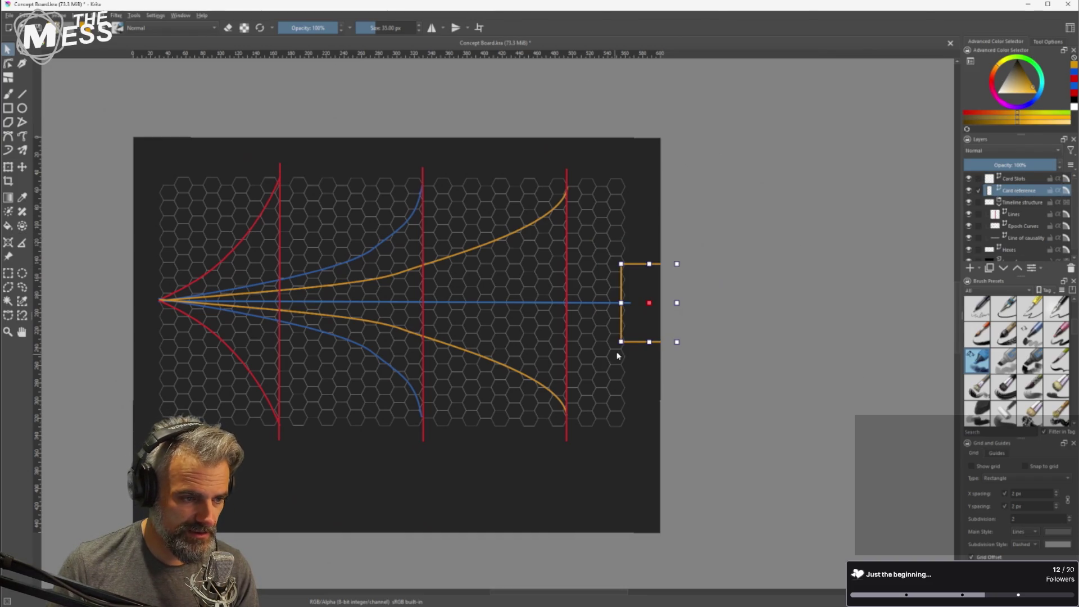
pyautogui.click(969, 192)
pyautogui.click(1015, 180)
pyautogui.hotkey('ctrl', 'v')
pyautogui.hotkey('ctrl', 'v')
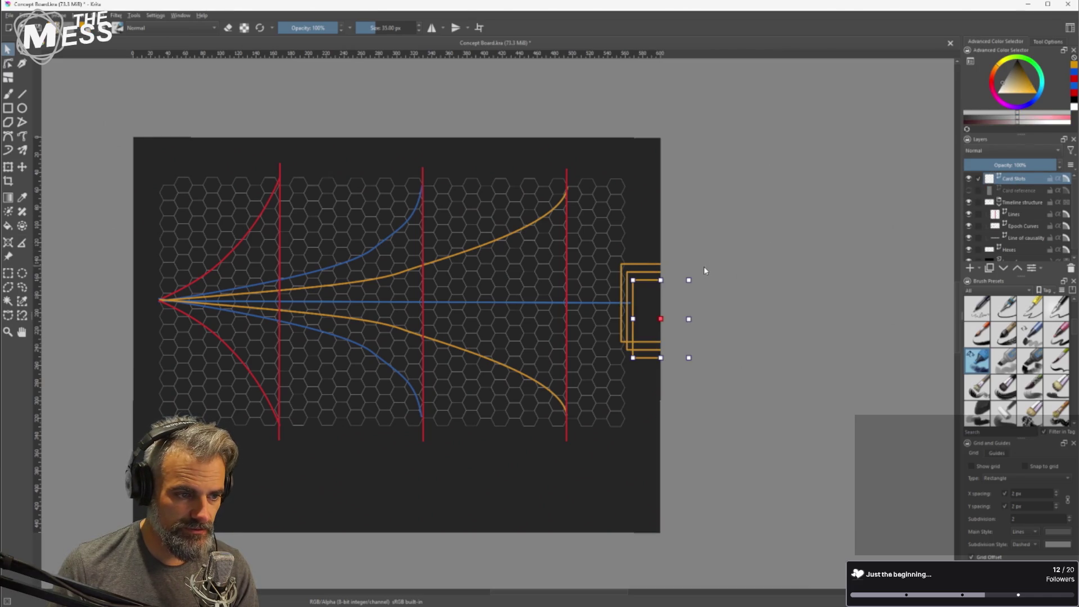
# Arrange the card outlines into a three-card column along the board's right edge.
pyautogui.moveTo(636, 316); pyautogui.dragTo(637, 231)
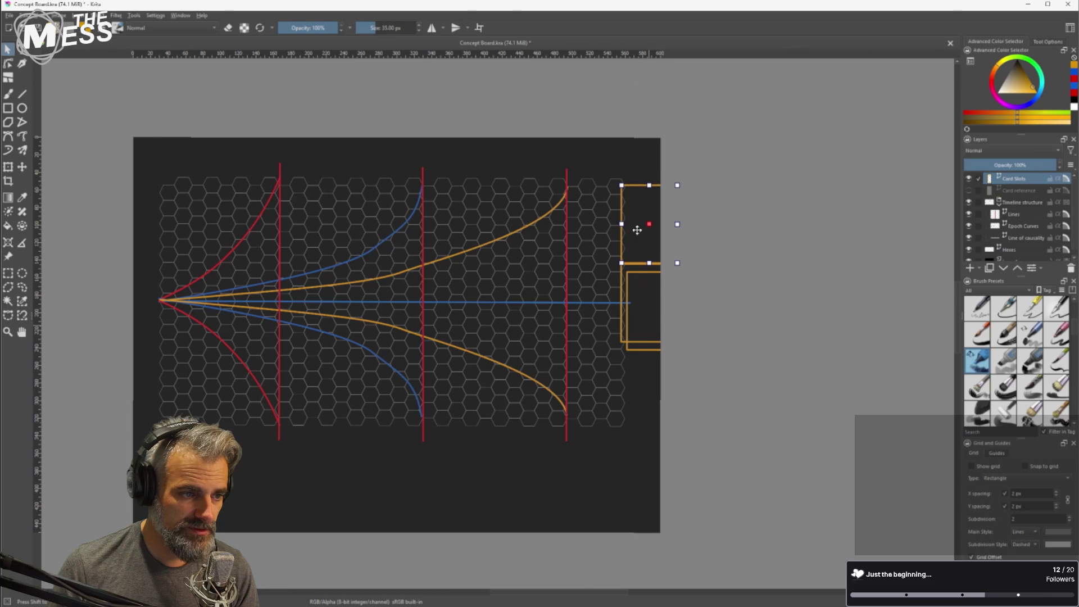
pyautogui.scroll(3, 637, 231)
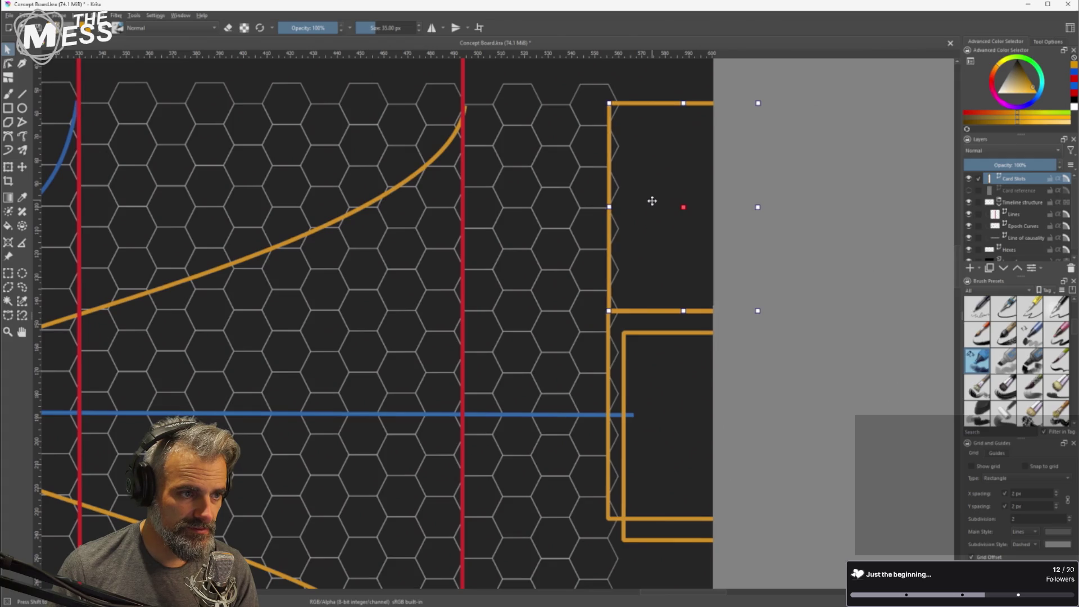
pyautogui.moveTo(652, 200); pyautogui.dragTo(651, 181)
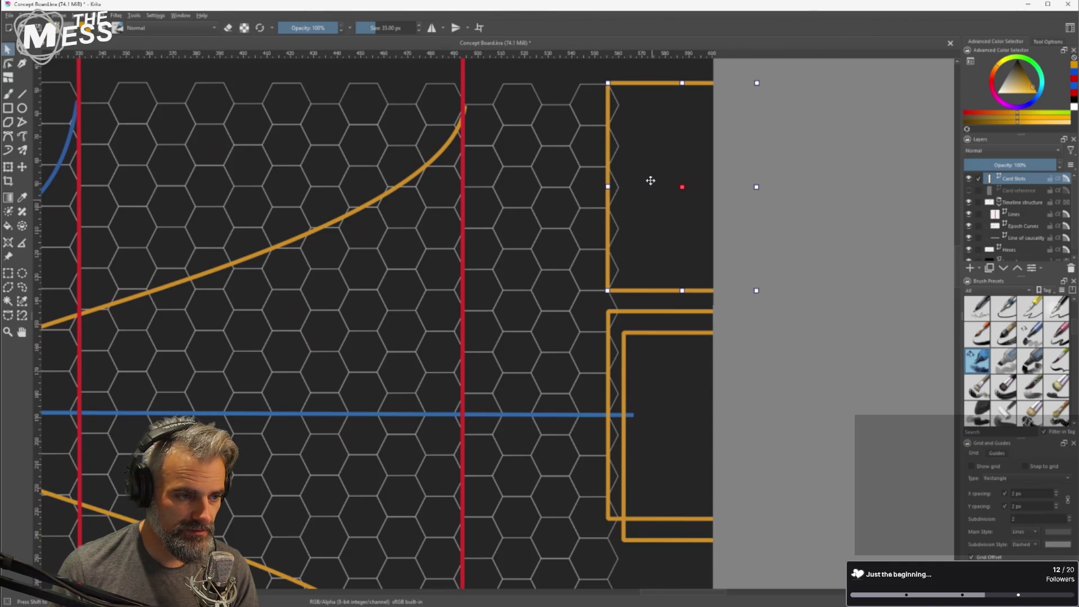
pyautogui.moveTo(650, 180); pyautogui.dragTo(652, 201)
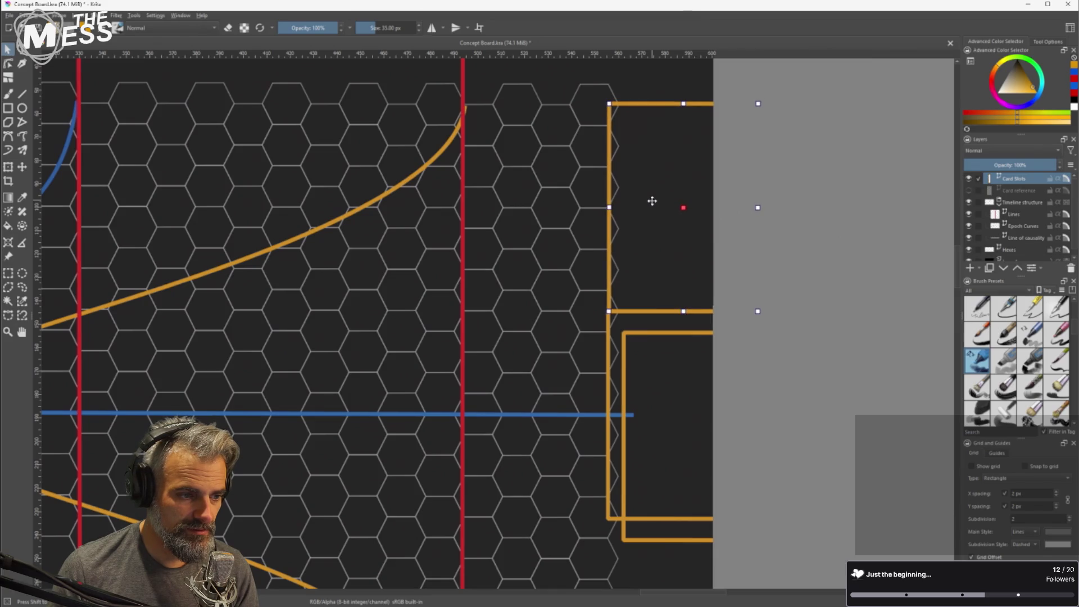
pyautogui.keyDown('ctrl'); pyautogui.scroll(-1, 639, 332); pyautogui.keyUp('ctrl')
pyautogui.scroll(-5, 706, 467)
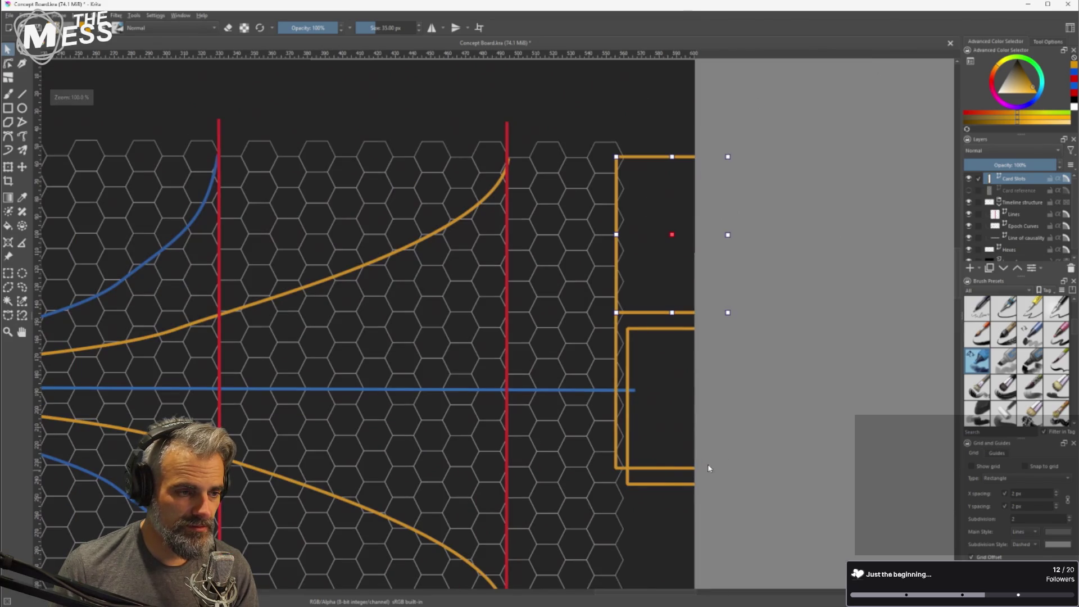
pyautogui.hscroll(2, 705, 467)
pyautogui.click(583, 300)
pyautogui.moveTo(582, 299)
pyautogui.mouseDown()
pyautogui.moveTo(562, 440)
pyautogui.moveTo(574, 437)
pyautogui.mouseUp()
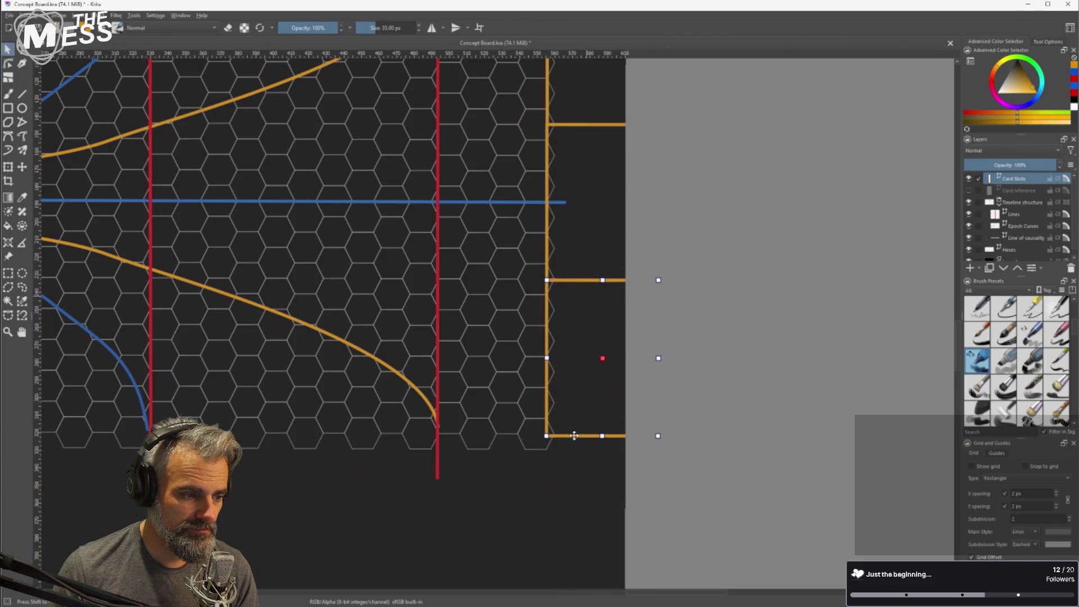
pyautogui.keyDown('ctrl'); pyautogui.scroll(-2, 541, 454); pyautogui.keyUp('ctrl')
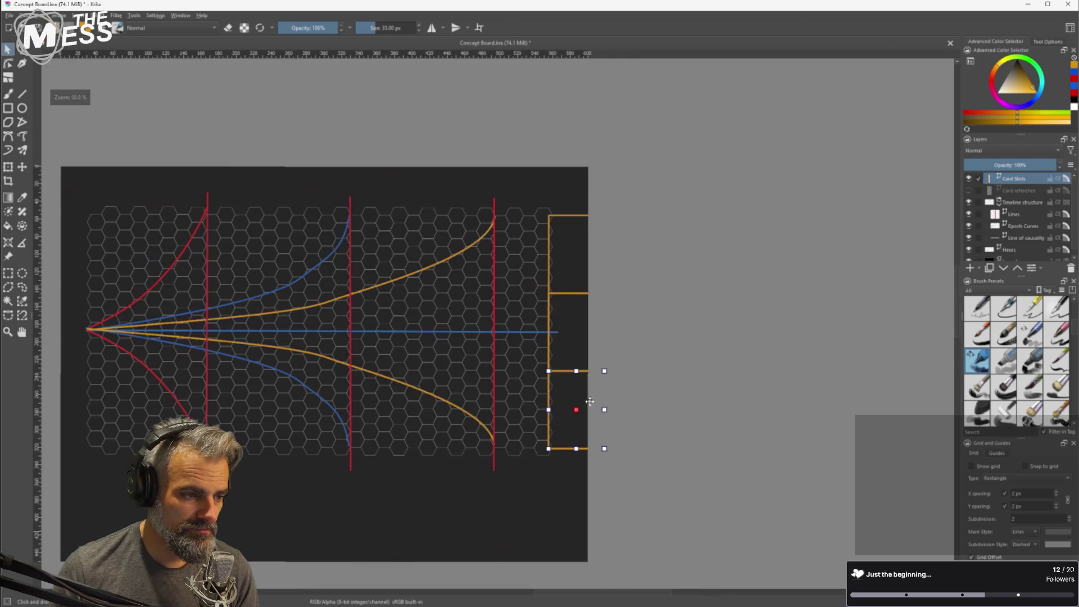
pyautogui.click(666, 346)
pyautogui.moveTo(499, 359)
pyautogui.mouseDown()
pyautogui.moveTo(581, 336)
pyautogui.moveTo(621, 339)
pyautogui.mouseUp()
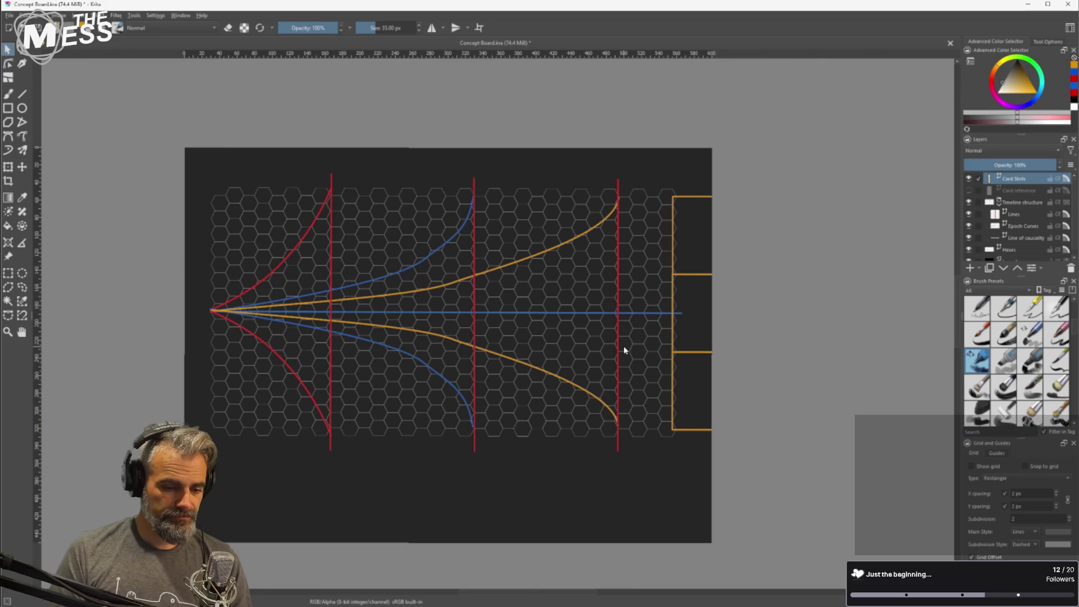
# Move the lowest card slot under the right red line and place a duplicate under the left red line.
pyautogui.click(697, 429)
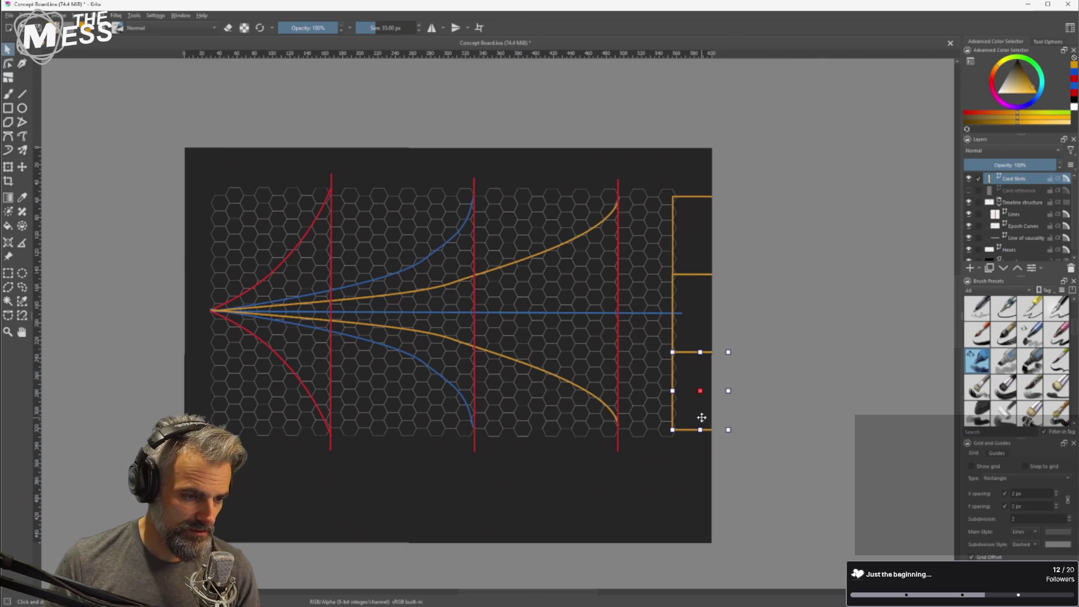
pyautogui.moveTo(701, 417)
pyautogui.mouseDown()
pyautogui.moveTo(609, 491)
pyautogui.moveTo(591, 478)
pyautogui.moveTo(606, 479)
pyautogui.moveTo(465, 474)
pyautogui.moveTo(472, 468)
pyautogui.mouseUp()
pyautogui.hotkey('ctrl', 'd')
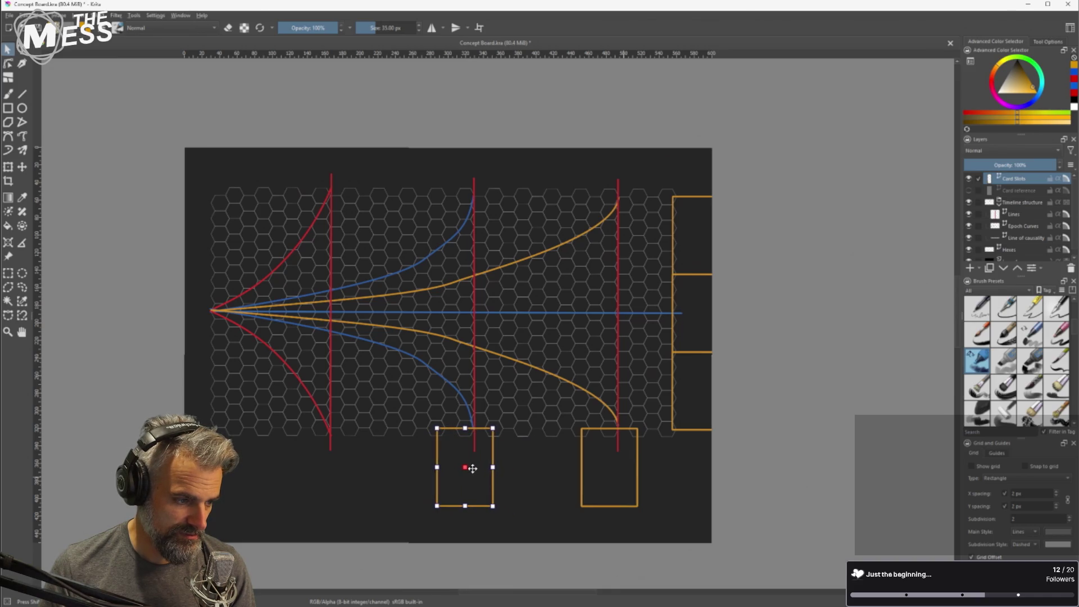
pyautogui.hotkey('ctrl', 'd')
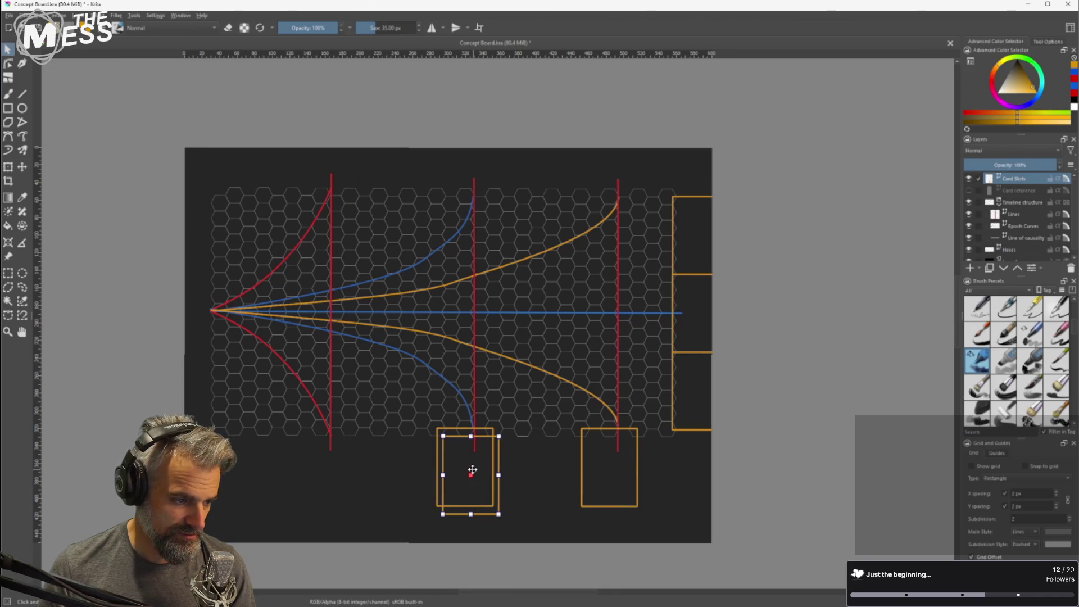
pyautogui.moveTo(477, 484); pyautogui.dragTo(331, 478)
pyautogui.click(417, 482)
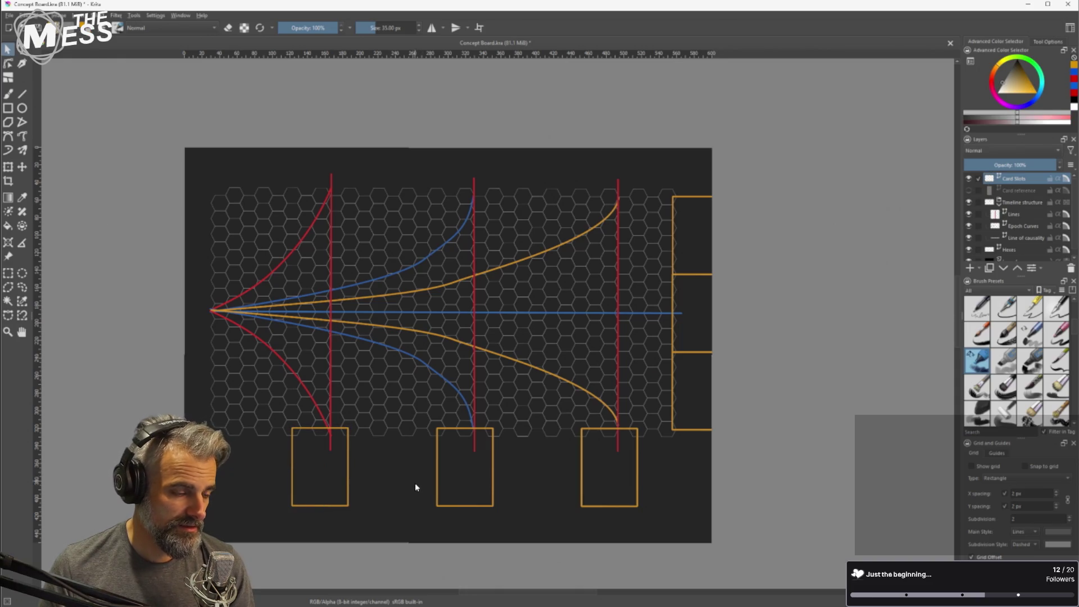
pyautogui.scroll(1, 415, 485)
pyautogui.scroll(-2, 394, 479)
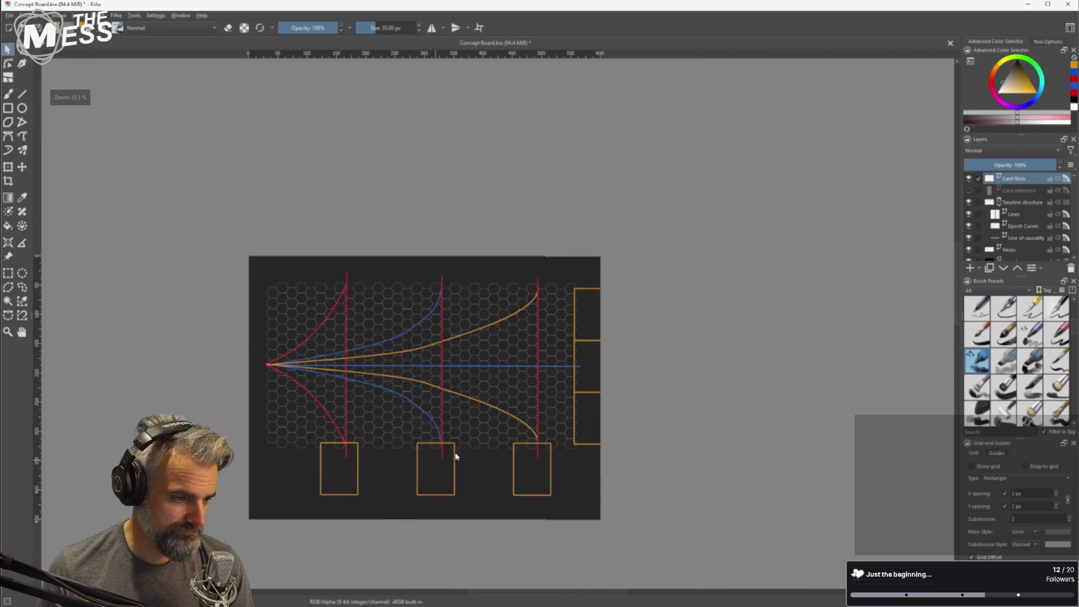
# Look over the board and save the concept board.
pyautogui.scroll(2, 447, 444)
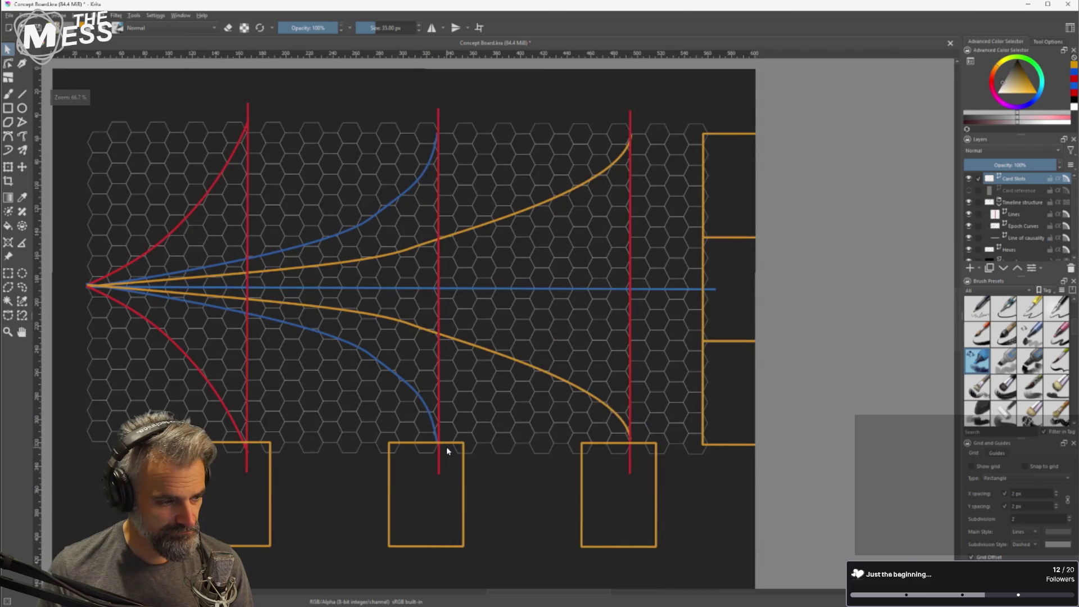
pyautogui.scroll(3, 447, 447)
pyautogui.scroll(-3, 458, 472)
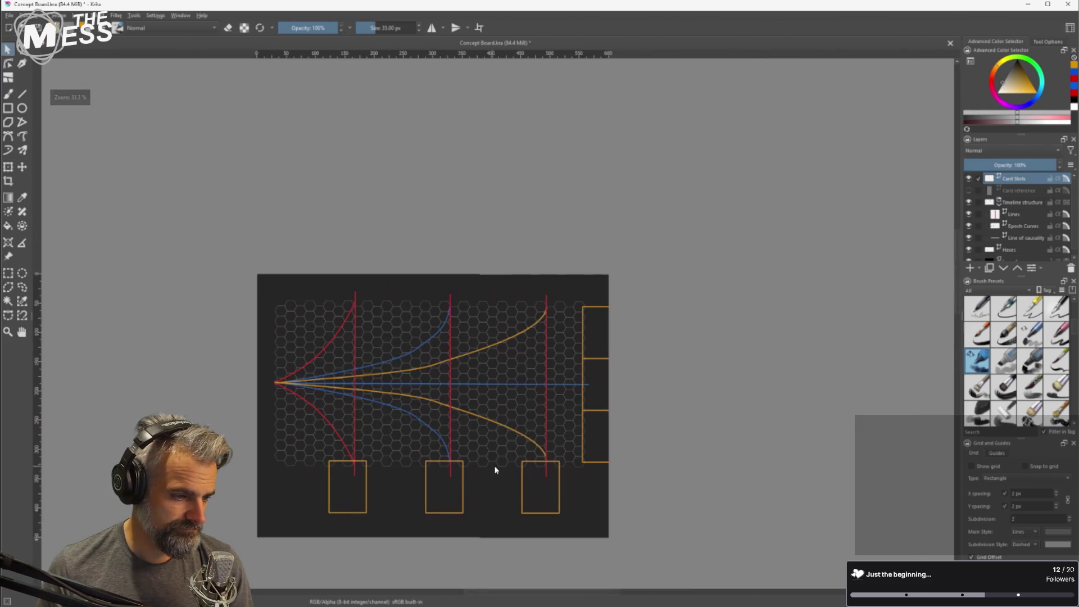
pyautogui.scroll(1, 585, 467)
pyautogui.moveTo(571, 469)
pyautogui.mouseDown()
pyautogui.moveTo(571, 428)
pyautogui.moveTo(609, 440)
pyautogui.mouseUp()
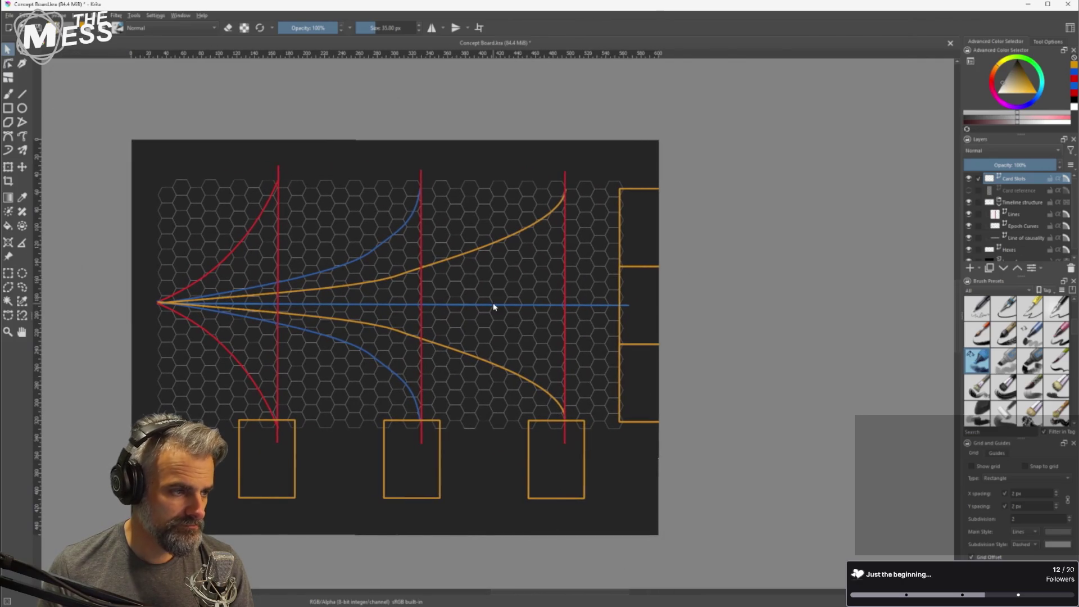
pyautogui.scroll(-3, 511, 284)
pyautogui.scroll(4, 511, 284)
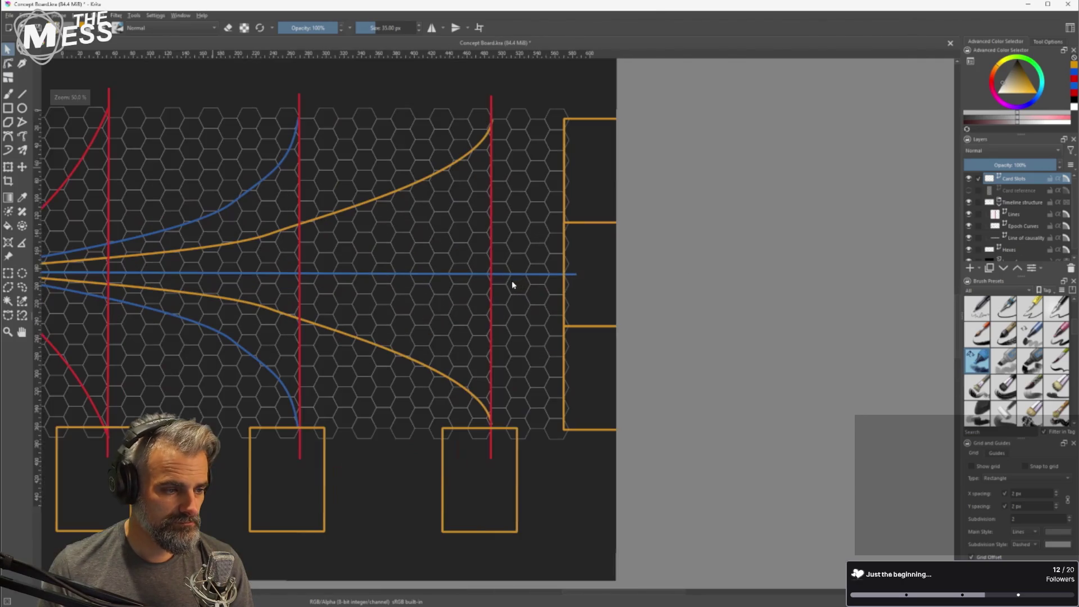
pyautogui.moveTo(433, 280); pyautogui.dragTo(616, 245)
pyautogui.scroll(-2, 583, 262)
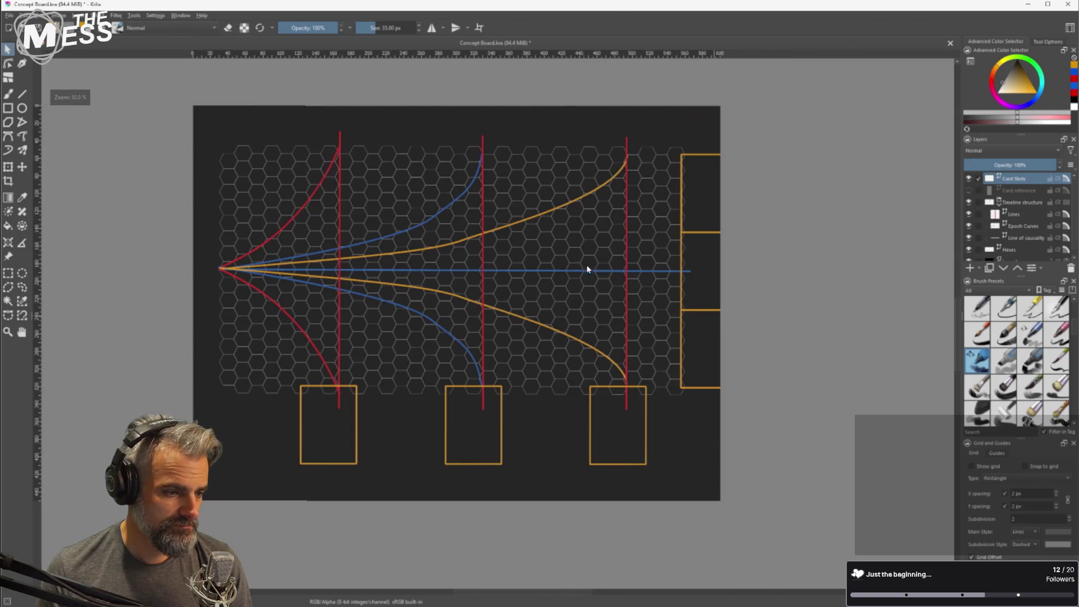
pyautogui.scroll(4, 625, 368)
pyautogui.scroll(3, 623, 372)
pyautogui.scroll(-4, 622, 373)
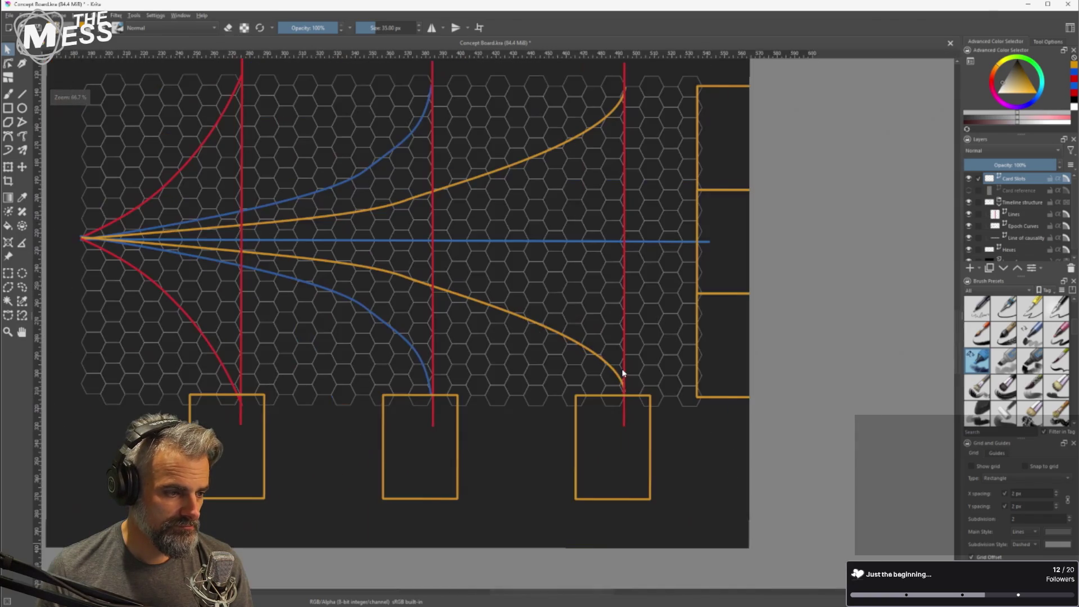
pyautogui.scroll(-1, 528, 343)
pyautogui.scroll(2, 528, 337)
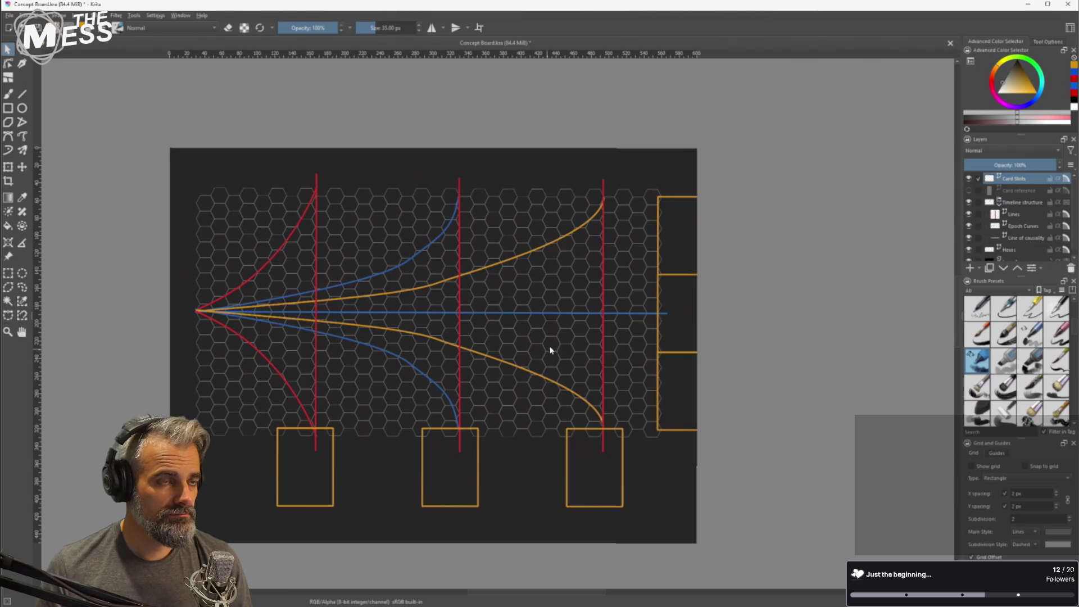
pyautogui.hotkey('ctrl', 's')
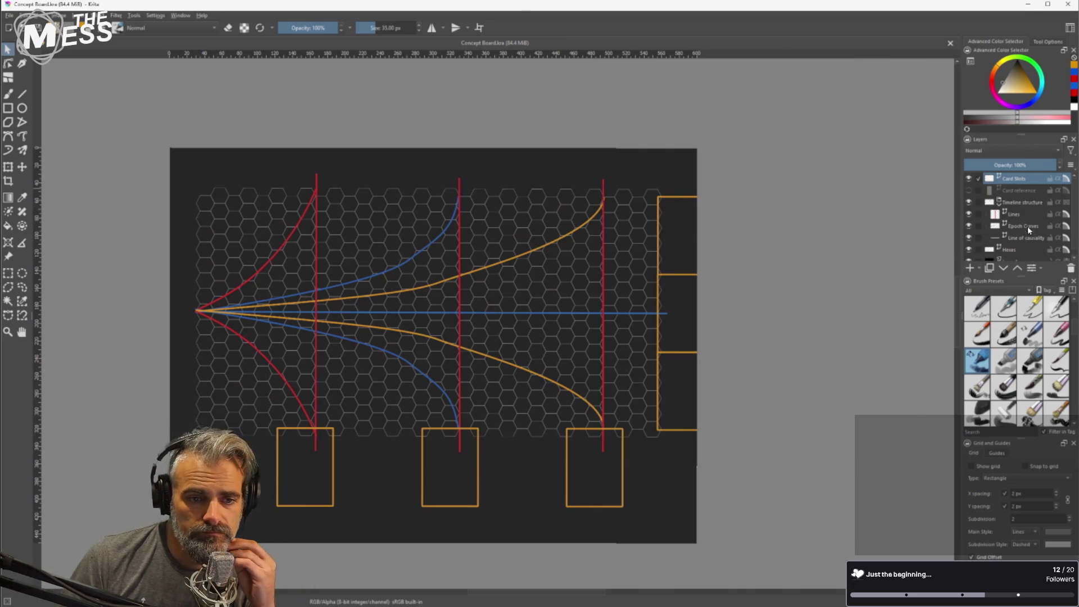
# Move the Card reference layer below Hexes, leaving it hidden.
pyautogui.scroll(-1, 1028, 236)
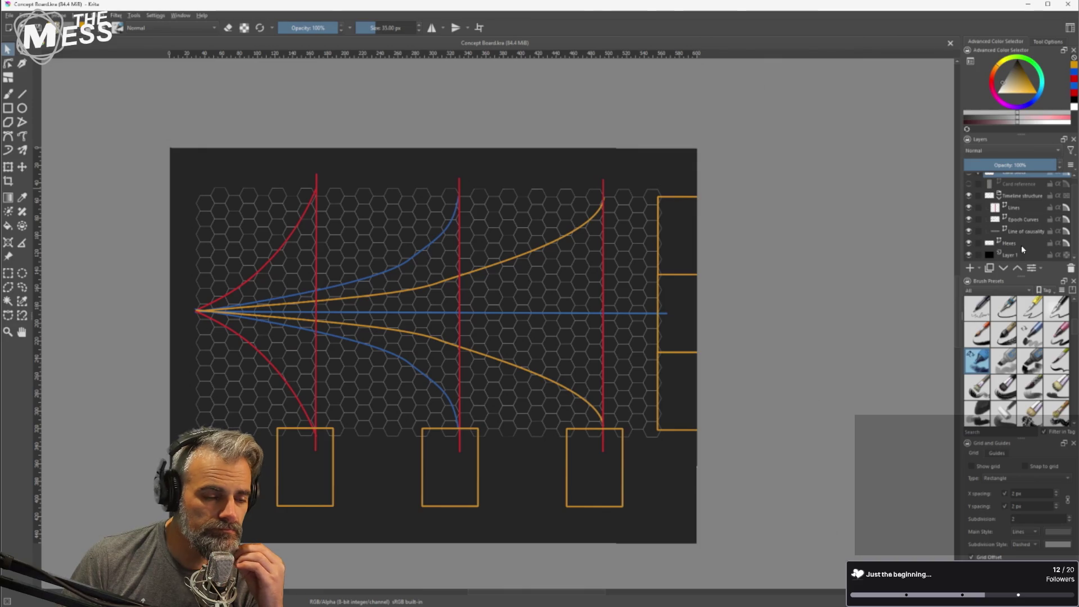
pyautogui.scroll(1, 1006, 239)
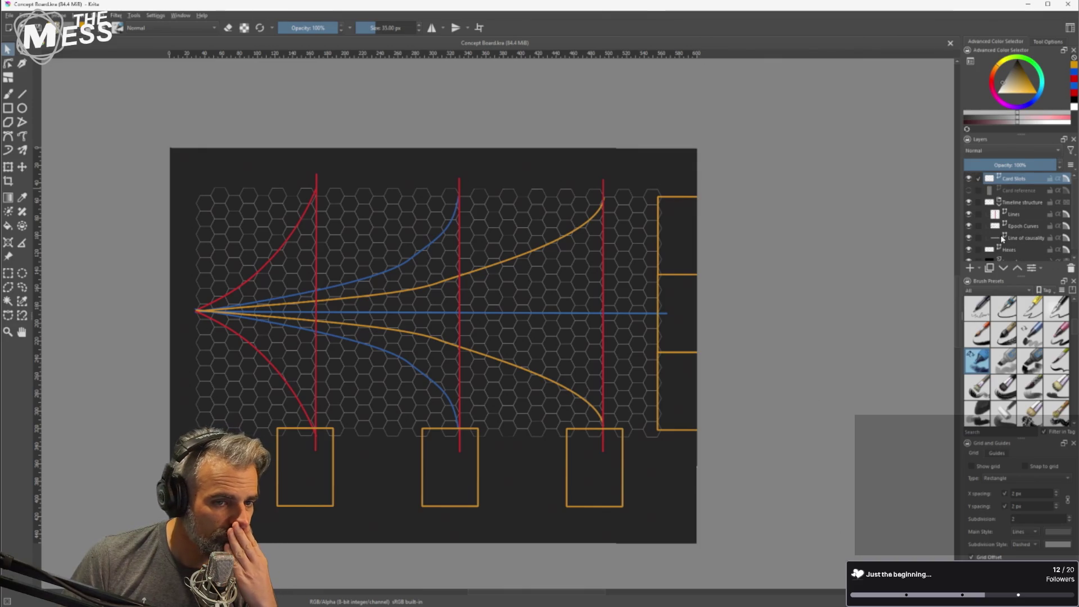
pyautogui.click(969, 191)
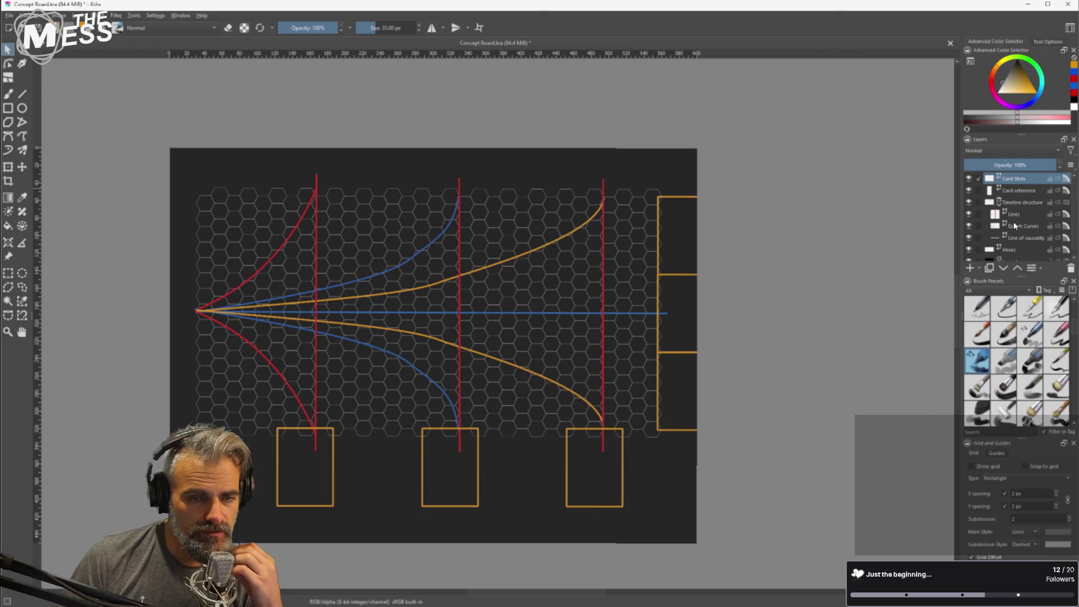
pyautogui.scroll(-1, 1016, 230)
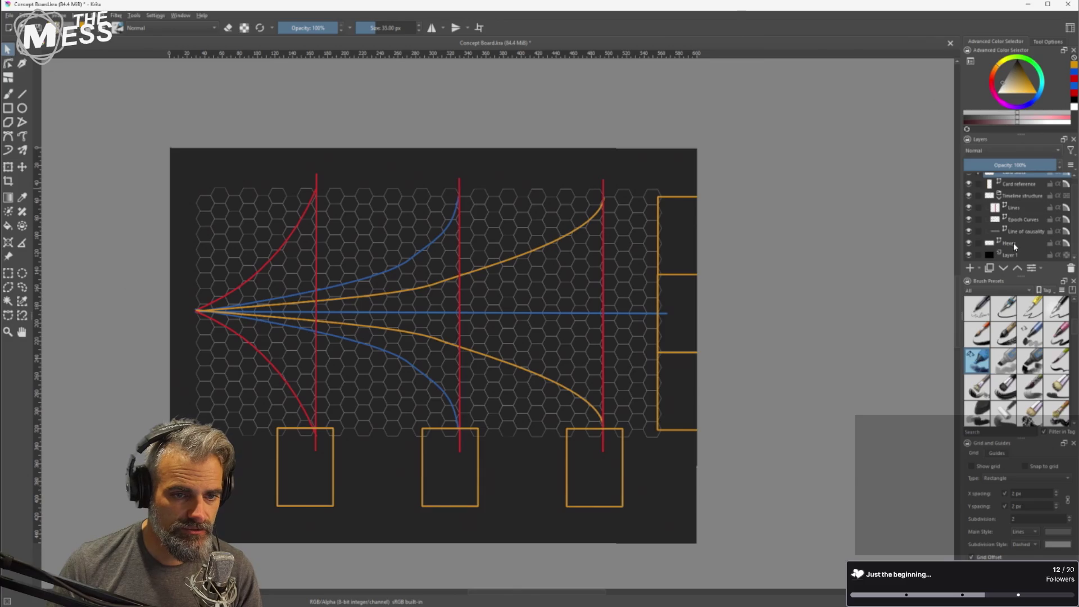
pyautogui.moveTo(1007, 183); pyautogui.dragTo(1012, 246)
pyautogui.click(968, 244)
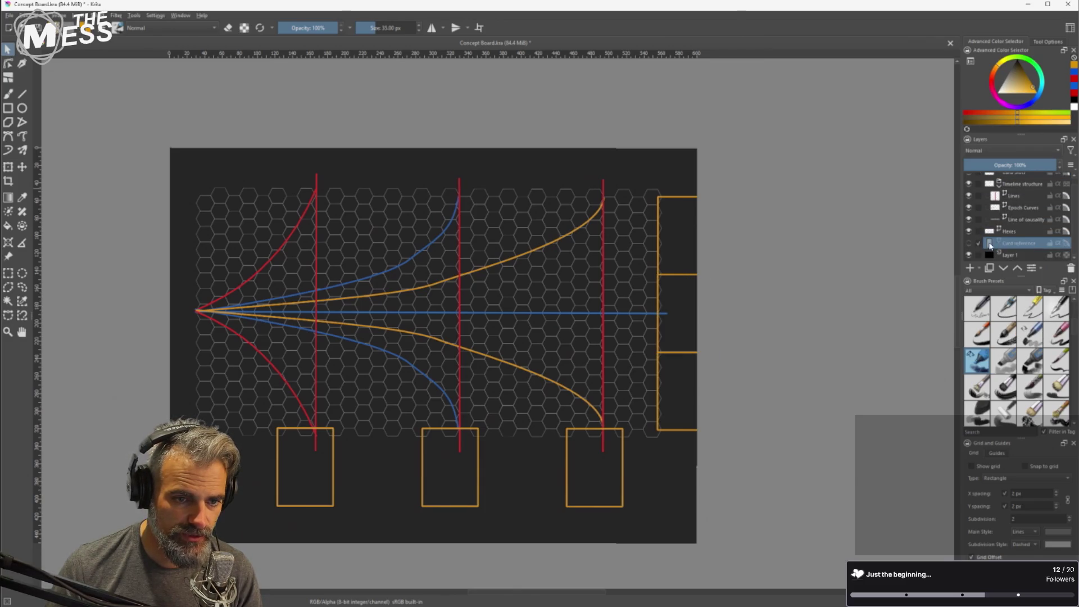
# Group the layers from the top of the stack down to Hexes into Group 2.
pyautogui.click(1020, 228)
pyautogui.keyDown('shift'); pyautogui.click(1011, 173); pyautogui.keyUp('shift')
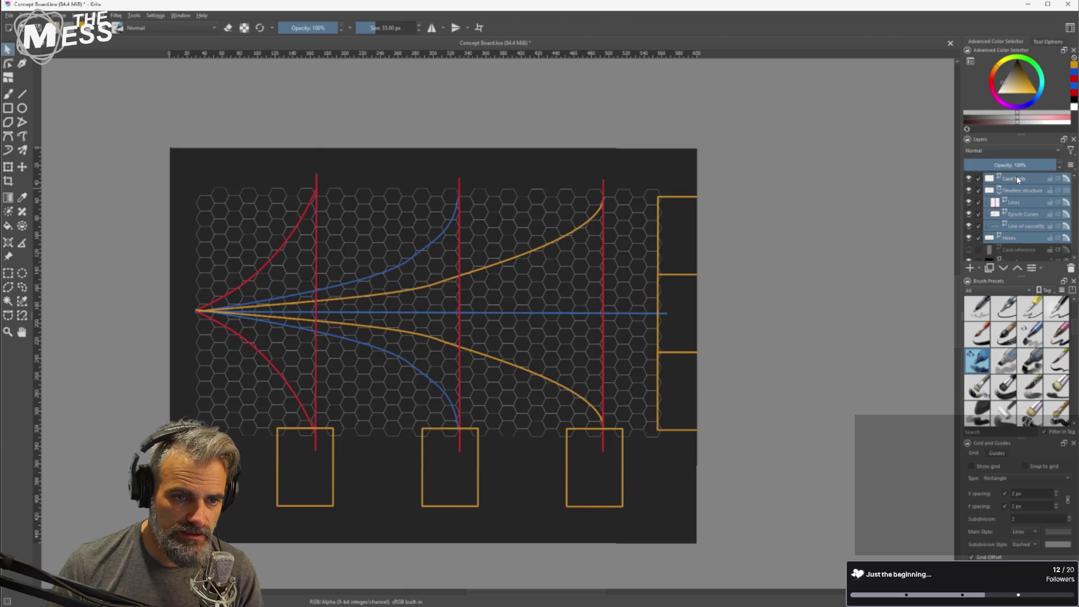
pyautogui.rightClick(1027, 179)
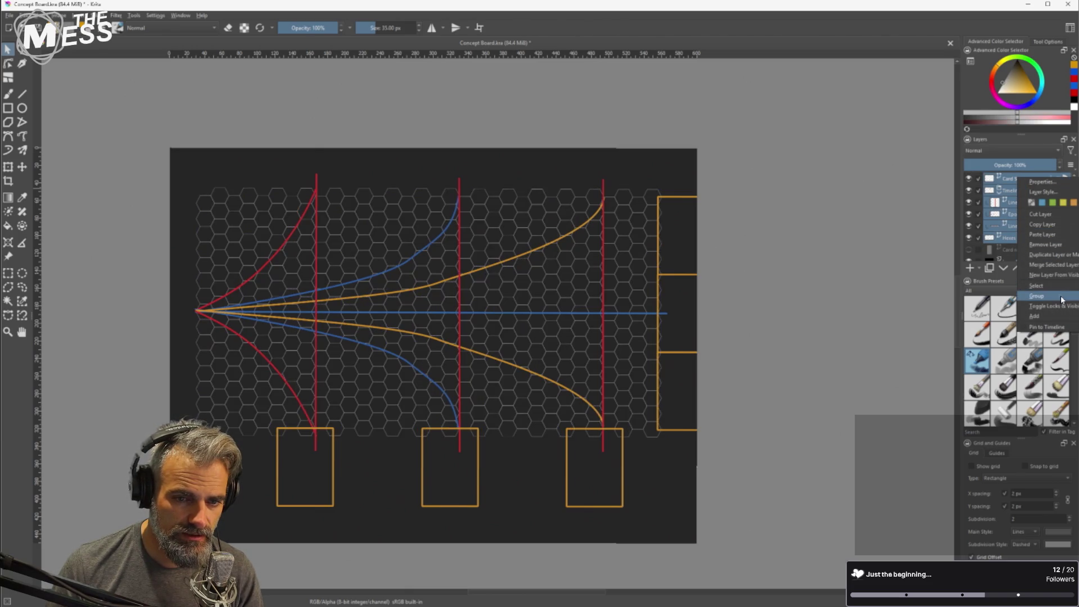
pyautogui.click(1037, 296)
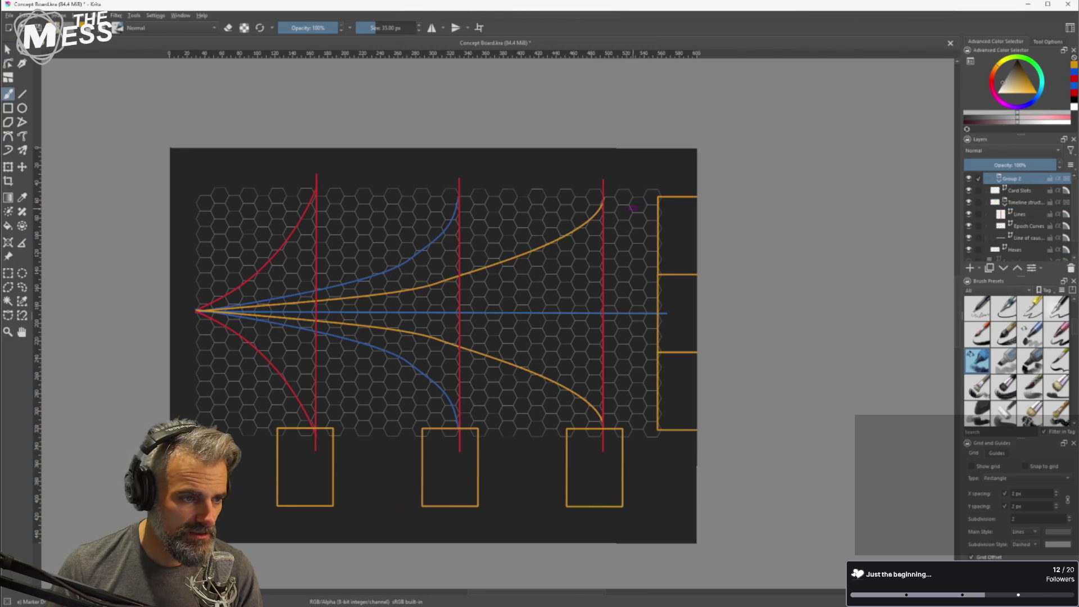
# Shift Group 2's artwork slightly left and up with the Move tool.
pyautogui.click(8, 48)
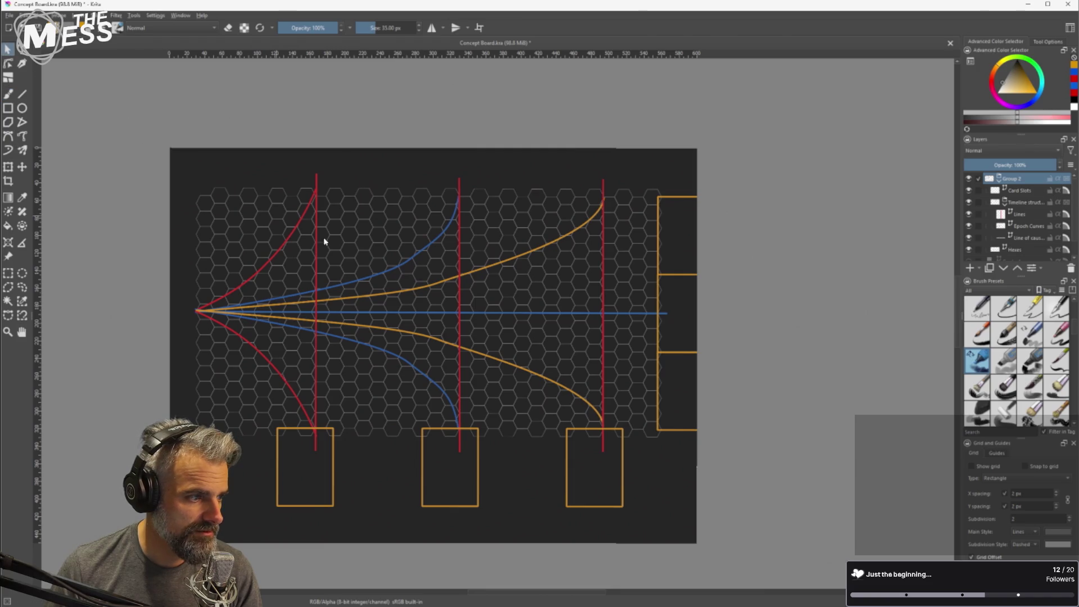
pyautogui.click(372, 244)
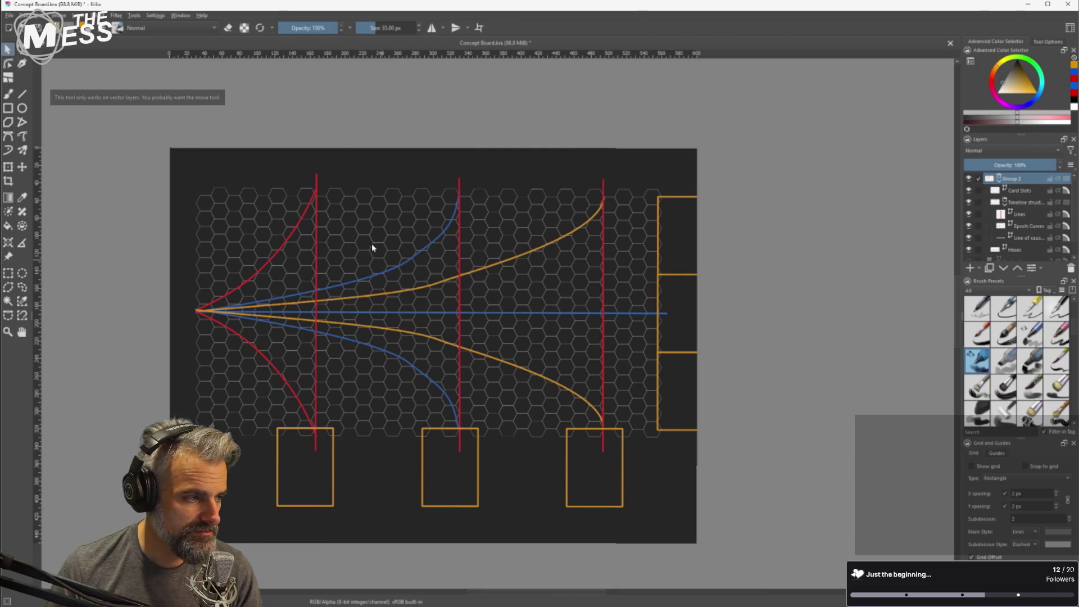
pyautogui.click(22, 167)
pyautogui.moveTo(420, 248)
pyautogui.mouseDown()
pyautogui.moveTo(401, 236)
pyautogui.moveTo(403, 244)
pyautogui.mouseUp()
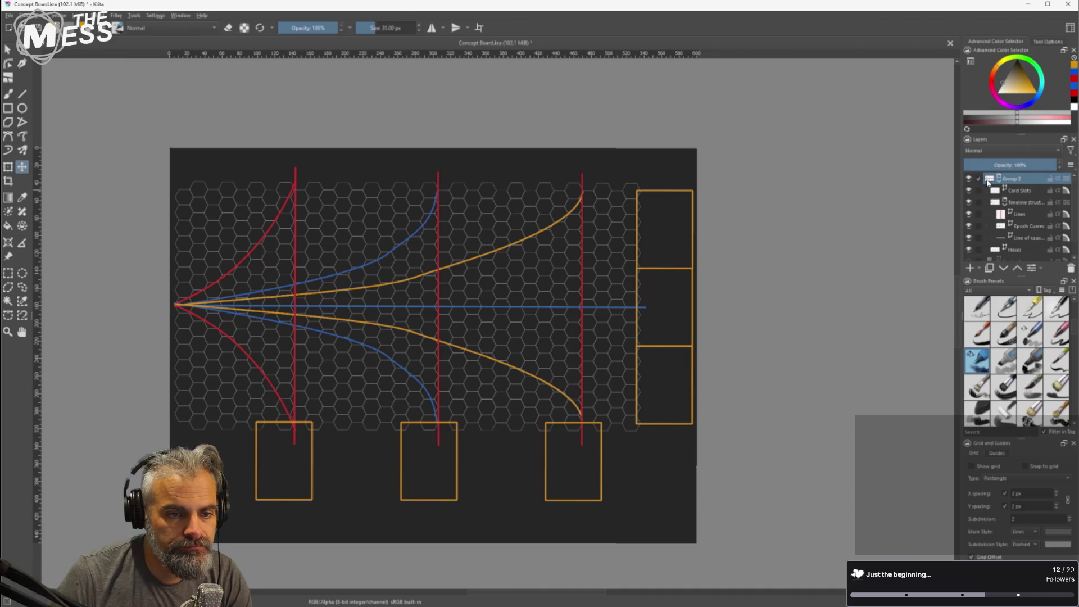
# Collapse Group 2 in the Layers docker.
pyautogui.click(999, 180)
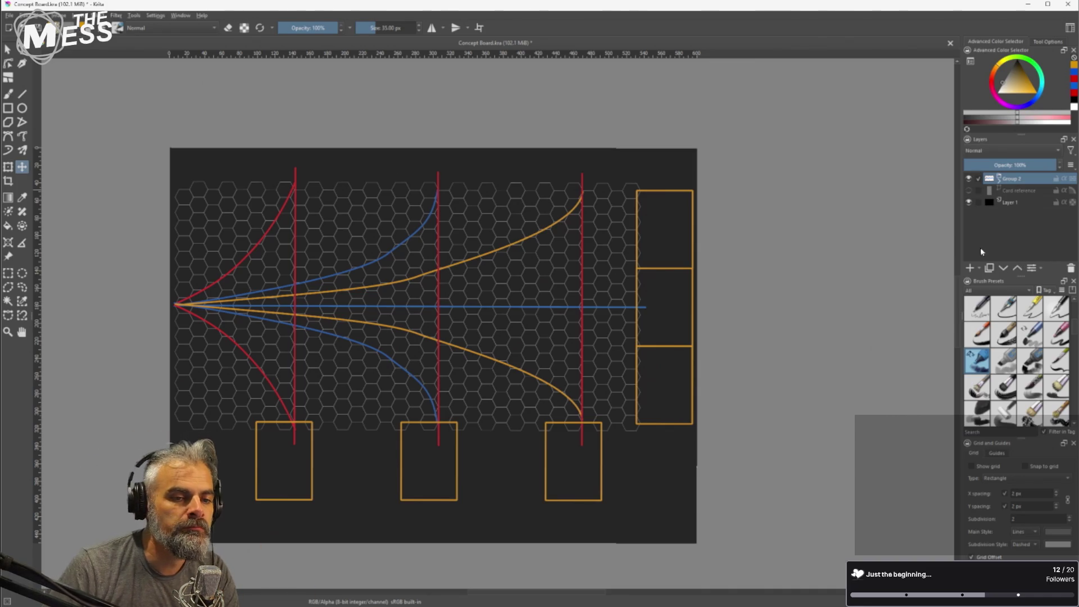
# Add a new Vector Layer 3 above Hexes inside Group 2.
pyautogui.click(979, 268)
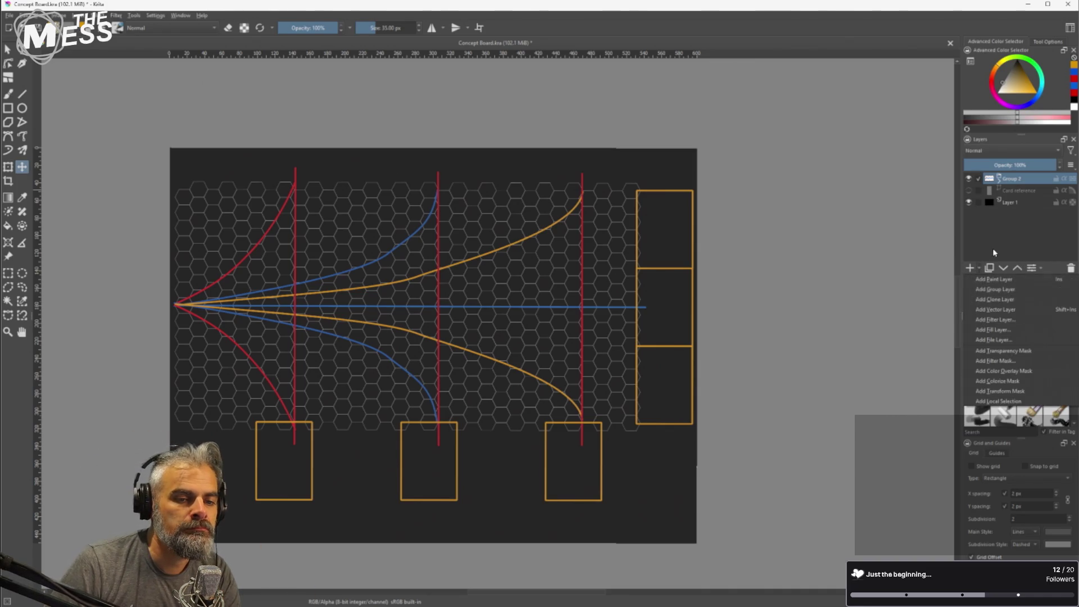
pyautogui.click(998, 178)
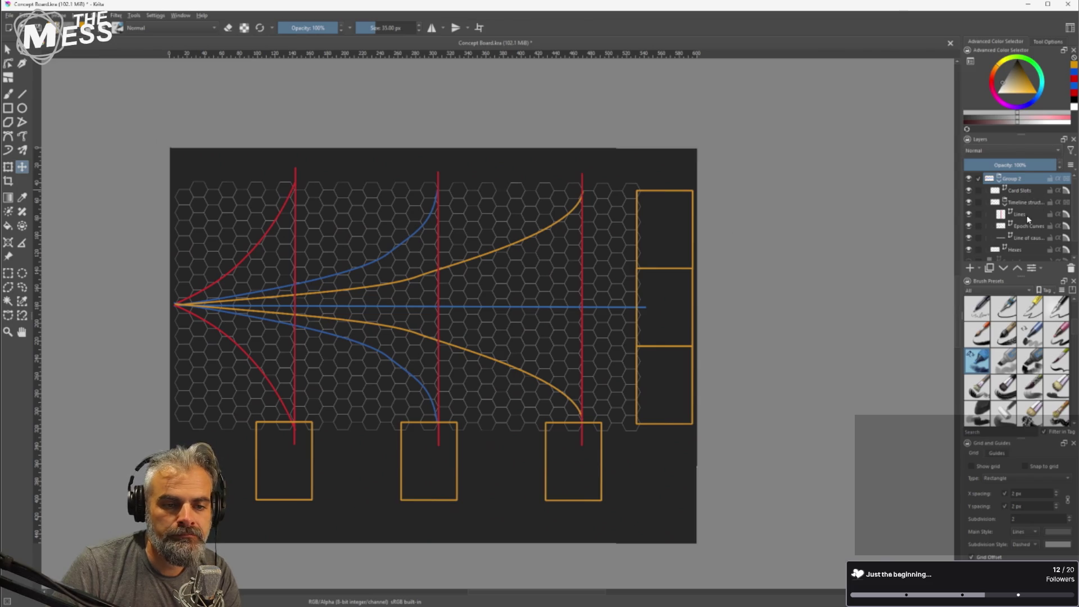
pyautogui.click(1018, 249)
pyautogui.scroll(-1, 1015, 241)
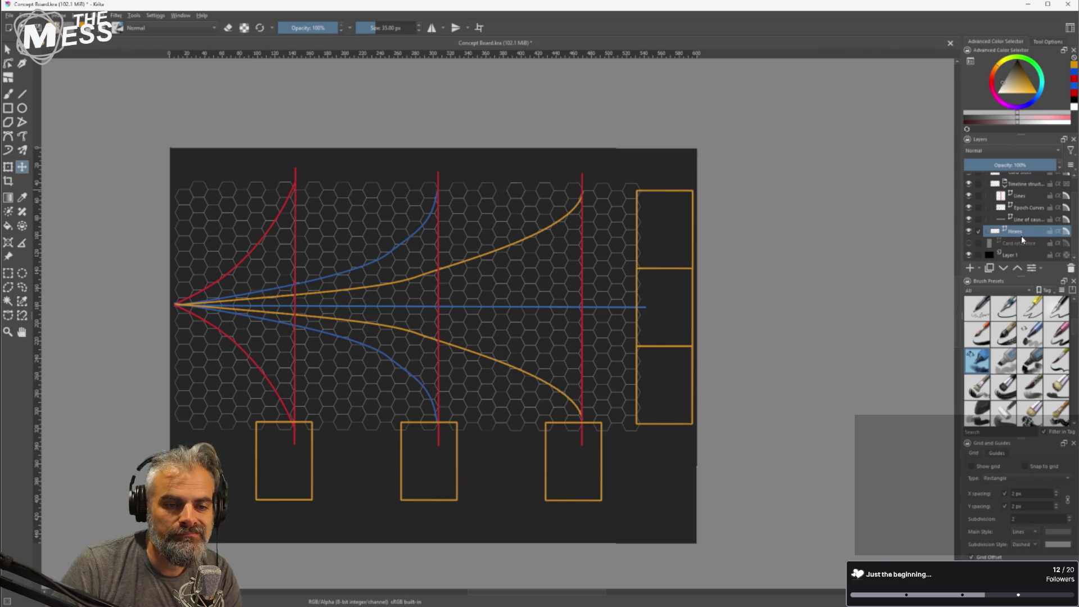
pyautogui.click(979, 268)
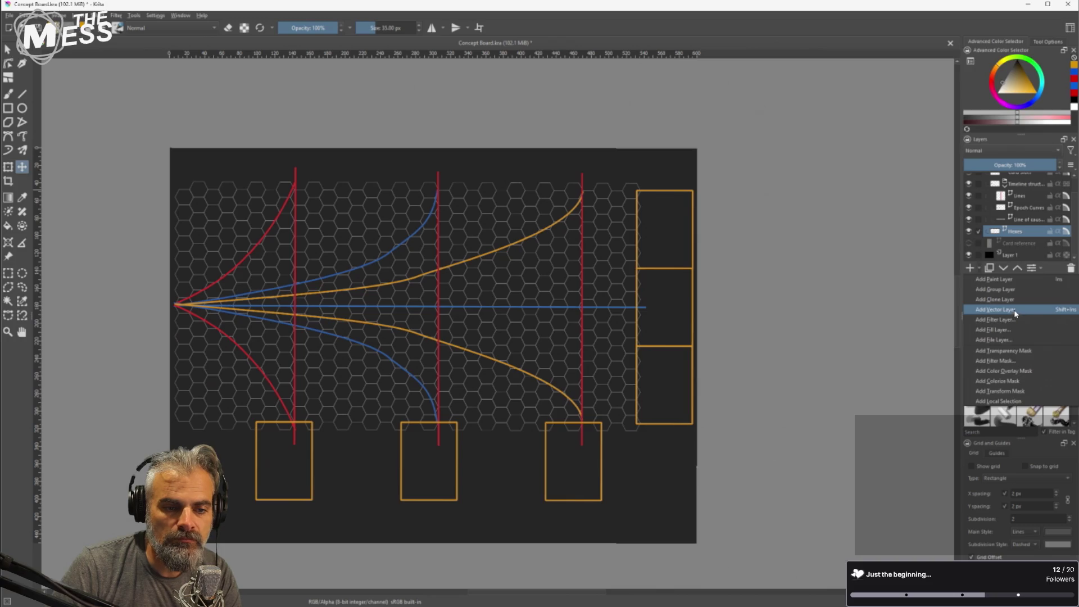
pyautogui.click(1014, 310)
# Hide the vector, line and curve layers so only hexes and card slots show.
pyautogui.click(1019, 244)
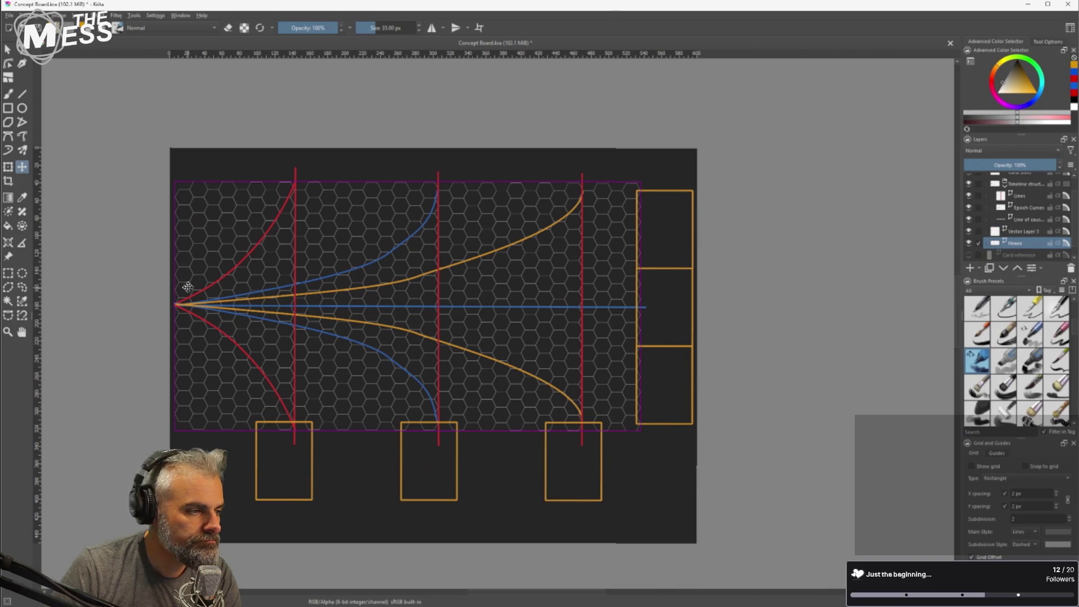
pyautogui.scroll(5, 178, 284)
pyautogui.scroll(-3, 191, 180)
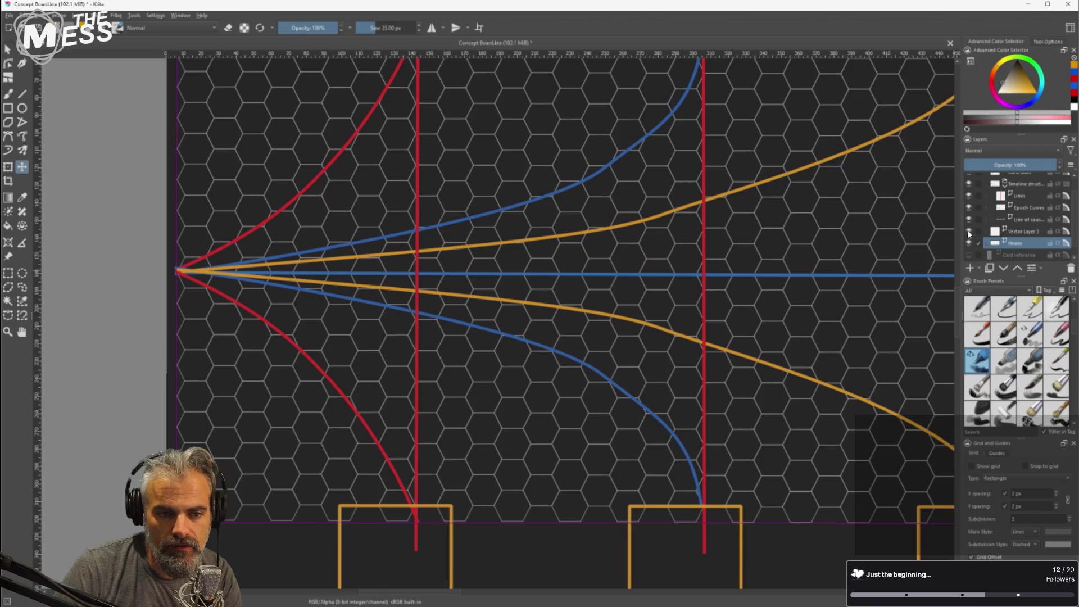
pyautogui.moveTo(969, 232); pyautogui.dragTo(968, 181)
pyautogui.scroll(-3, 450, 315)
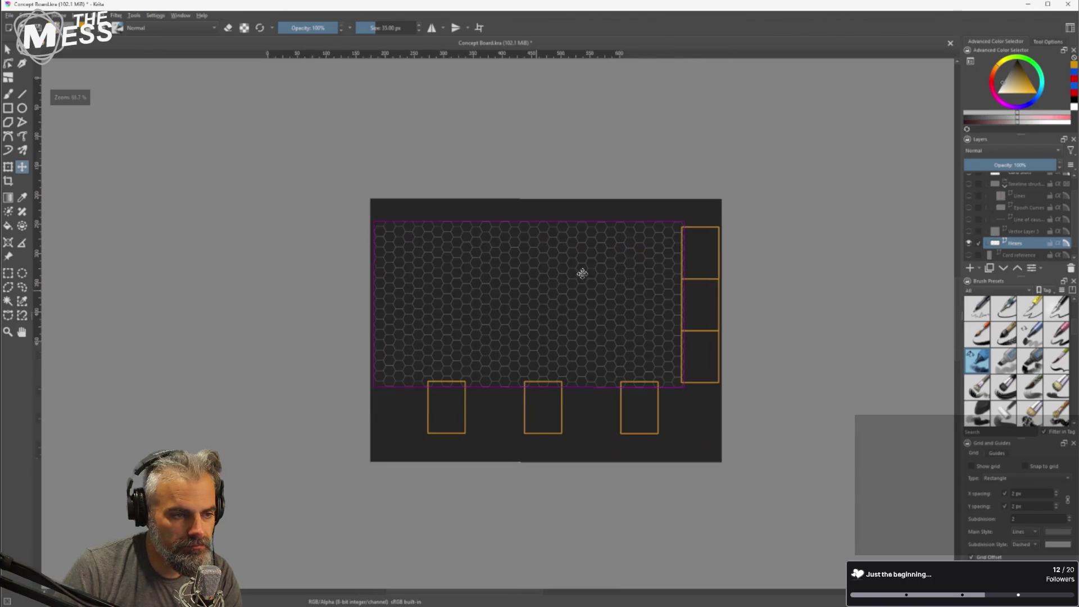
# Select a single hexagon at the hex grid's left edge and activate Vector Layer 3.
pyautogui.click(8, 50)
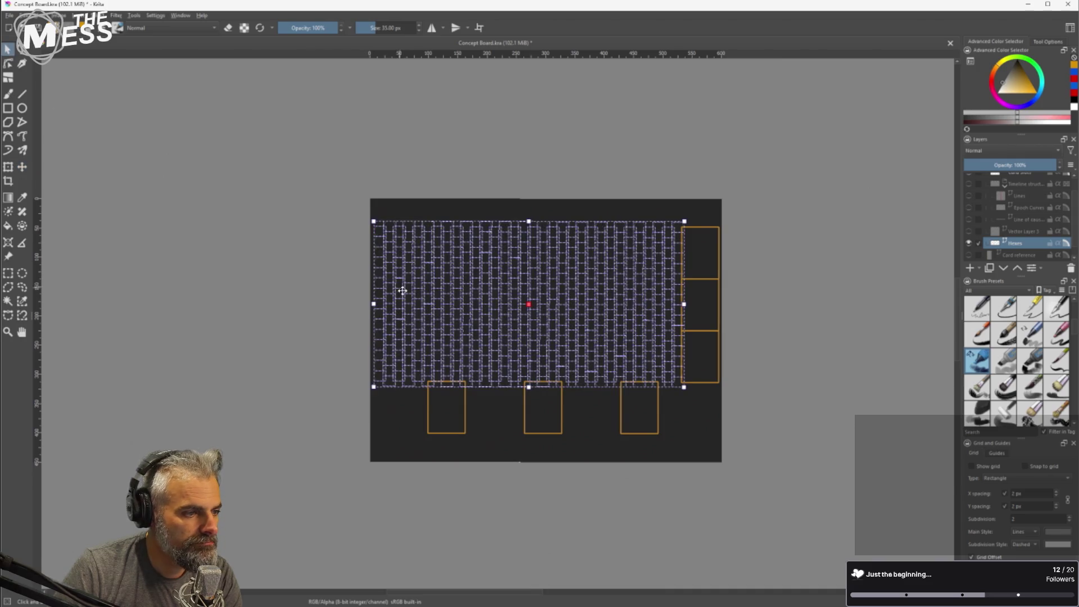
pyautogui.scroll(3, 403, 289)
pyautogui.click(335, 320)
pyautogui.click(343, 323)
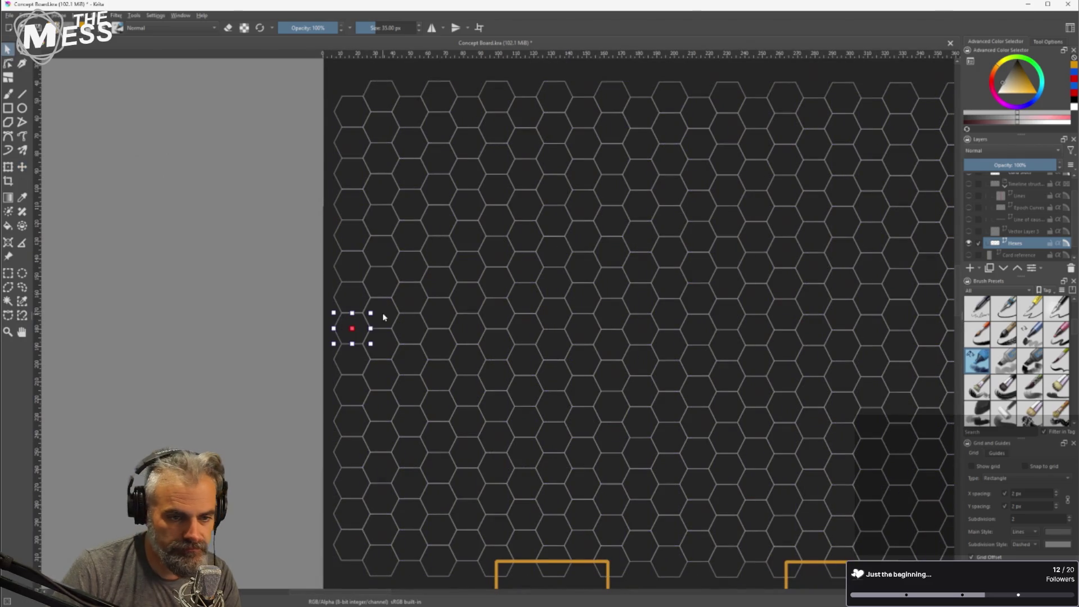
pyautogui.scroll(-1, 1021, 220)
pyautogui.click(1028, 221)
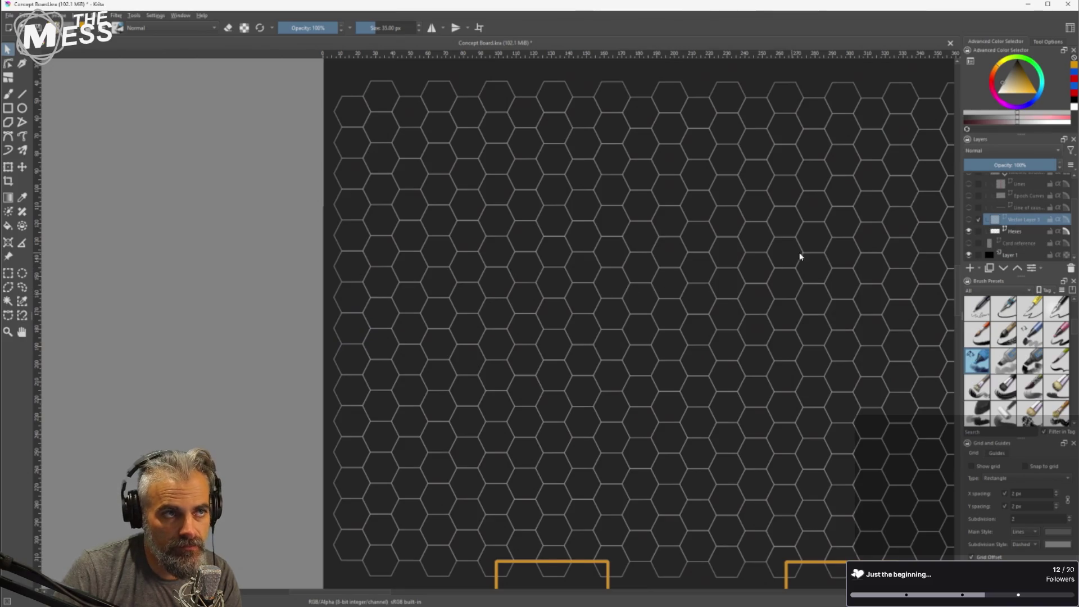
pyautogui.click(1021, 231)
pyautogui.click(1006, 223)
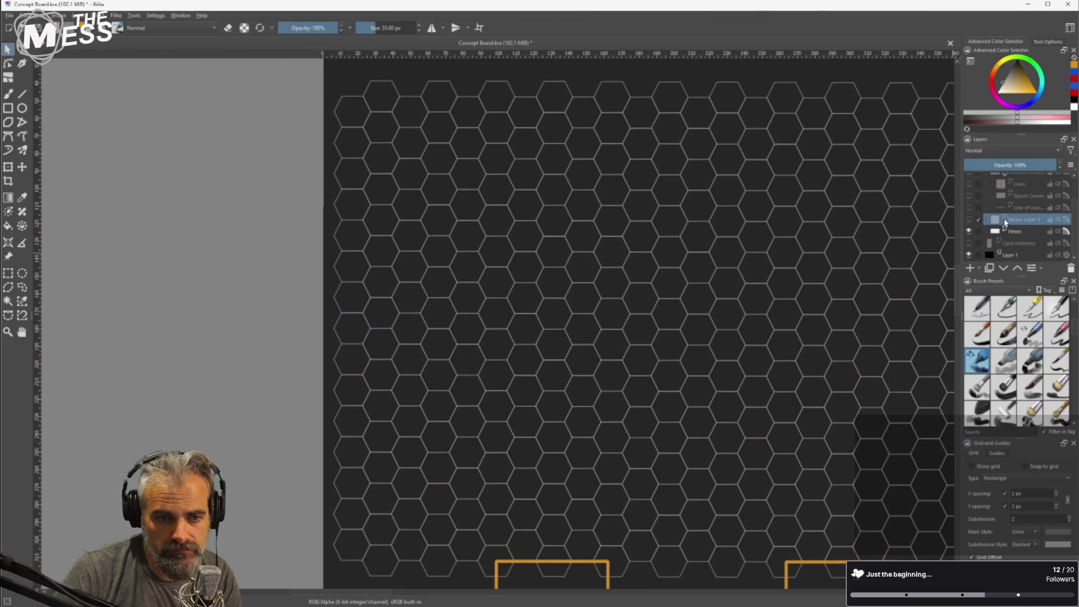
# Make Vector Layer 3 visible and select its small hexagon, undoing an accidental move.
pyautogui.click(968, 219)
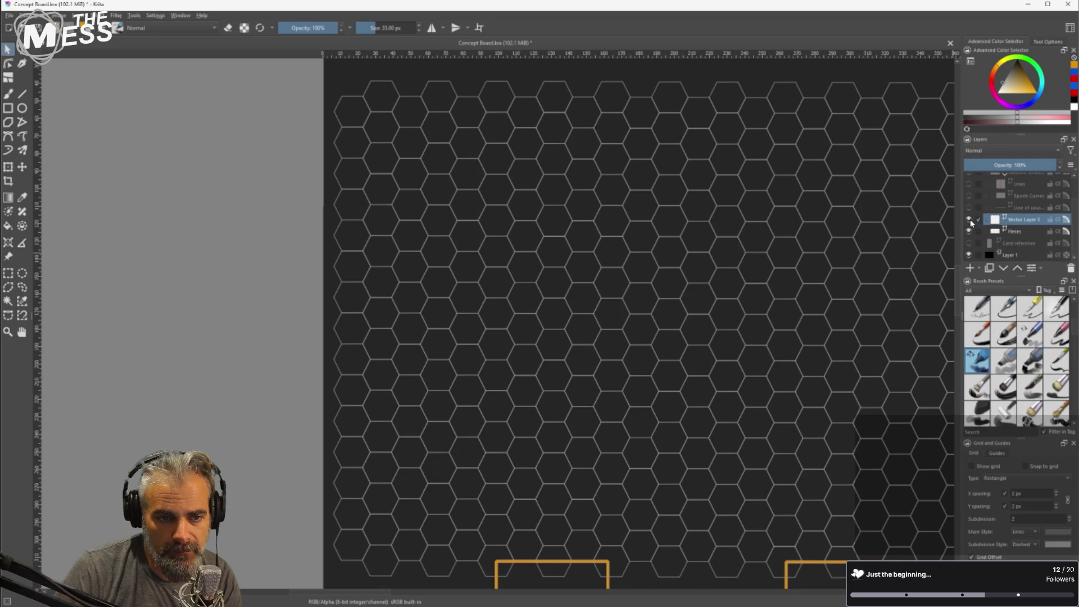
pyautogui.click(1024, 226)
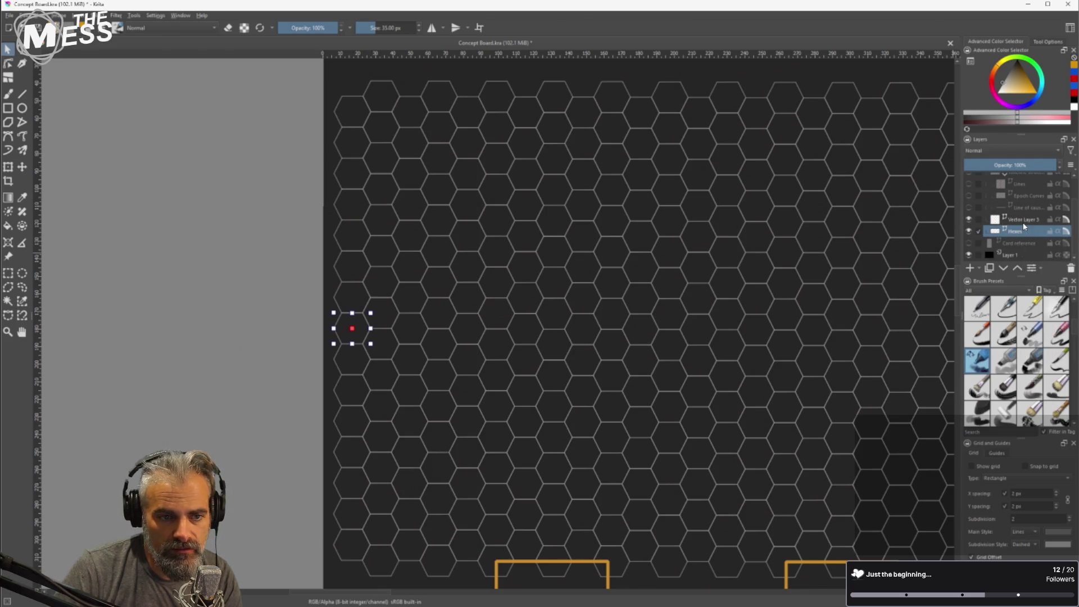
pyautogui.moveTo(353, 329); pyautogui.dragTo(275, 337)
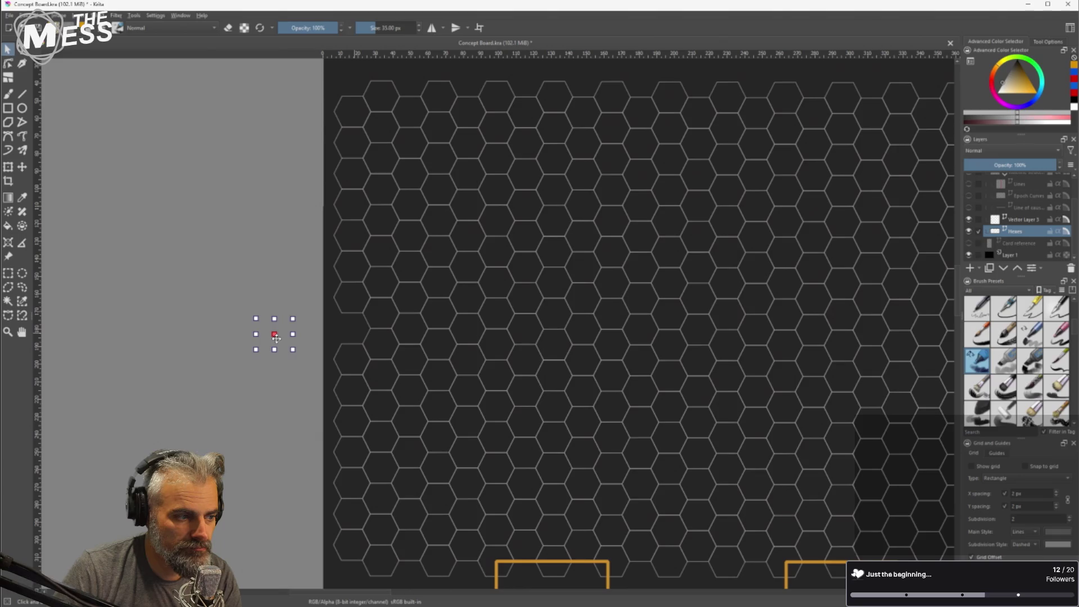
pyautogui.hotkey('ctrl', 'z')
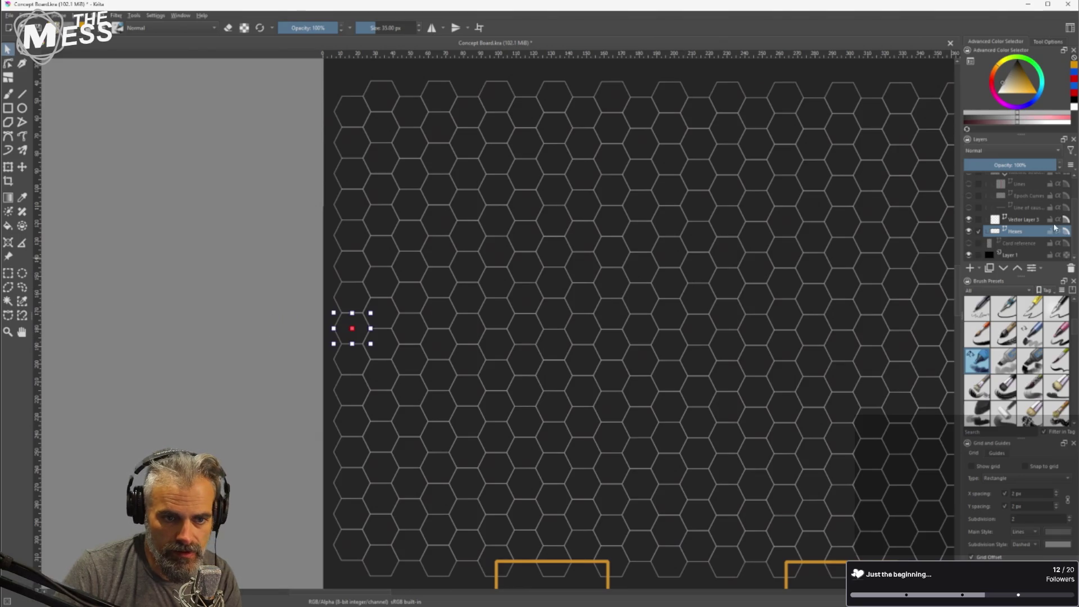
pyautogui.click(1024, 221)
pyautogui.hotkey('ctrl', 'a')
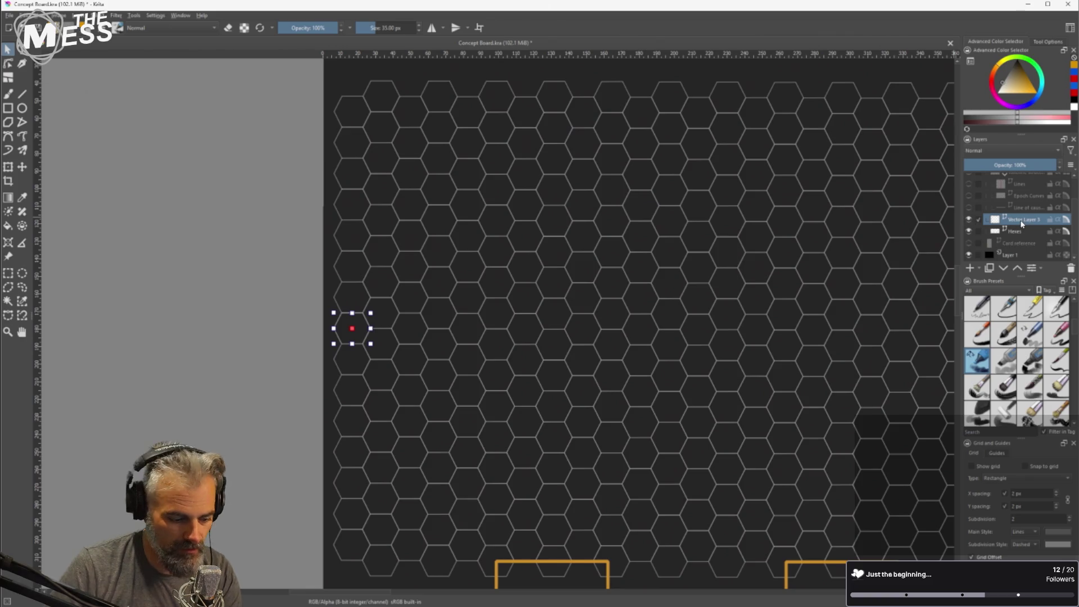
# Rename Vector Layer 3 to 'Reference Hex' and move it lower in the layer stack.
pyautogui.doubleClick(1022, 221)
pyautogui.write('Reference')
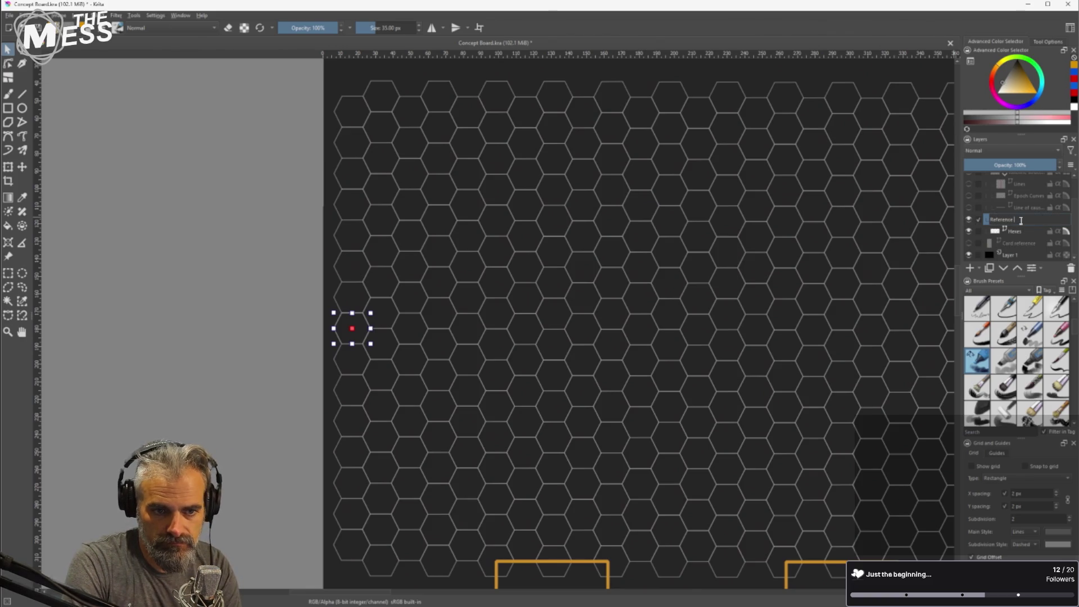
pyautogui.write(' Hex')
pyautogui.press('Return')
pyautogui.moveTo(1020, 220); pyautogui.dragTo(1016, 248)
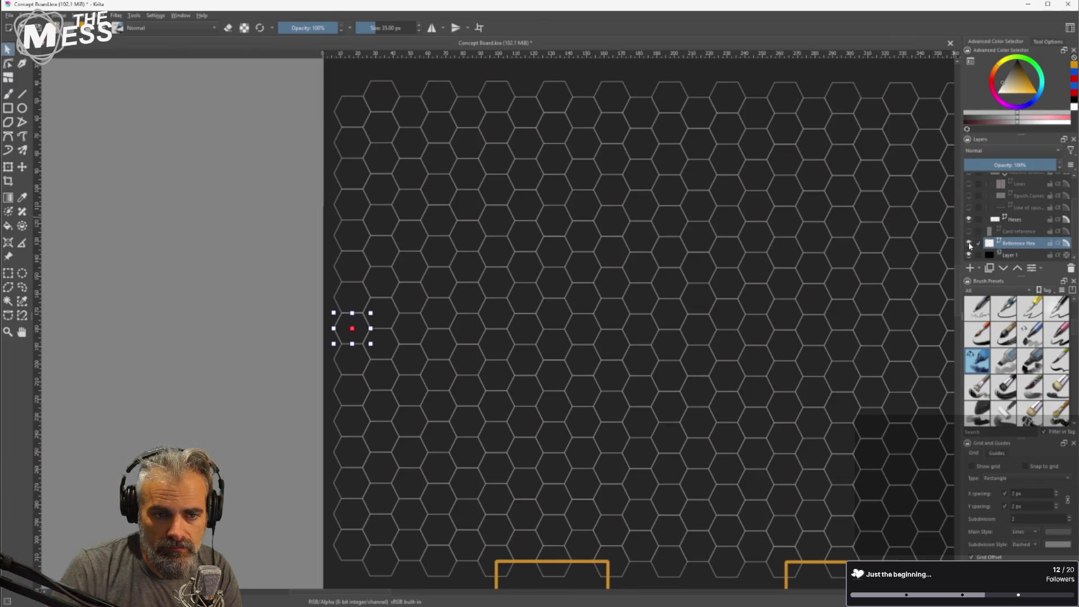
# Adjust the child layers' visibility, then hide and collapse all of Group 2.
pyautogui.click(969, 219)
pyautogui.scroll(2, 1003, 224)
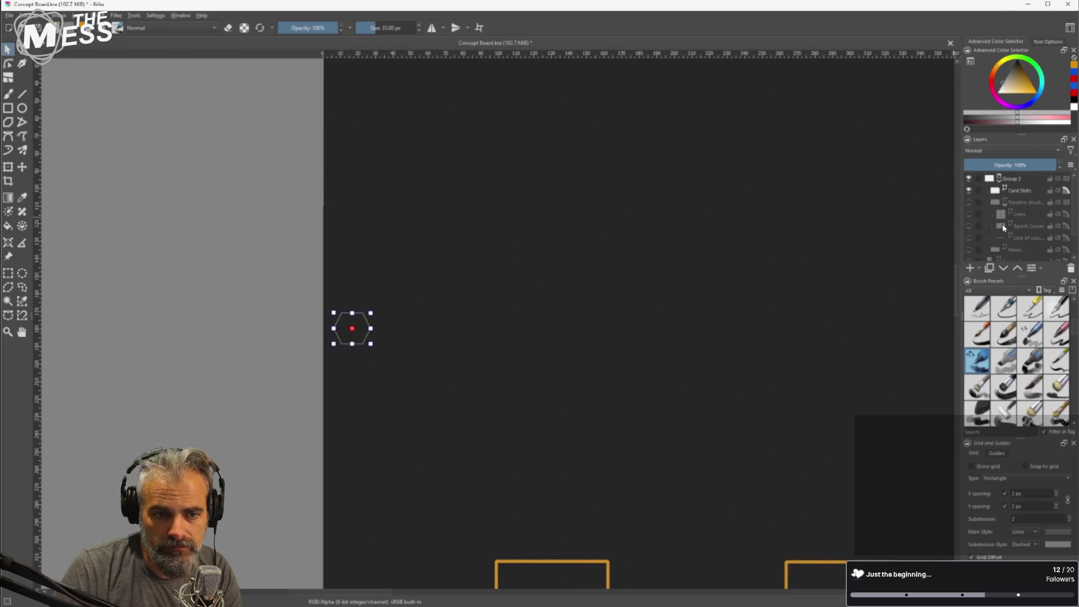
pyautogui.moveTo(969, 202); pyautogui.dragTo(969, 238)
pyautogui.click(969, 249)
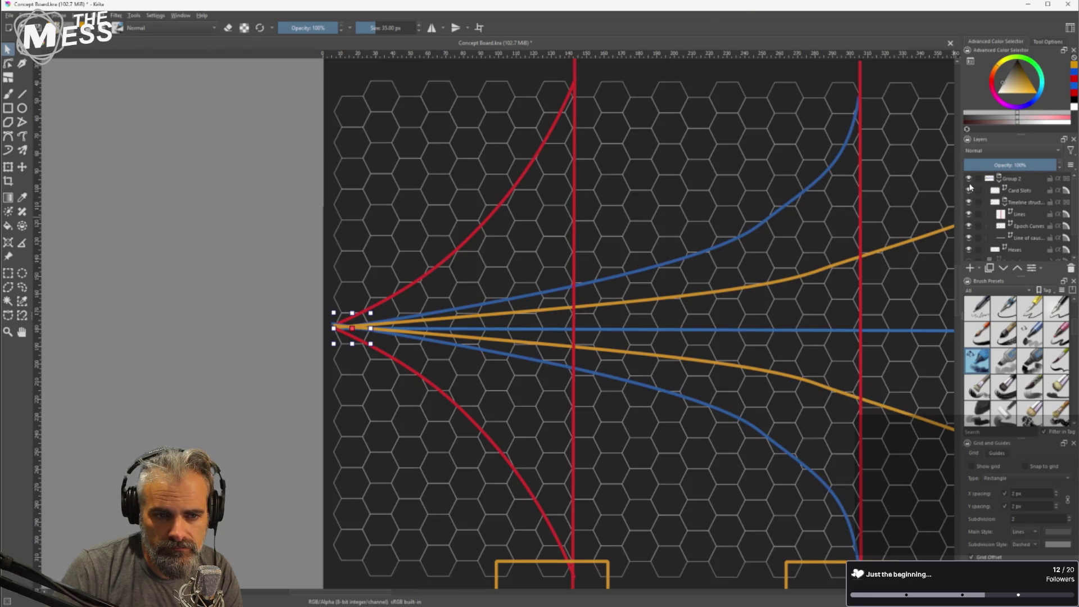
pyautogui.click(969, 178)
pyautogui.click(999, 179)
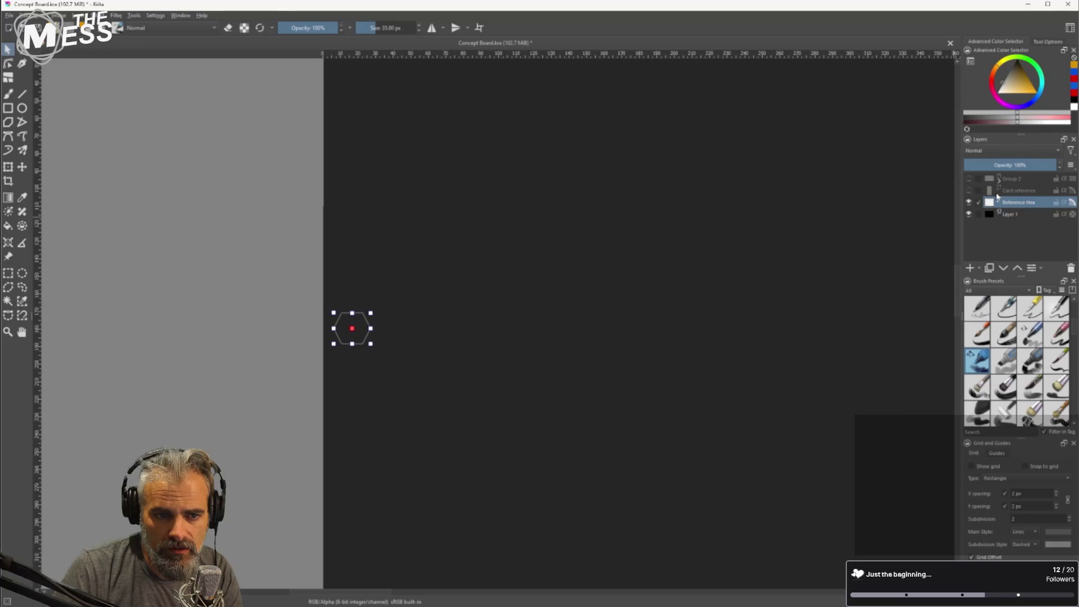
# Add a new group layer and rename Group 2 to 'Rectangle epochs'.
pyautogui.click(979, 268)
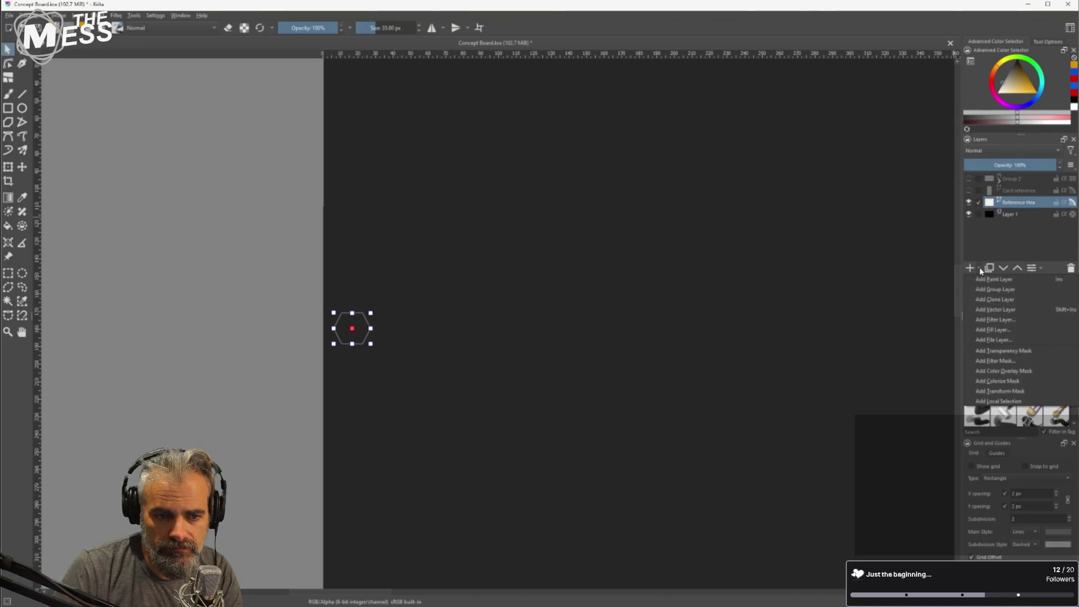
pyautogui.click(1016, 289)
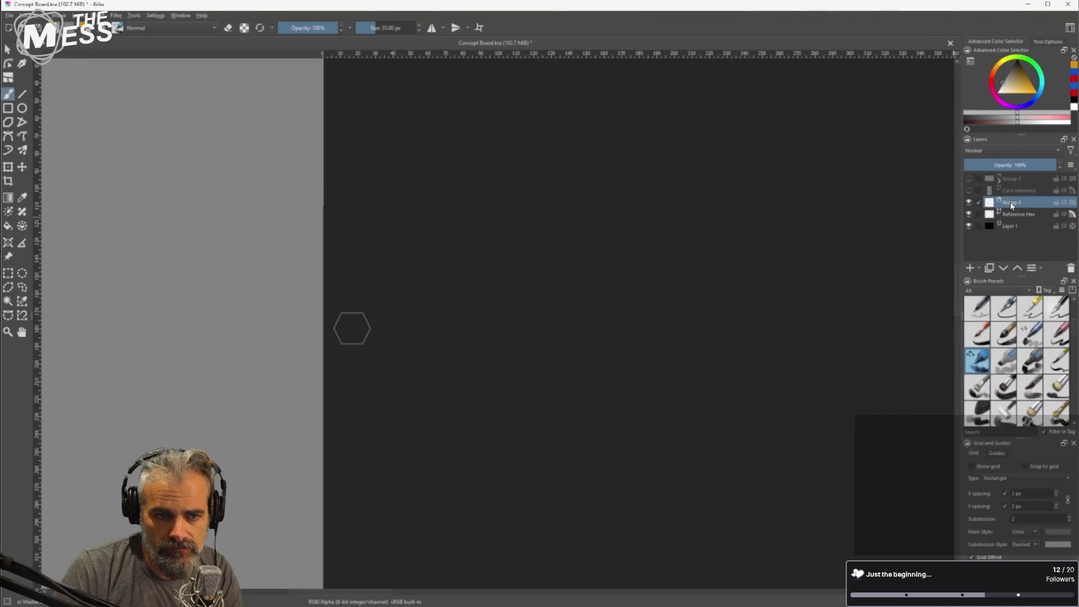
pyautogui.doubleClick(1016, 178)
pyautogui.write('R')
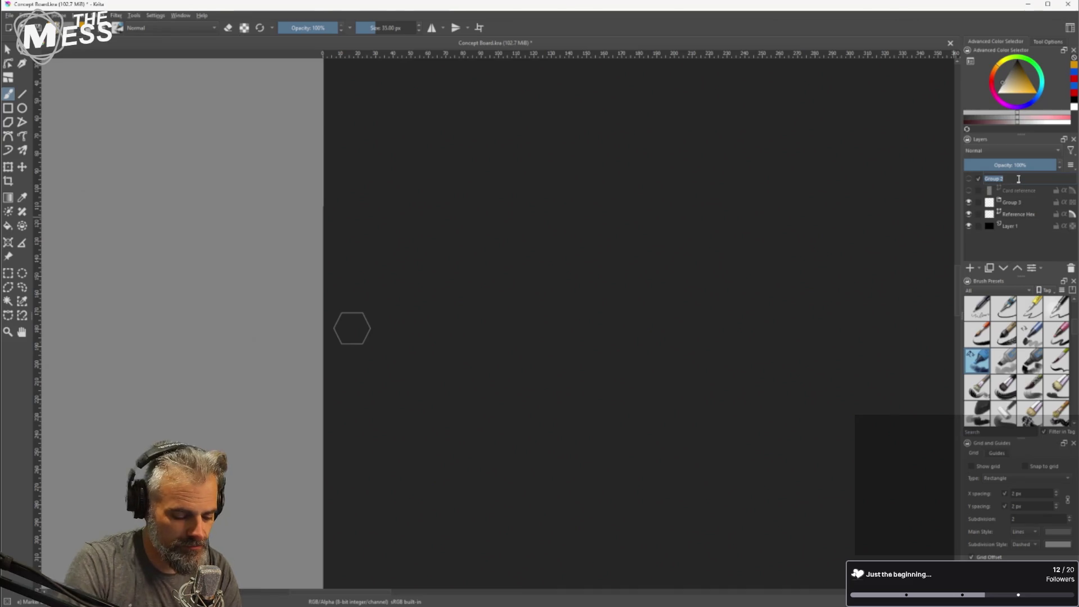
pyautogui.press('BackSpace')
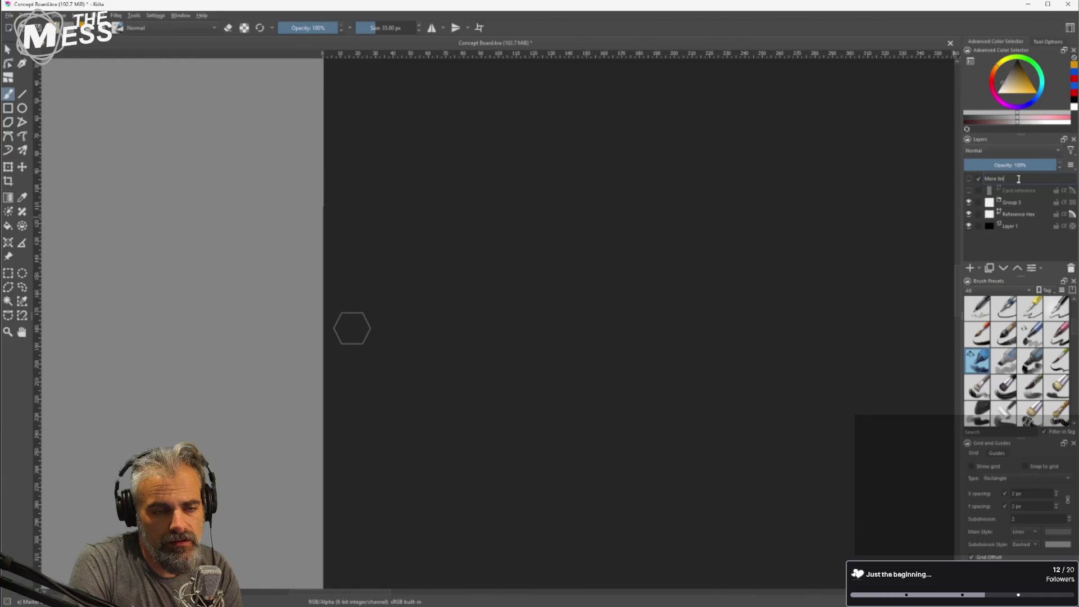
pyautogui.write('Rectangle eposh')
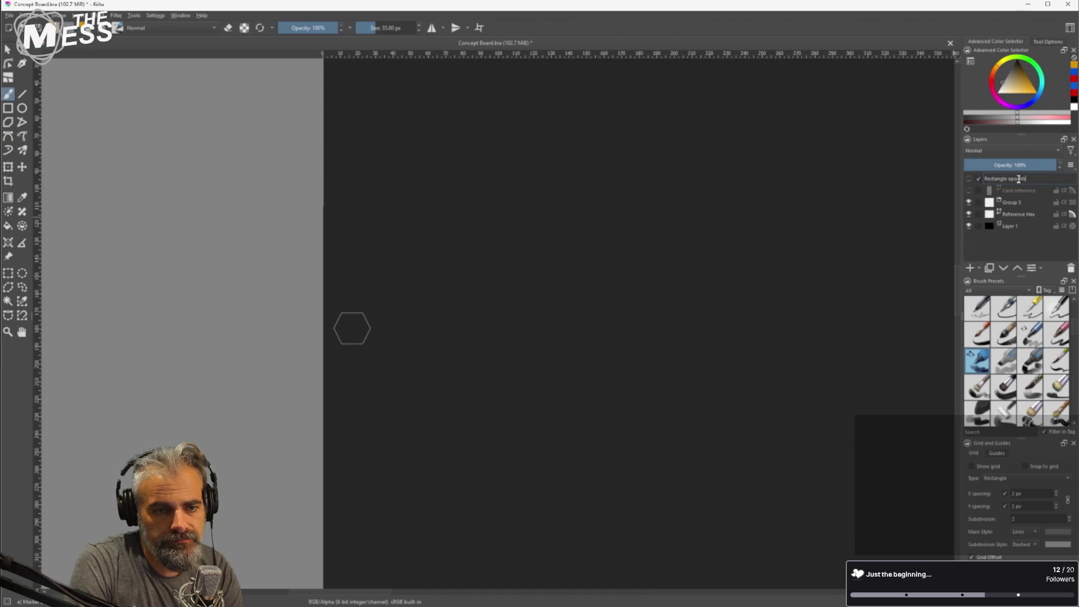
pyautogui.press('Return')
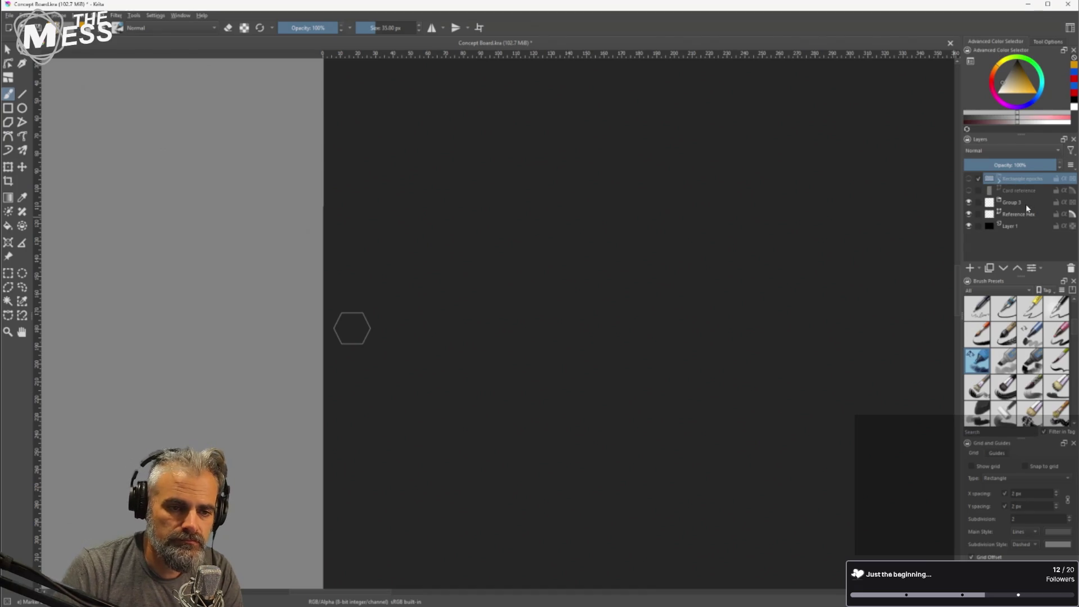
# Rename the new Group 3 to 'Circular Concept'.
pyautogui.click(1025, 204)
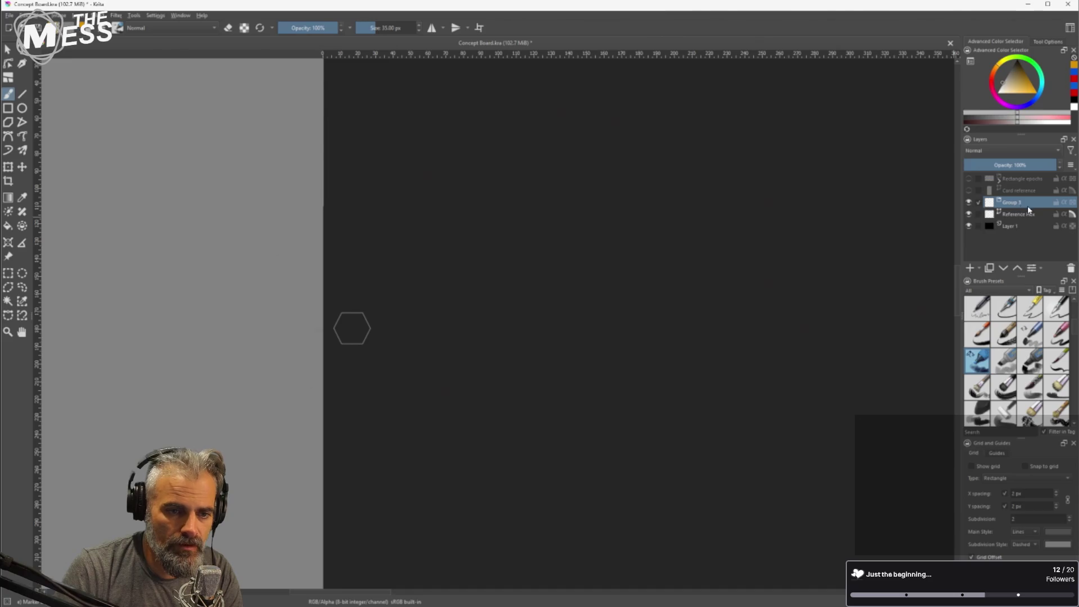
pyautogui.doubleClick(1025, 203)
pyautogui.write('Circular Conce')
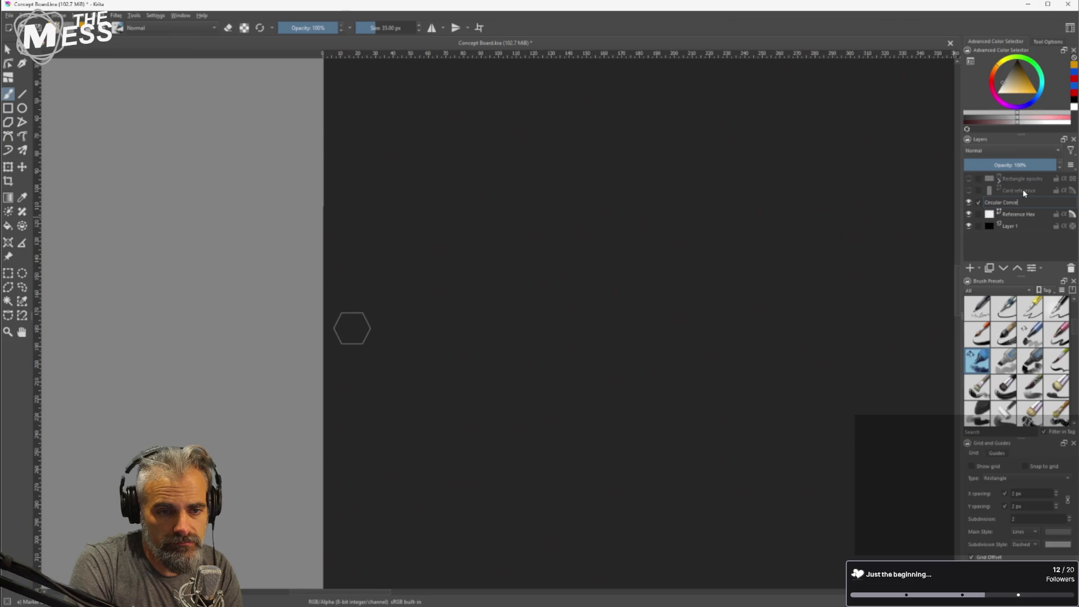
pyautogui.write('pt')
pyautogui.press('Return')
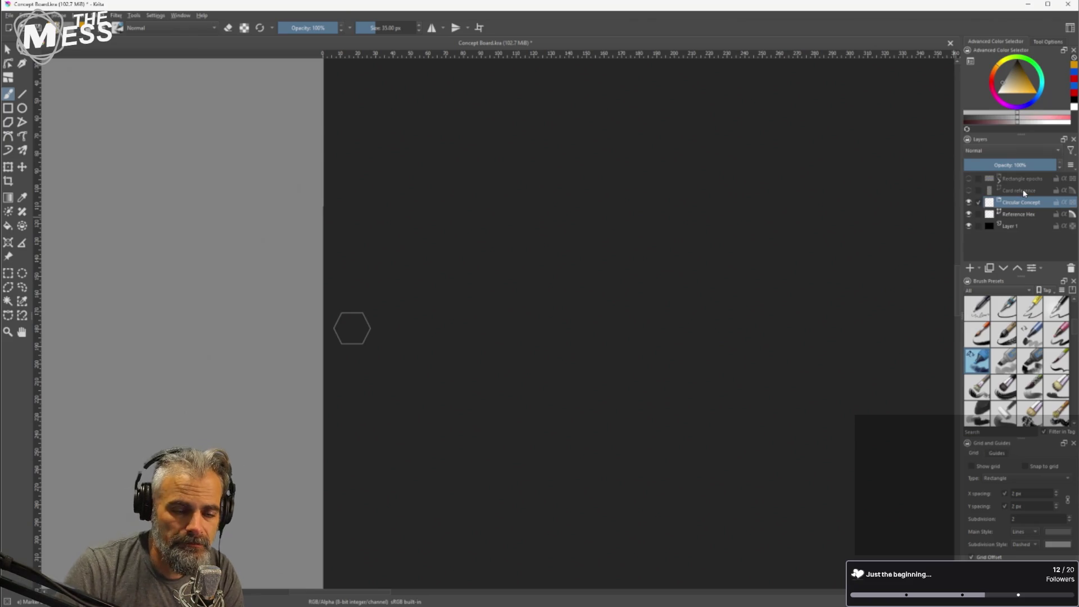
pyautogui.scroll(-3, 399, 261)
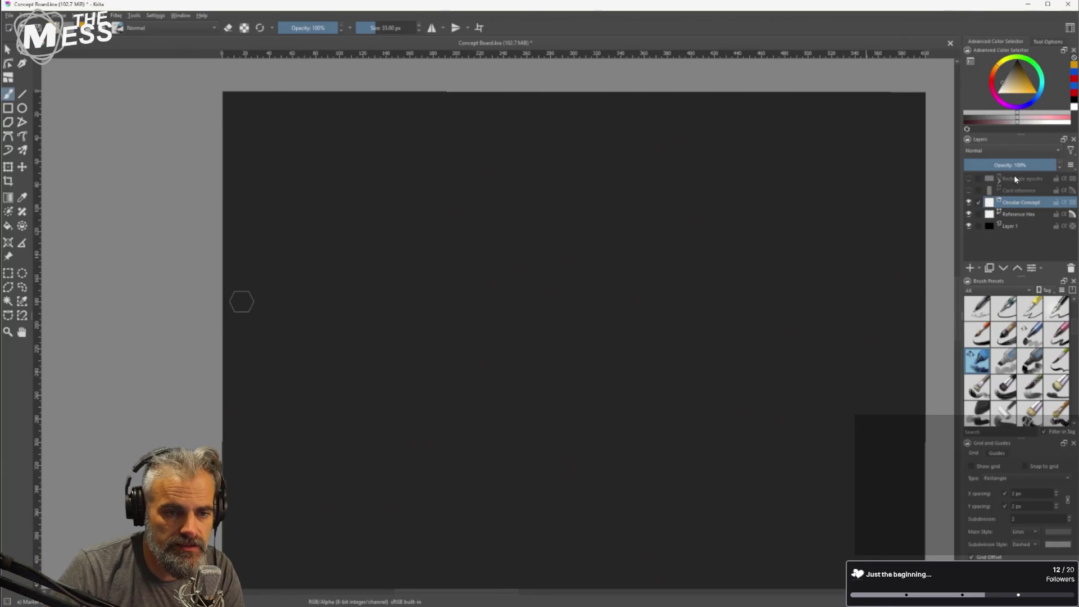
# Add a vector layer named 'Hexes' and select the hexagon on Reference Hex.
pyautogui.click(979, 267)
pyautogui.click(992, 313)
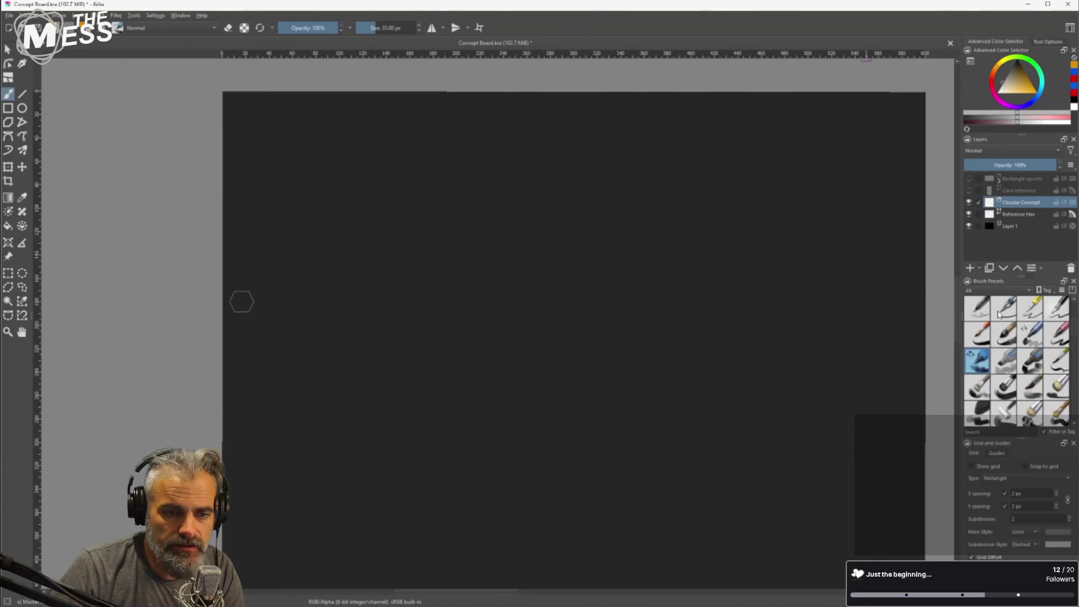
pyautogui.doubleClick(1018, 214)
pyautogui.write('Hexes')
pyautogui.press('Return')
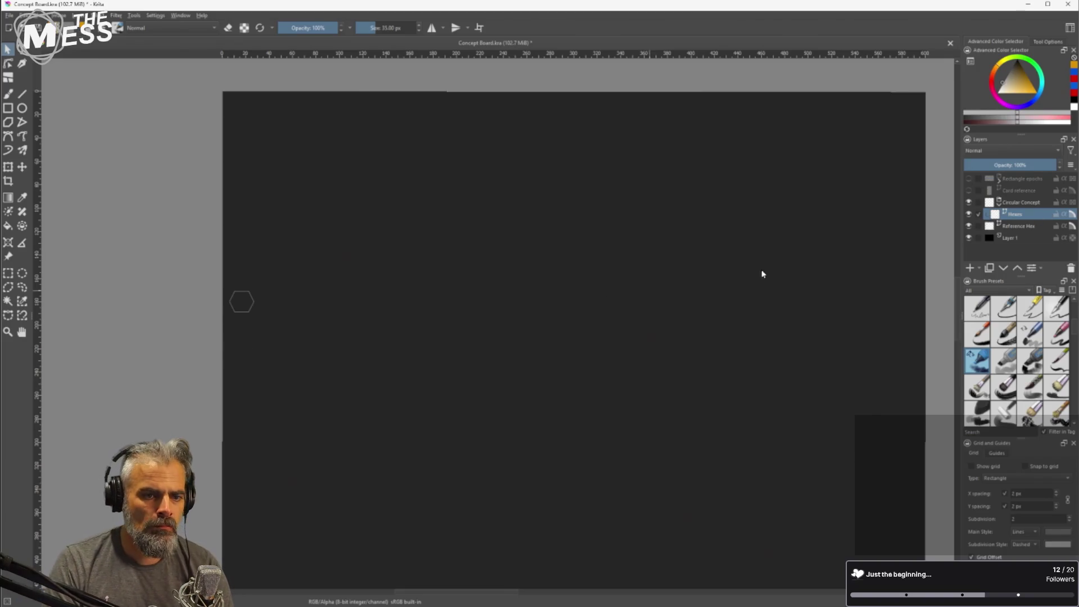
pyautogui.click(997, 227)
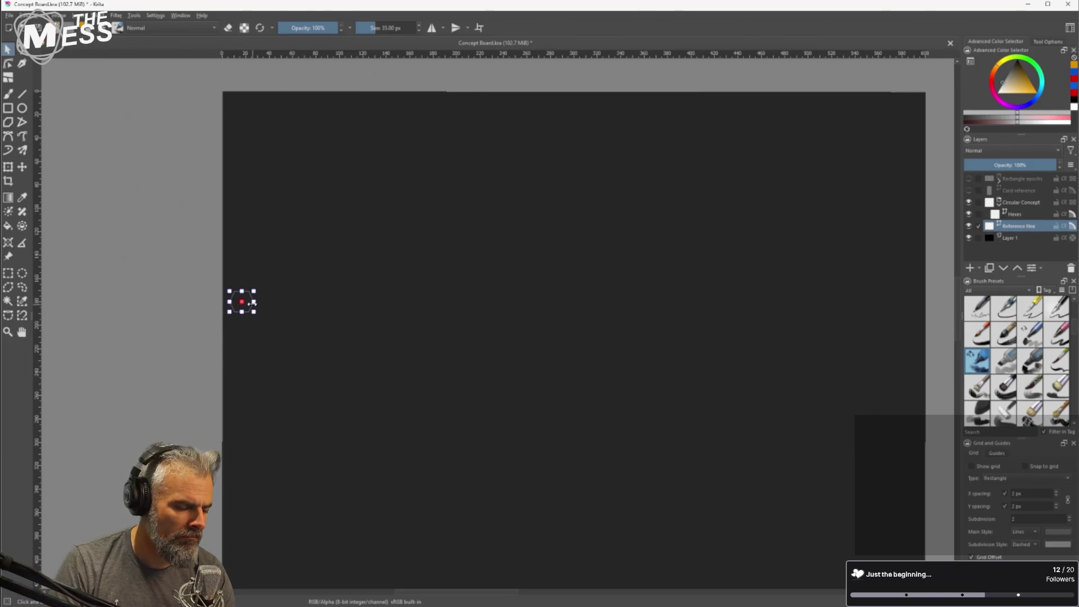
# Spread the pasted hexagon copies apart on the Hexes layer and hide Reference Hex.
pyautogui.click(1021, 216)
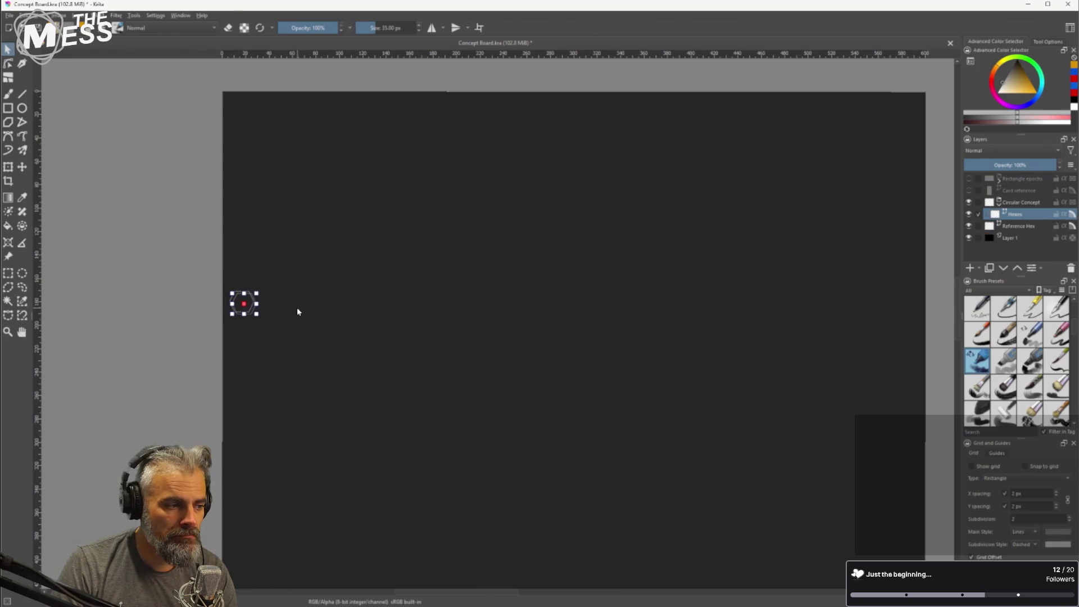
pyautogui.moveTo(242, 303); pyautogui.dragTo(251, 311)
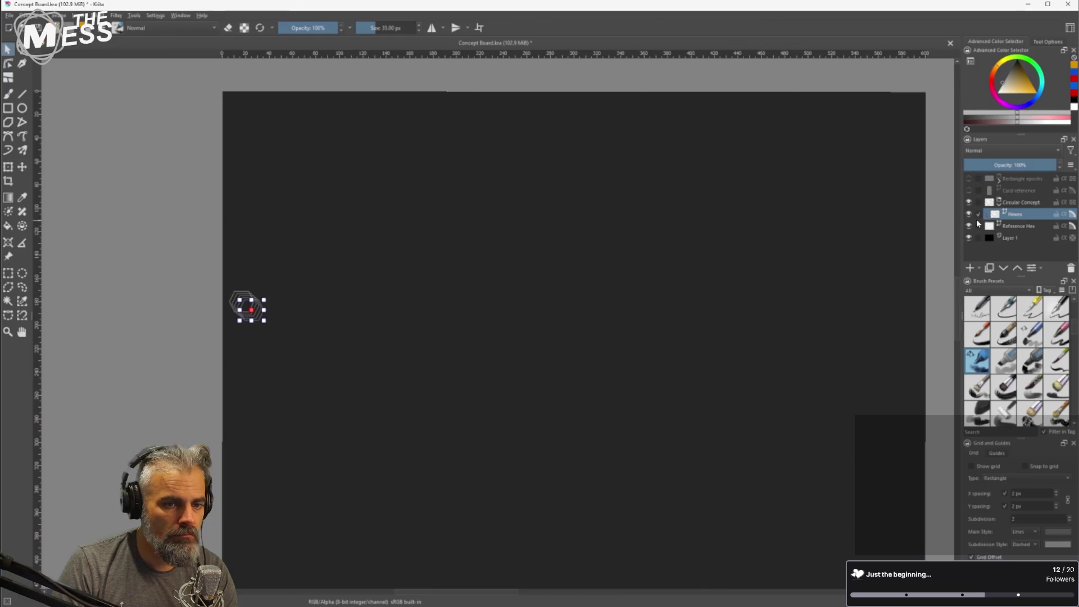
pyautogui.click(969, 226)
pyautogui.scroll(3, 220, 298)
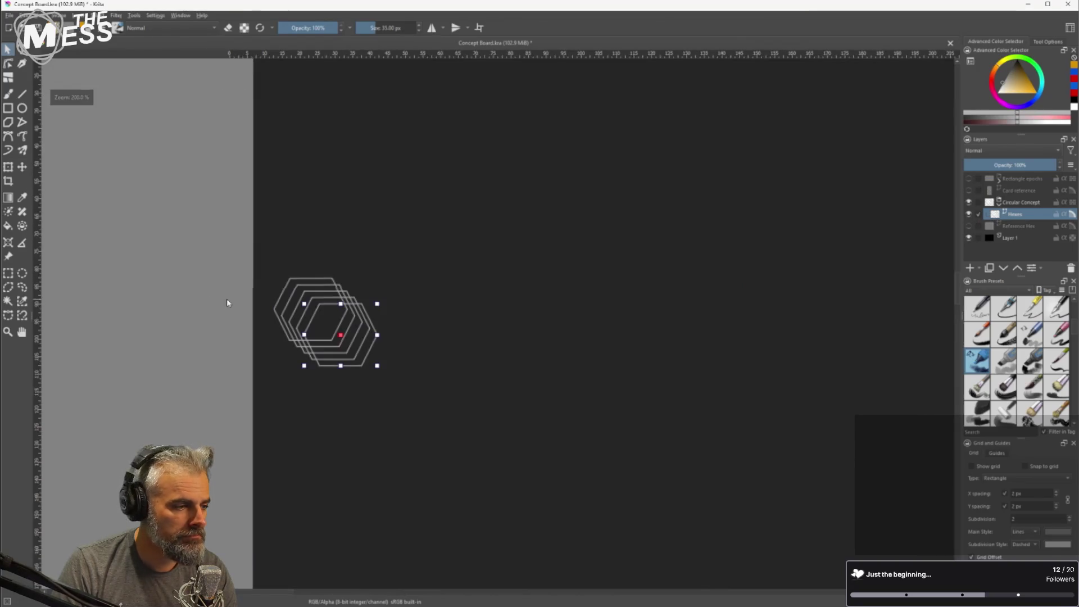
pyautogui.moveTo(340, 331)
pyautogui.mouseDown()
pyautogui.moveTo(378, 233)
pyautogui.moveTo(444, 381)
pyautogui.moveTo(383, 436)
pyautogui.moveTo(548, 344)
pyautogui.mouseUp()
pyautogui.moveTo(385, 264)
pyautogui.mouseDown()
pyautogui.moveTo(357, 263)
pyautogui.moveTo(370, 296)
pyautogui.mouseUp()
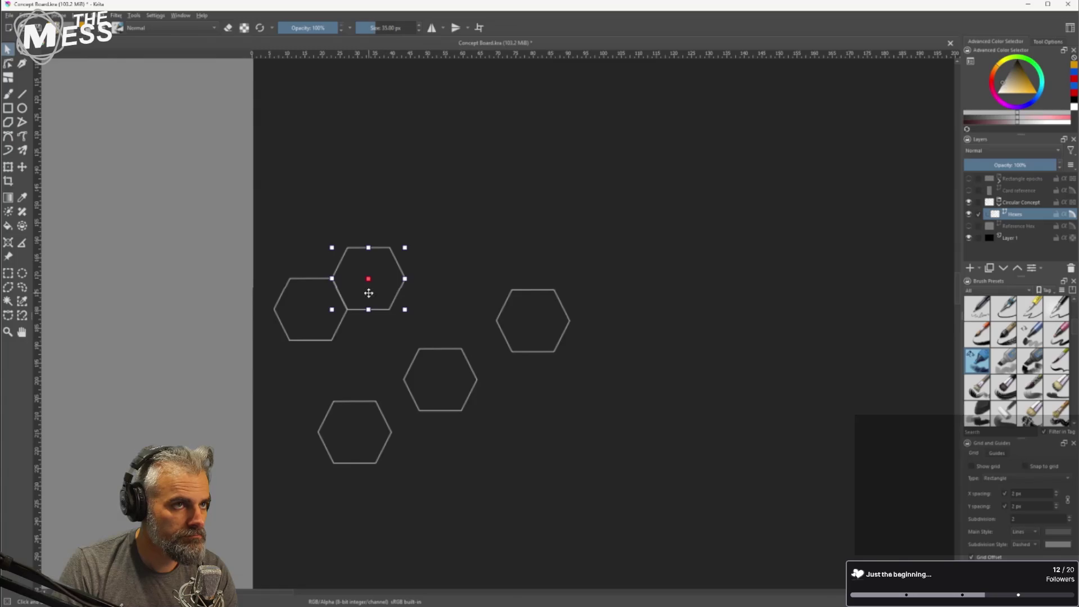
# Fit the hexagons into a staggered honeycomb column, adding one more copy below-left.
pyautogui.moveTo(434, 381); pyautogui.dragTo(363, 219)
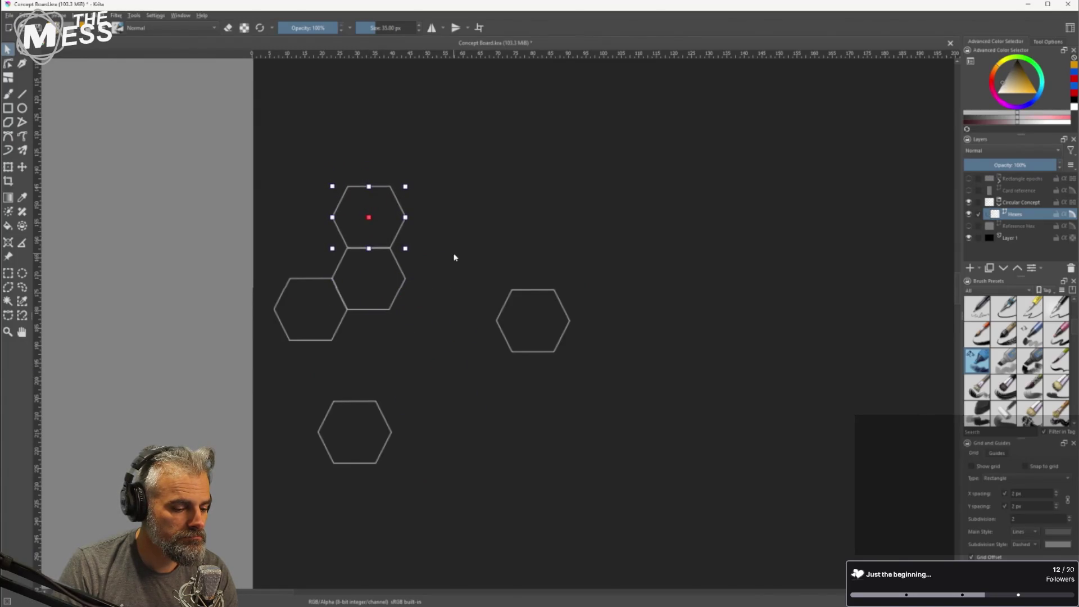
pyautogui.moveTo(529, 323)
pyautogui.mouseDown()
pyautogui.moveTo(411, 147)
pyautogui.moveTo(372, 153)
pyautogui.moveTo(434, 181)
pyautogui.moveTo(426, 190)
pyautogui.moveTo(362, 148)
pyautogui.moveTo(364, 161)
pyautogui.mouseUp()
pyautogui.moveTo(356, 425)
pyautogui.mouseDown()
pyautogui.moveTo(483, 196)
pyautogui.moveTo(427, 116)
pyautogui.mouseUp()
pyautogui.click(373, 222)
pyautogui.hotkey('ctrl', 'c')
pyautogui.hotkey('ctrl', 'v')
pyautogui.moveTo(378, 219)
pyautogui.mouseDown()
pyautogui.moveTo(313, 251)
pyautogui.moveTo(323, 260)
pyautogui.mouseUp()
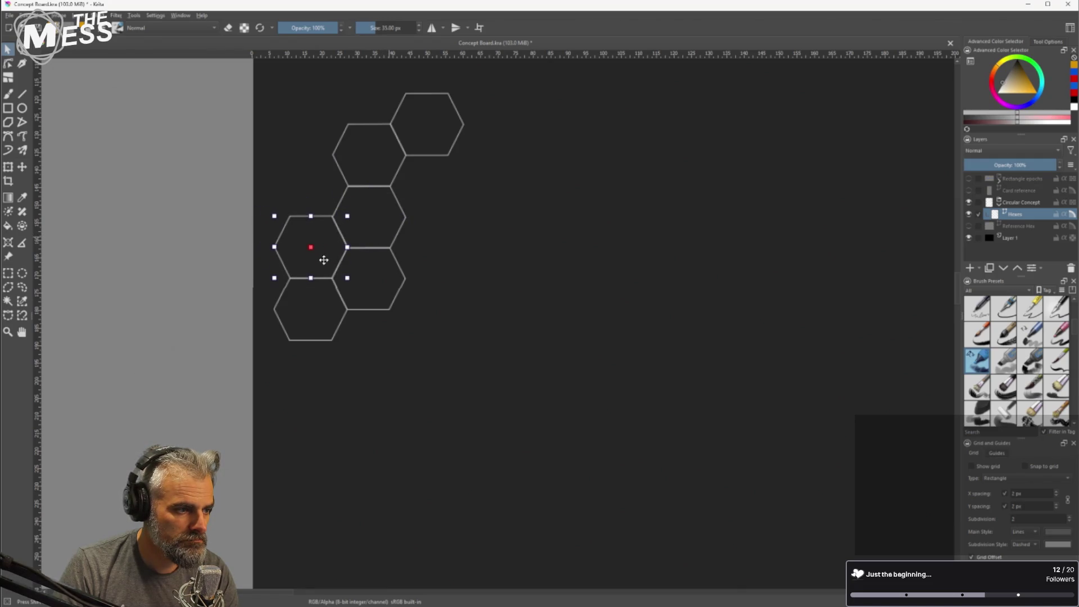
# Fit a hexagon pair against the column and place its first copy up and right.
pyautogui.scroll(-2, 460, 243)
pyautogui.moveTo(576, 174); pyautogui.dragTo(450, 315)
pyautogui.click(332, 309)
pyautogui.click(306, 336)
pyautogui.keyDown('shift'); pyautogui.click(314, 329); pyautogui.keyUp('shift')
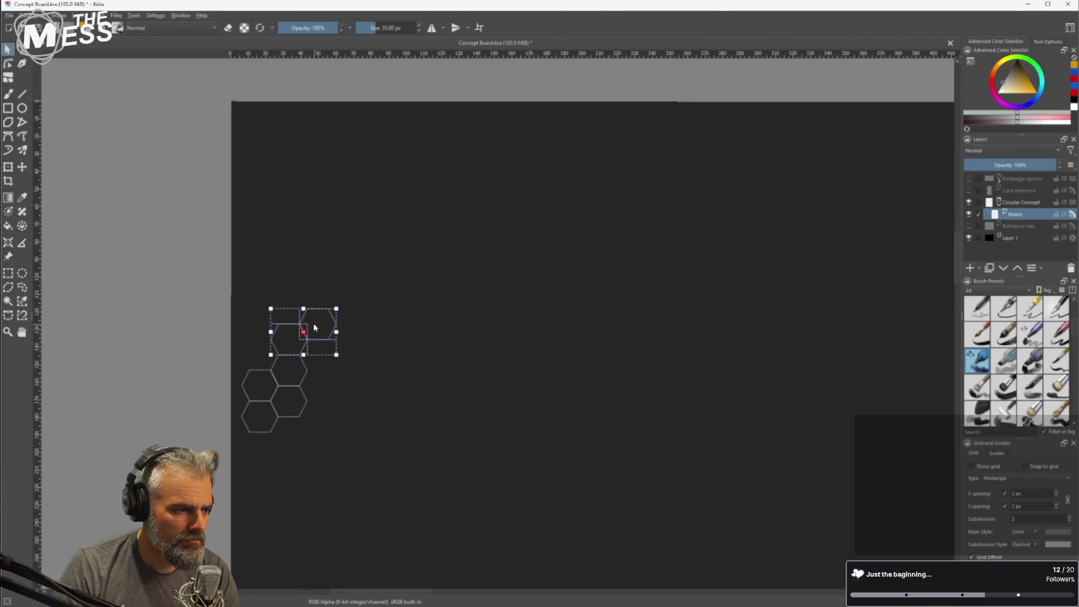
pyautogui.scroll(3, 315, 323)
pyautogui.moveTo(349, 352)
pyautogui.mouseDown()
pyautogui.moveTo(349, 234)
pyautogui.moveTo(334, 260)
pyautogui.mouseUp()
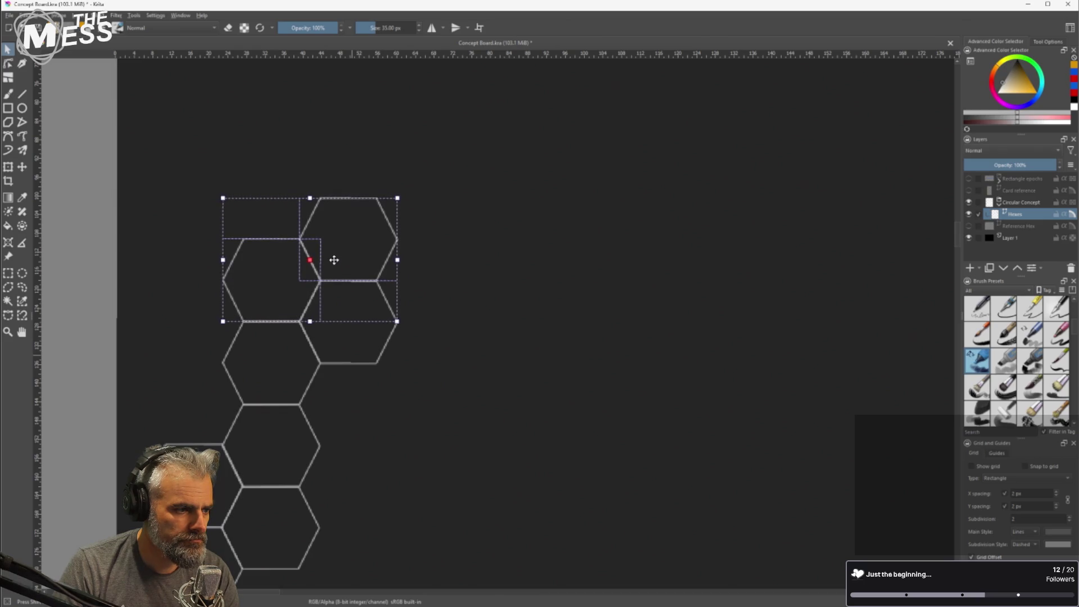
pyautogui.hotkey('ctrl', 'c')
pyautogui.hotkey('ctrl', 'v')
pyautogui.moveTo(352, 272)
pyautogui.mouseDown()
pyautogui.moveTo(439, 159)
pyautogui.moveTo(412, 135)
pyautogui.mouseUp()
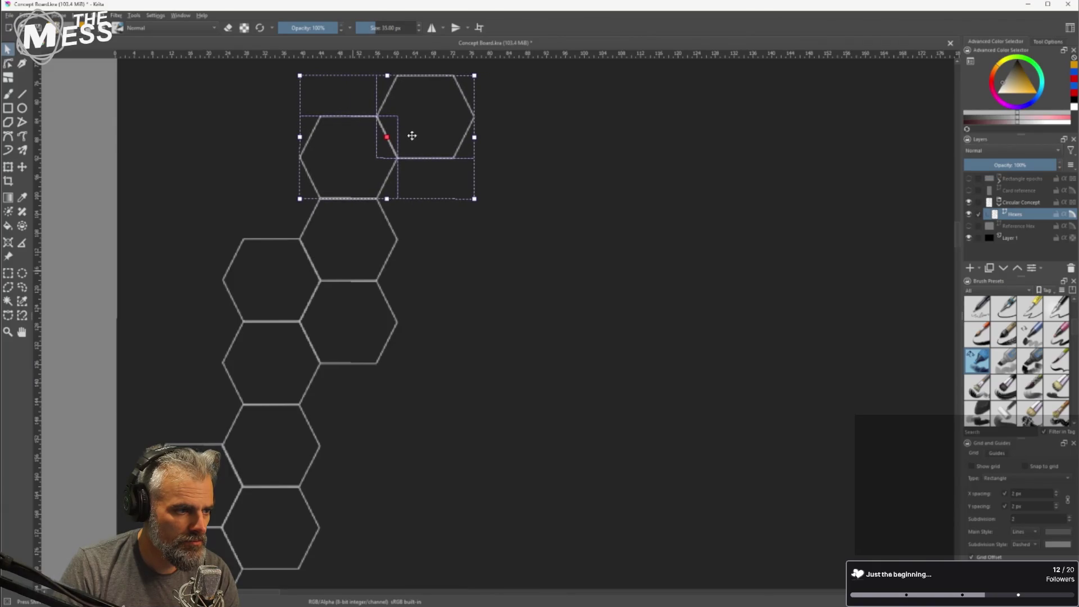
# Paste five more hexagon pairs, stacking them up the chain and rightward across the top.
pyautogui.scroll(-3, 495, 225)
pyautogui.moveTo(506, 227); pyautogui.dragTo(419, 274)
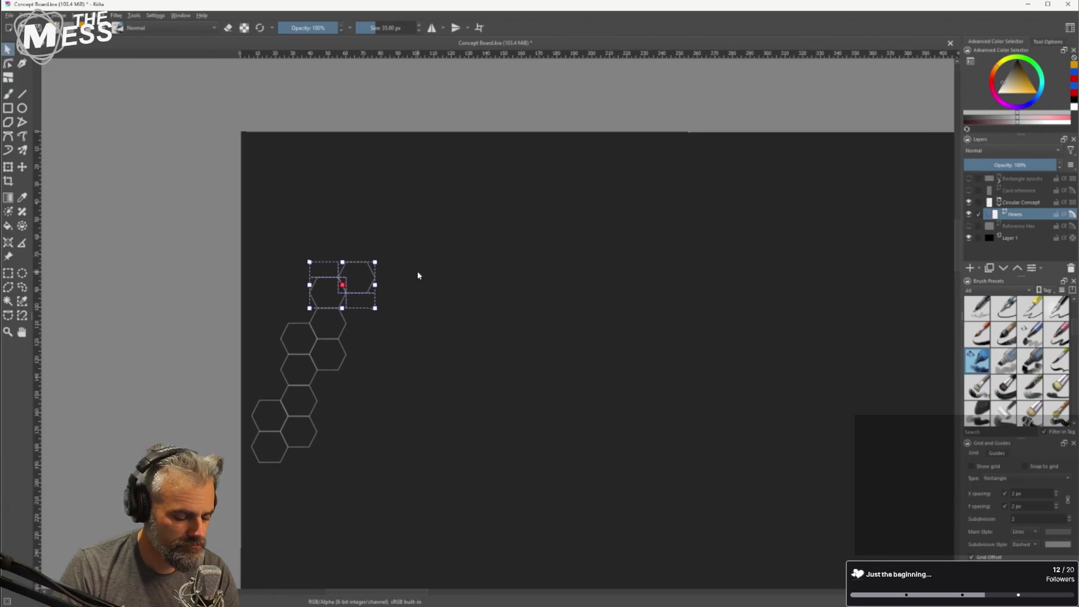
pyautogui.hotkey('ctrl', 'v')
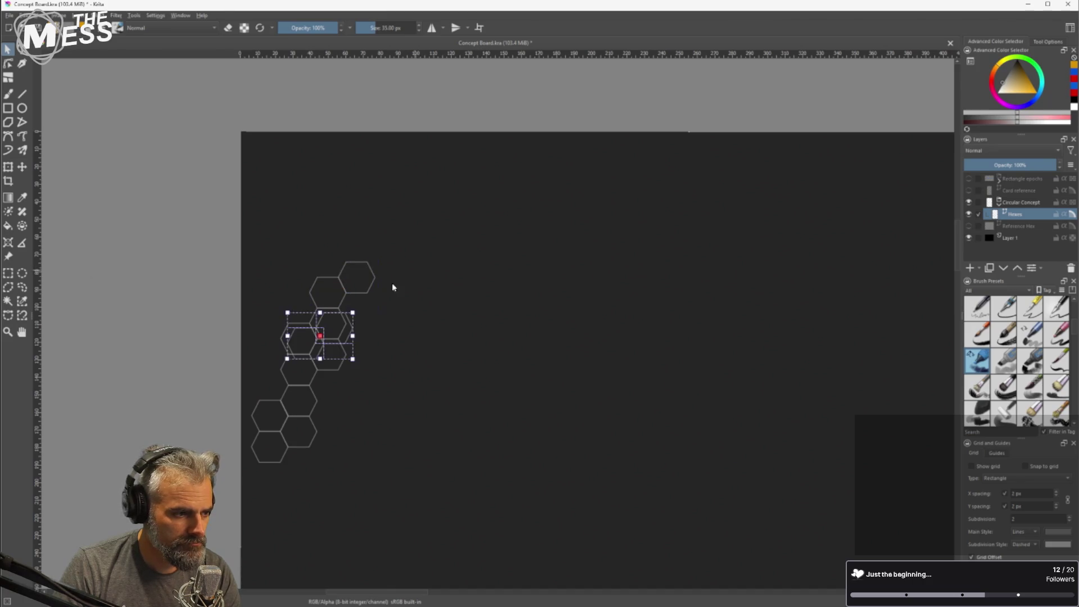
pyautogui.moveTo(337, 336)
pyautogui.mouseDown()
pyautogui.moveTo(381, 237)
pyautogui.moveTo(358, 255)
pyautogui.mouseUp()
pyautogui.hotkey('ctrl', 'v')
pyautogui.moveTo(333, 342)
pyautogui.mouseDown()
pyautogui.moveTo(398, 221)
pyautogui.moveTo(387, 218)
pyautogui.mouseUp()
pyautogui.hotkey('ctrl', 'v')
pyautogui.moveTo(337, 331); pyautogui.dragTo(438, 180)
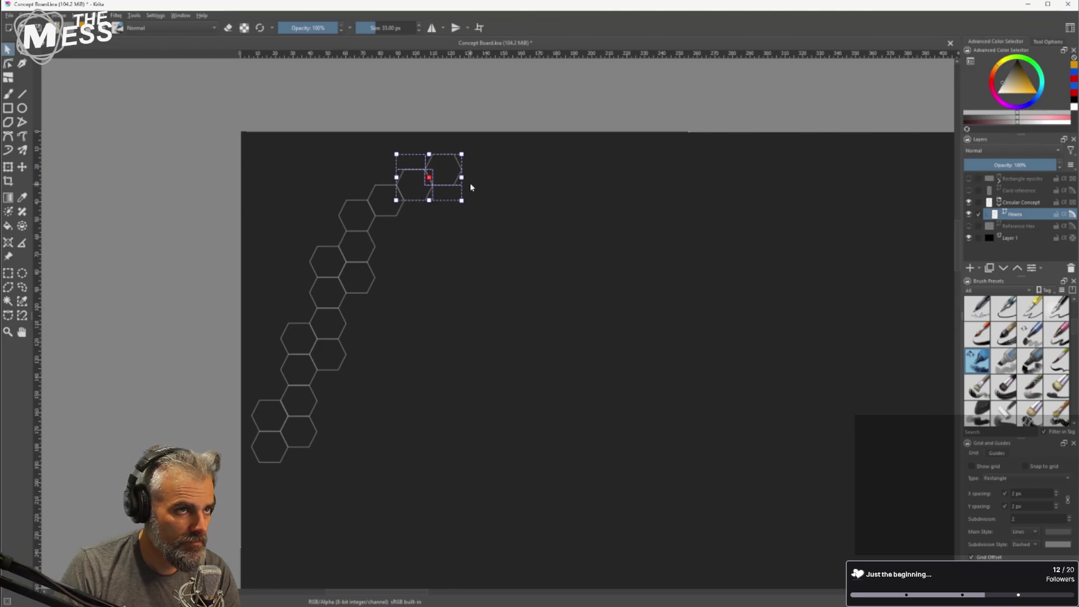
pyautogui.hotkey('ctrl', 'v')
pyautogui.moveTo(339, 327)
pyautogui.mouseDown()
pyautogui.moveTo(549, 159)
pyautogui.moveTo(503, 143)
pyautogui.mouseUp()
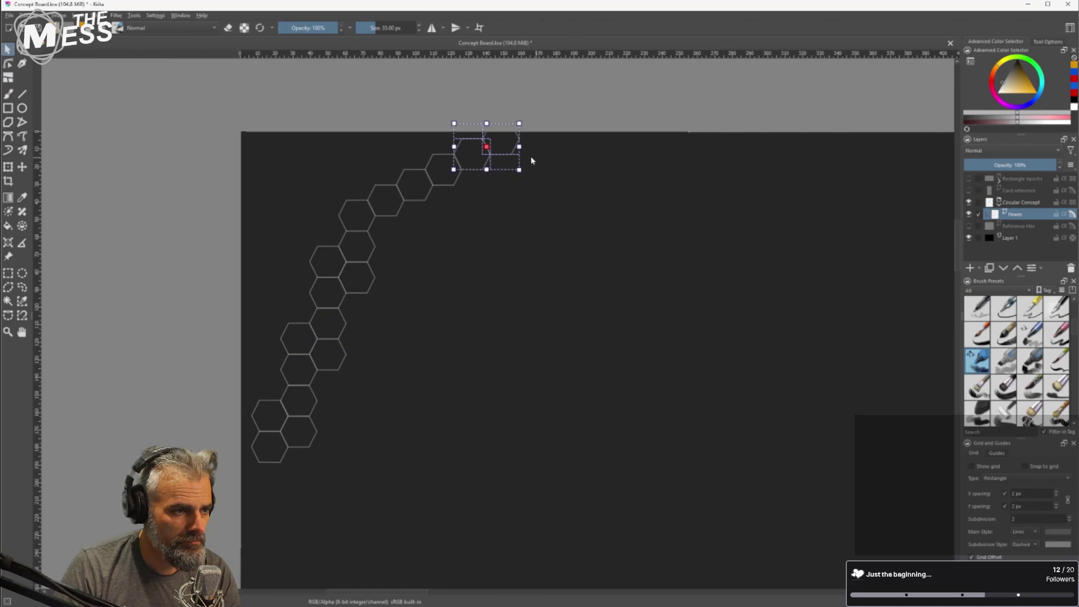
pyautogui.hotkey('ctrl', 'v')
pyautogui.moveTo(340, 330)
pyautogui.mouseDown()
pyautogui.moveTo(590, 204)
pyautogui.moveTo(589, 181)
pyautogui.moveTo(556, 192)
pyautogui.moveTo(525, 165)
pyautogui.mouseUp()
# Tuck the top pair's right hexagon against its neighbour and select the whole chain.
pyautogui.hotkey('ctrl', 'shift', 'a')
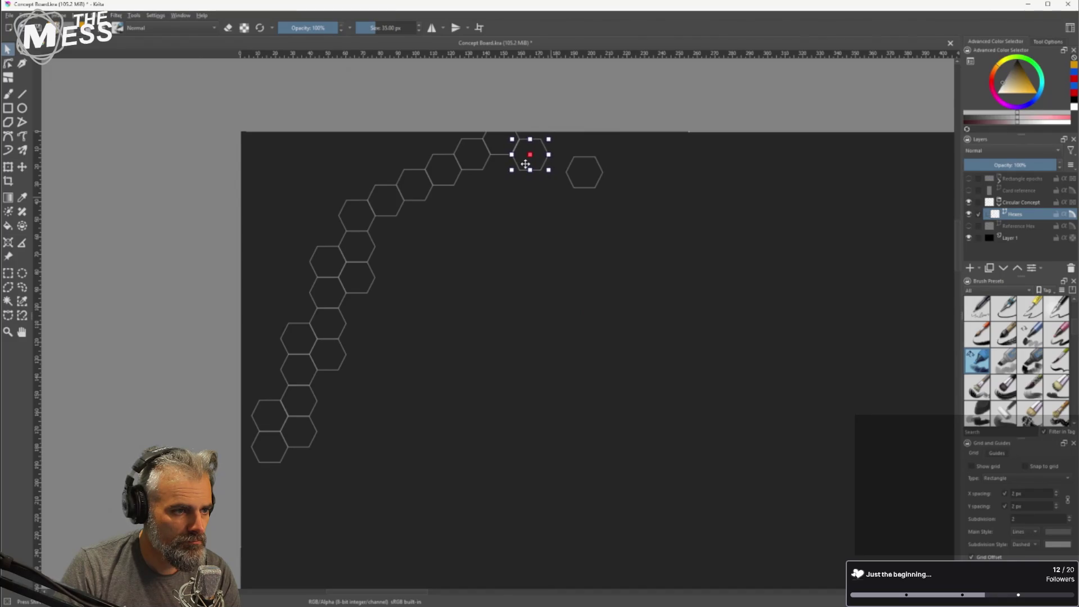
pyautogui.click(578, 183)
pyautogui.moveTo(575, 182); pyautogui.dragTo(551, 149)
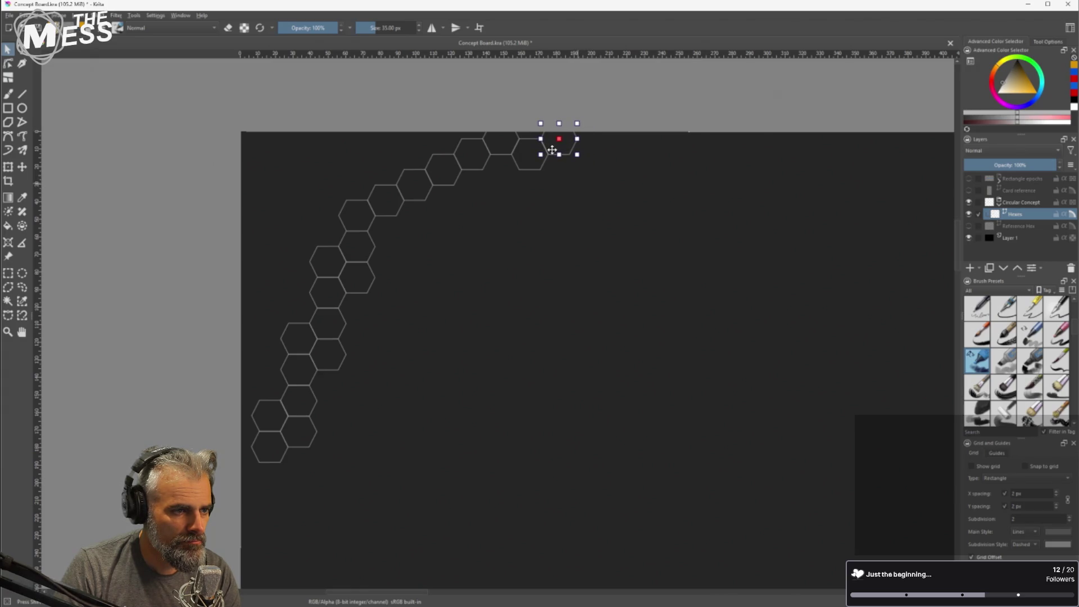
pyautogui.scroll(-4, 564, 258)
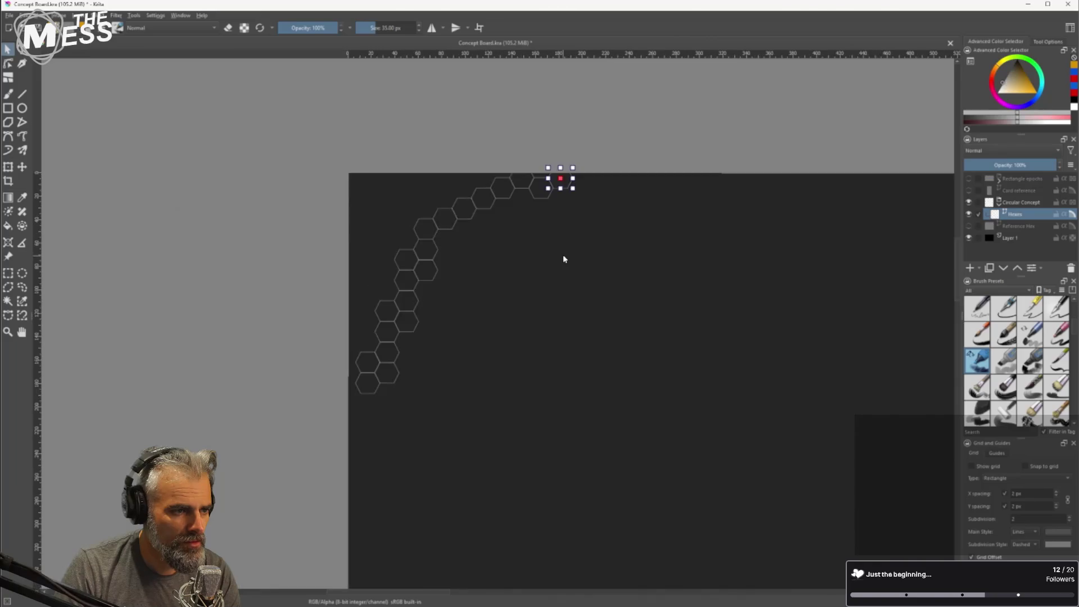
pyautogui.moveTo(237, 120); pyautogui.dragTo(531, 359)
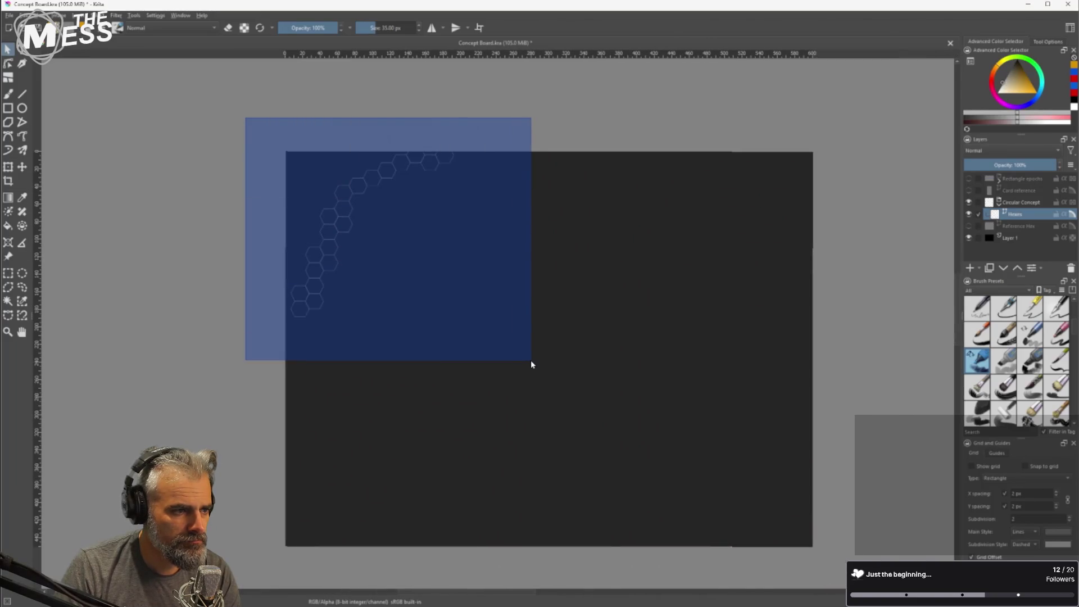
# Shift the whole hexagon arch down and to the right.
pyautogui.moveTo(342, 247)
pyautogui.mouseDown()
pyautogui.moveTo(374, 298)
pyautogui.moveTo(370, 281)
pyautogui.mouseUp()
pyautogui.click(562, 236)
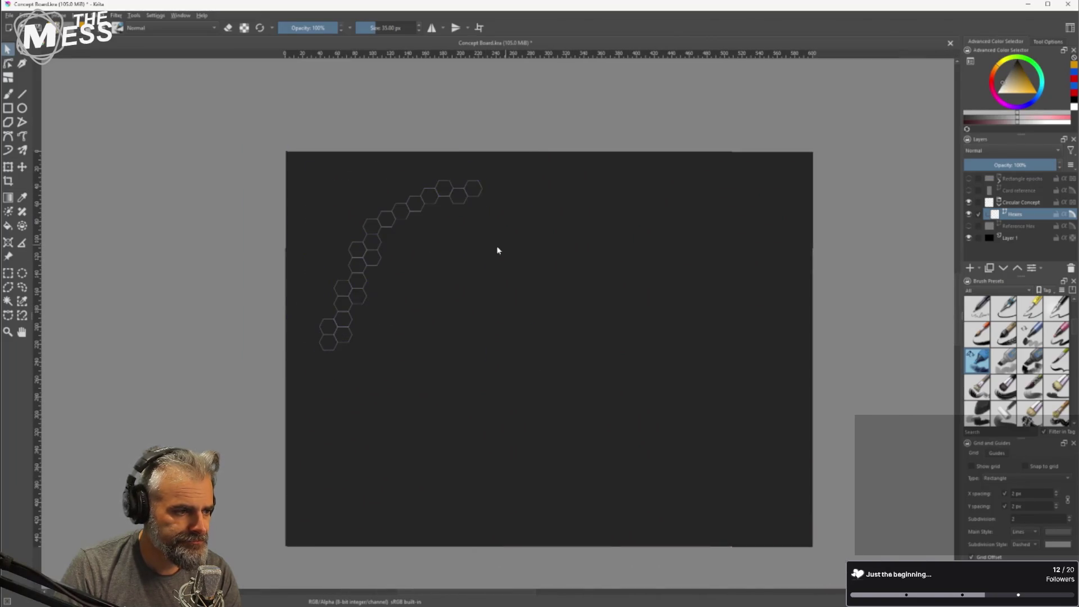
pyautogui.scroll(3, 489, 217)
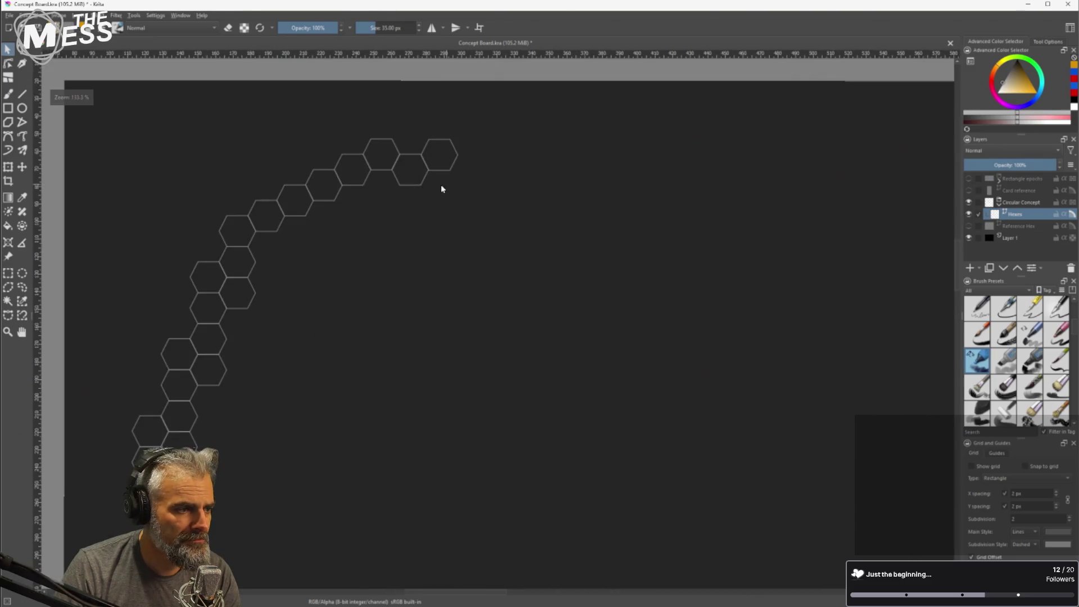
pyautogui.scroll(5, 419, 142)
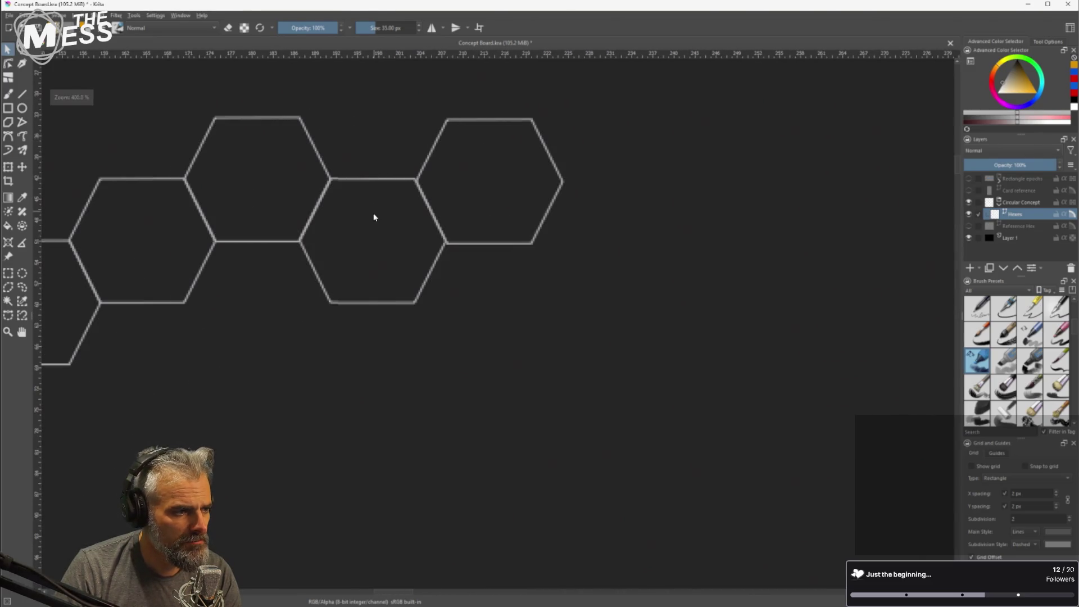
# Duplicate the rightmost crest hexagon up-left and nudge the copy into line.
pyautogui.click(373, 216)
pyautogui.click(500, 214)
pyautogui.scroll(-4, 495, 217)
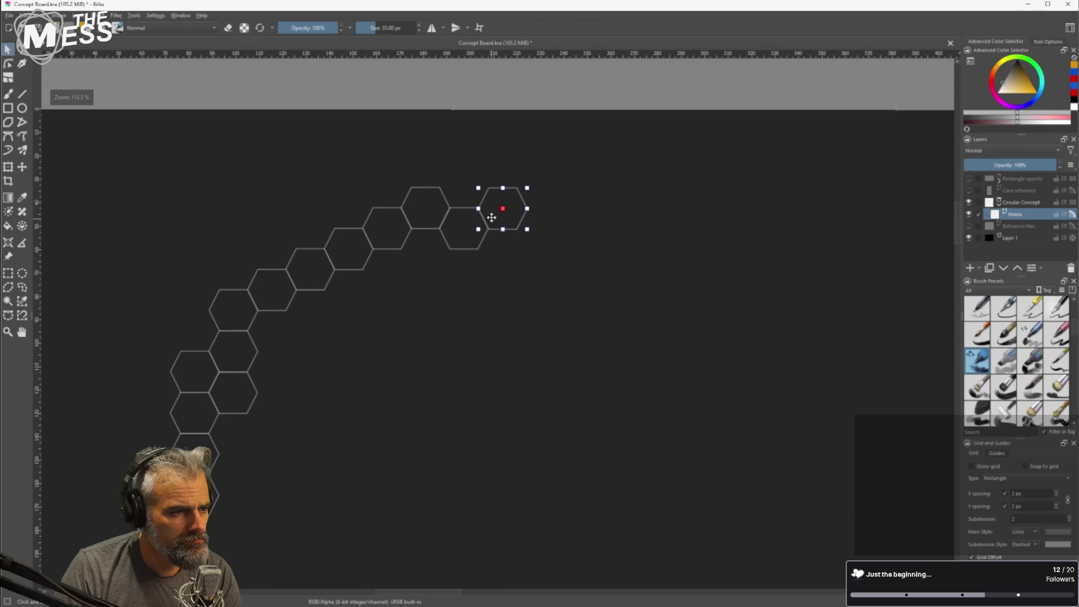
pyautogui.moveTo(518, 220); pyautogui.dragTo(471, 189)
pyautogui.moveTo(481, 195); pyautogui.dragTo(481, 199)
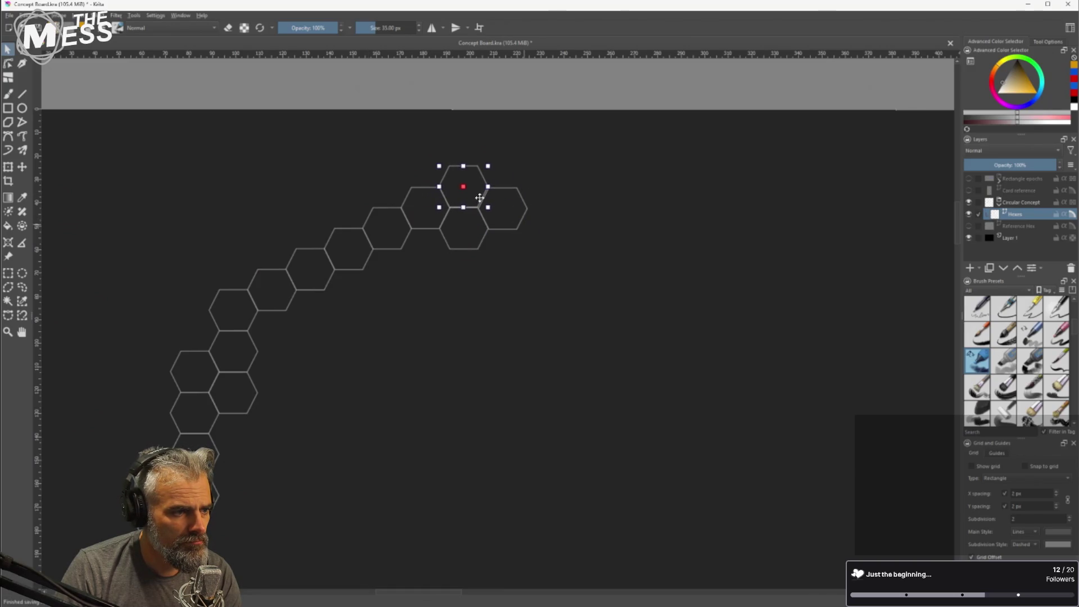
pyautogui.hotkey('ctrl', 'shift', 'a')
# Move the two middle crest hexagons to the crest's right end and adjust one hexagon.
pyautogui.scroll(4, 512, 208)
pyautogui.click(501, 236)
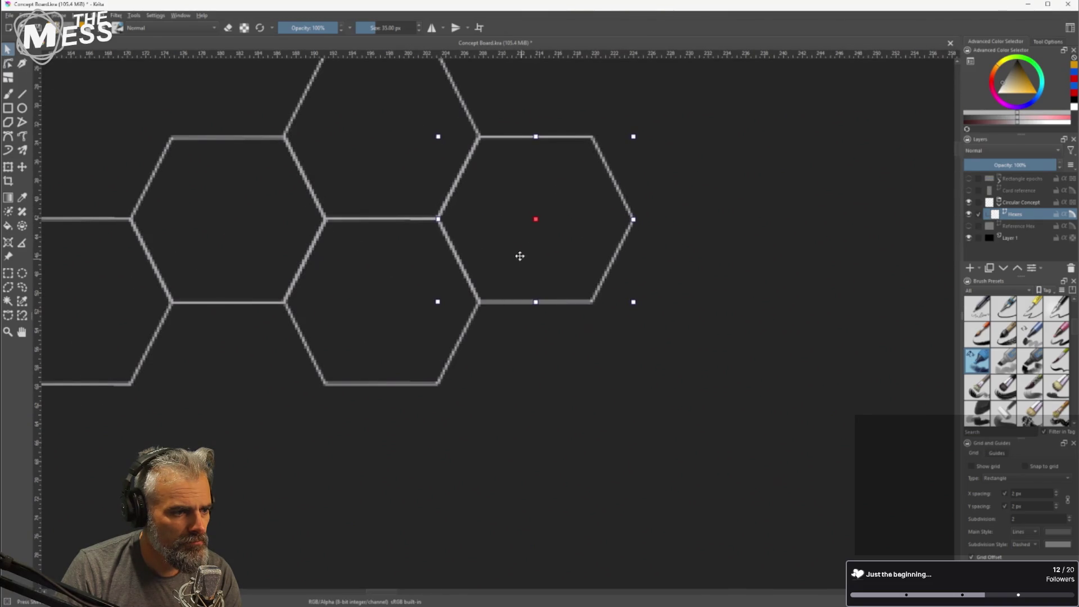
pyautogui.scroll(-4, 517, 258)
pyautogui.scroll(-2, 444, 360)
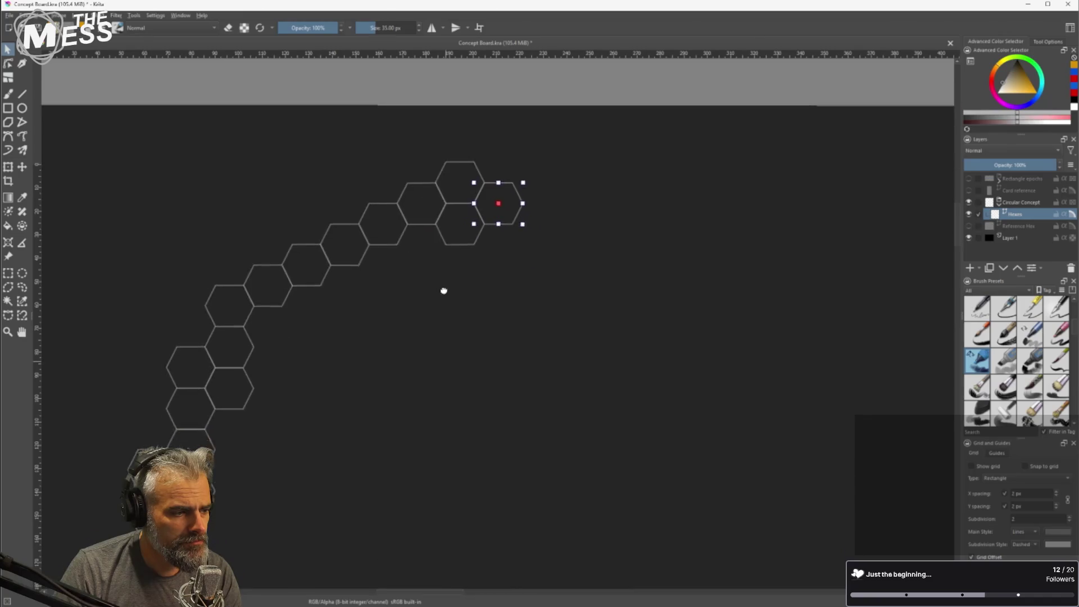
pyautogui.scroll(-4, 316, 350)
pyautogui.scroll(3, 331, 371)
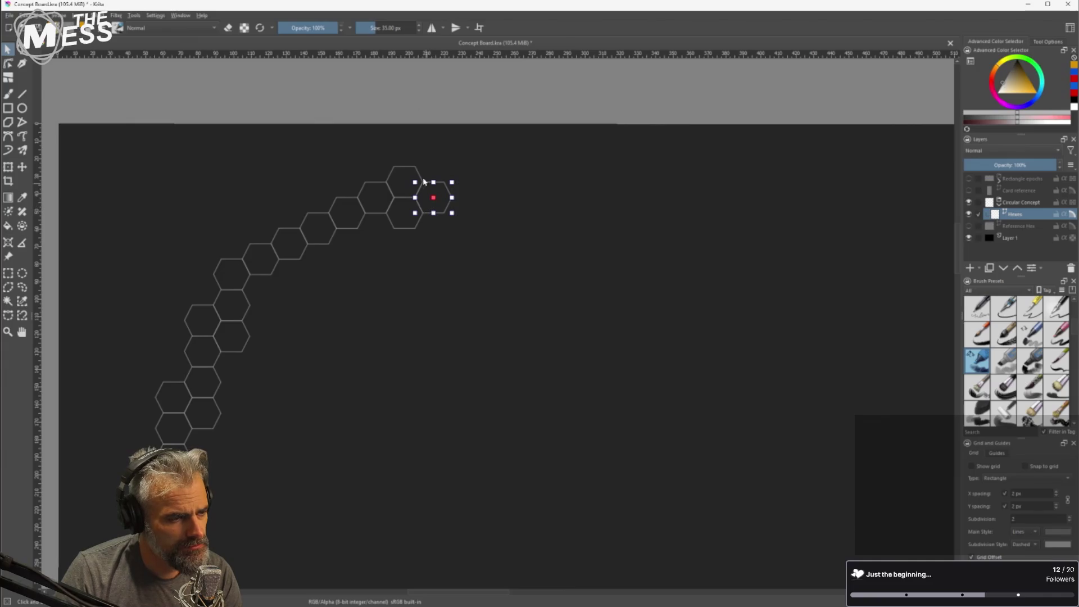
pyautogui.scroll(2, 446, 176)
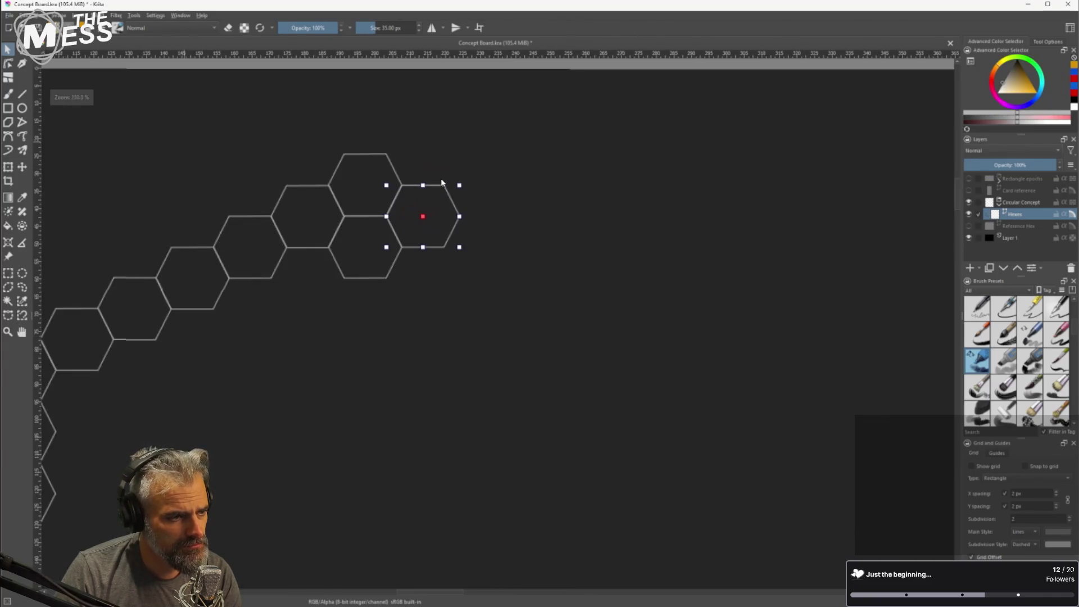
pyautogui.click(387, 345)
pyautogui.moveTo(335, 120); pyautogui.dragTo(427, 349)
pyautogui.moveTo(371, 256)
pyautogui.mouseDown()
pyautogui.moveTo(520, 251)
pyautogui.moveTo(483, 250)
pyautogui.mouseUp()
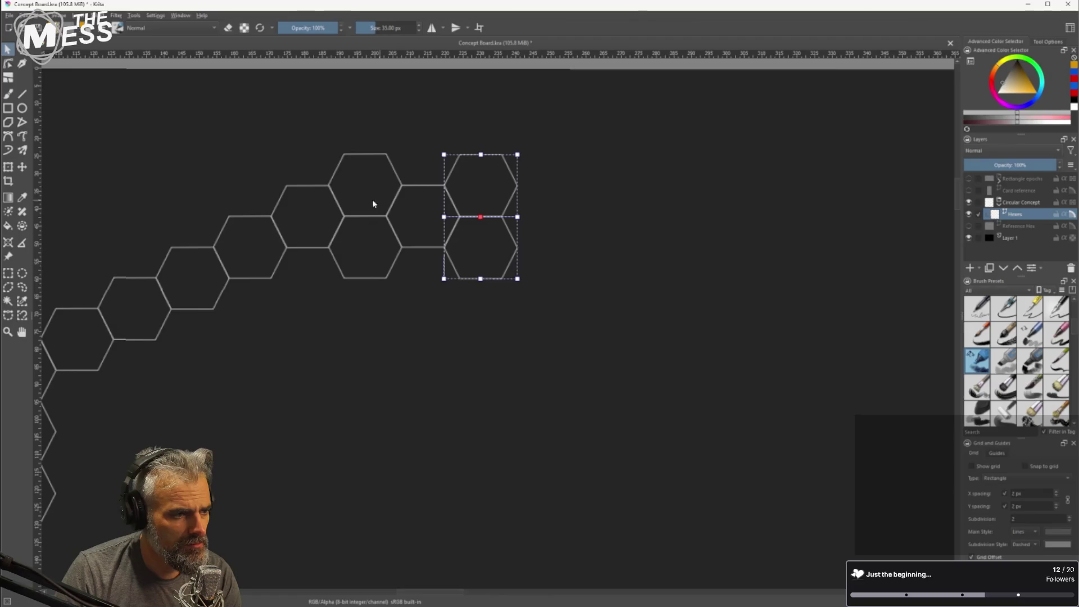
pyautogui.moveTo(315, 220)
pyautogui.mouseDown()
pyautogui.moveTo(328, 243)
pyautogui.moveTo(431, 169)
pyautogui.moveTo(366, 247)
pyautogui.moveTo(521, 241)
pyautogui.moveTo(511, 241)
pyautogui.mouseUp()
# Bring the whole hexagon chain into view and begin marquee-selecting it.
pyautogui.scroll(-1, 432, 286)
pyautogui.scroll(-2, 531, 309)
pyautogui.moveTo(540, 321); pyautogui.dragTo(395, 262)
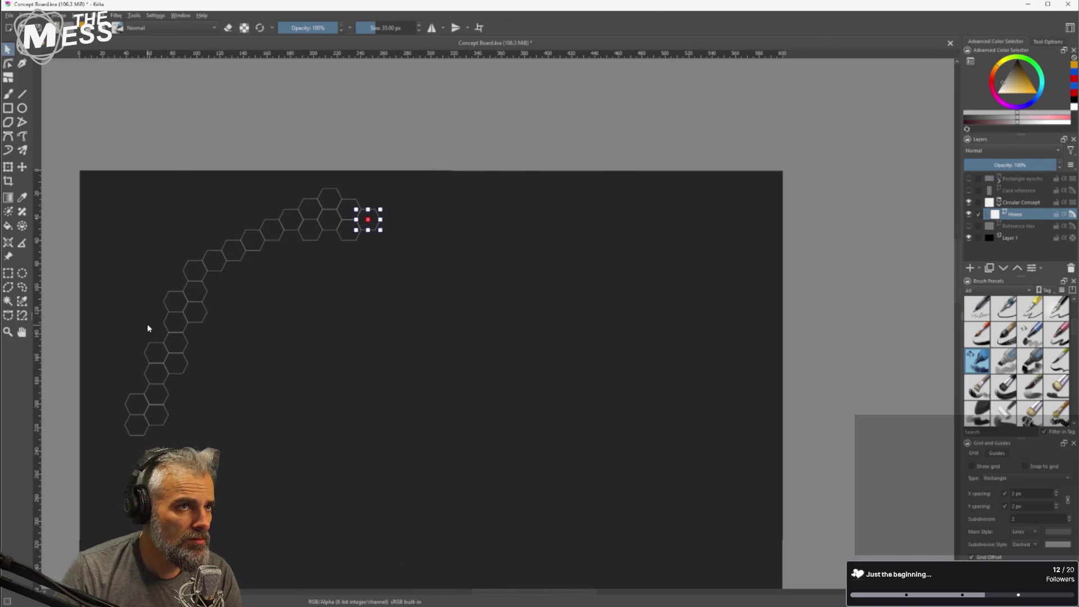
pyautogui.scroll(5, 278, 251)
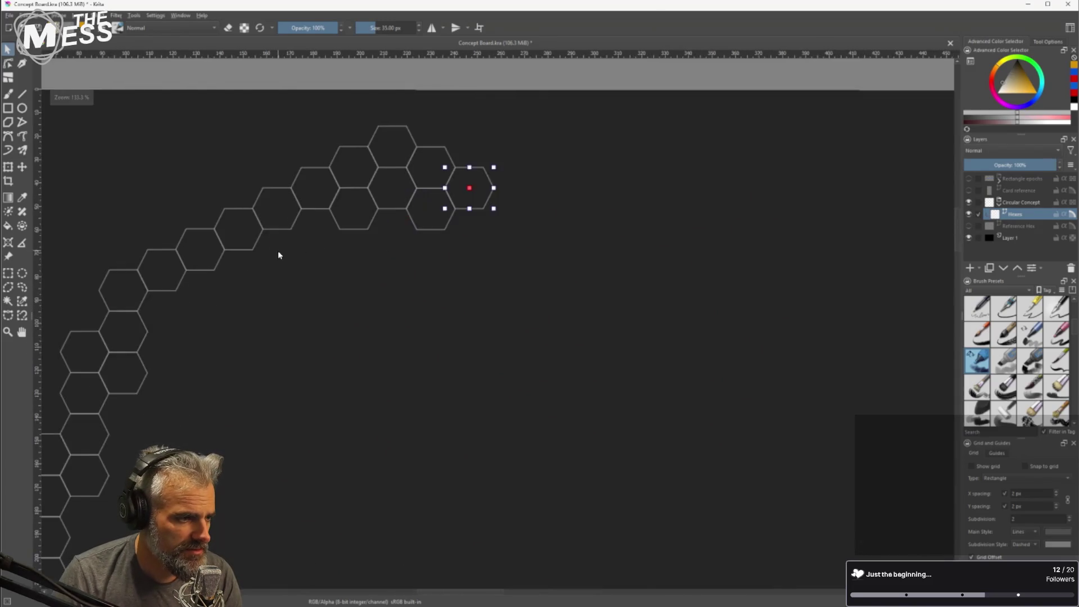
pyautogui.scroll(-4, 393, 224)
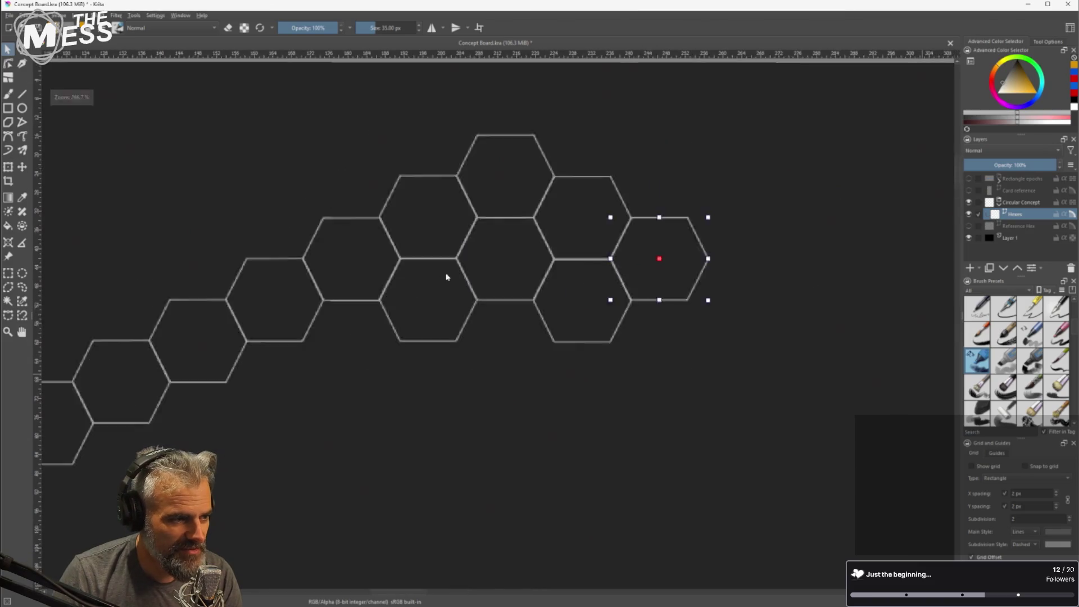
pyautogui.scroll(-1, 357, 315)
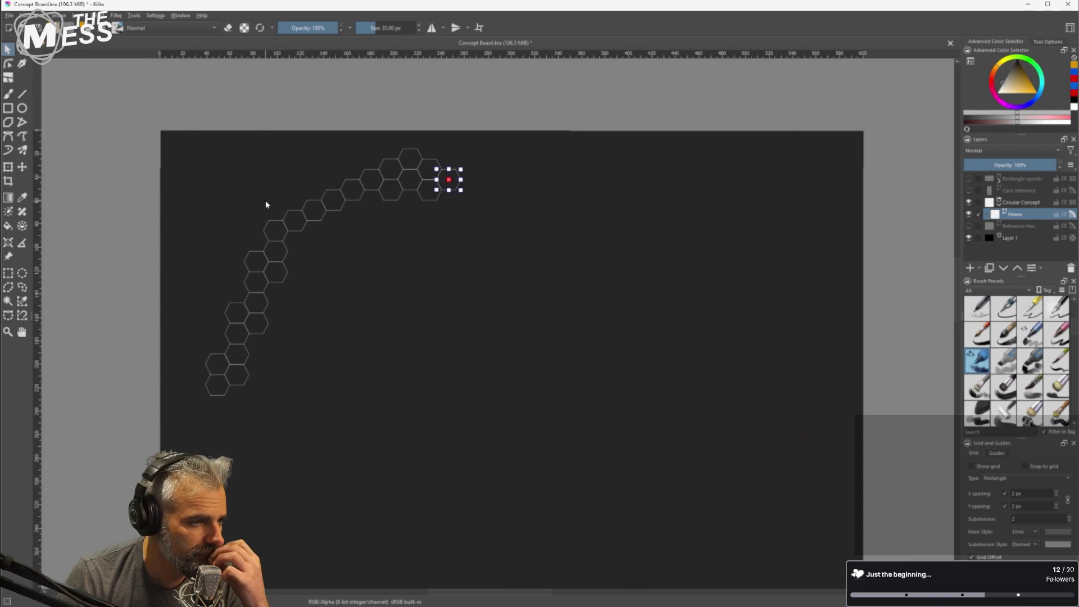
pyautogui.moveTo(187, 143); pyautogui.dragTo(375, 318)
# Drag a mirrored copy of the hexagon chain to the right, then cancel it with Escape.
pyautogui.moveTo(416, 426); pyautogui.dragTo(414, 427)
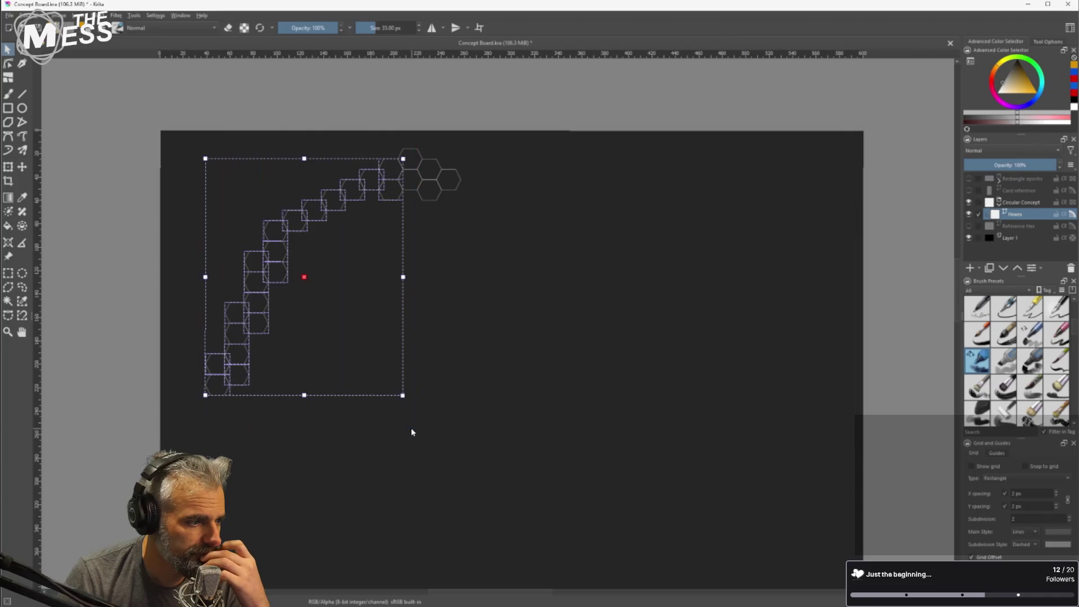
pyautogui.moveTo(289, 342)
pyautogui.mouseDown()
pyautogui.moveTo(274, 310)
pyautogui.moveTo(272, 326)
pyautogui.moveTo(422, 347)
pyautogui.mouseUp()
pyautogui.moveTo(366, 317)
pyautogui.mouseDown()
pyautogui.moveTo(701, 313)
pyautogui.moveTo(568, 316)
pyautogui.moveTo(591, 319)
pyautogui.mouseUp()
pyautogui.press('Escape')
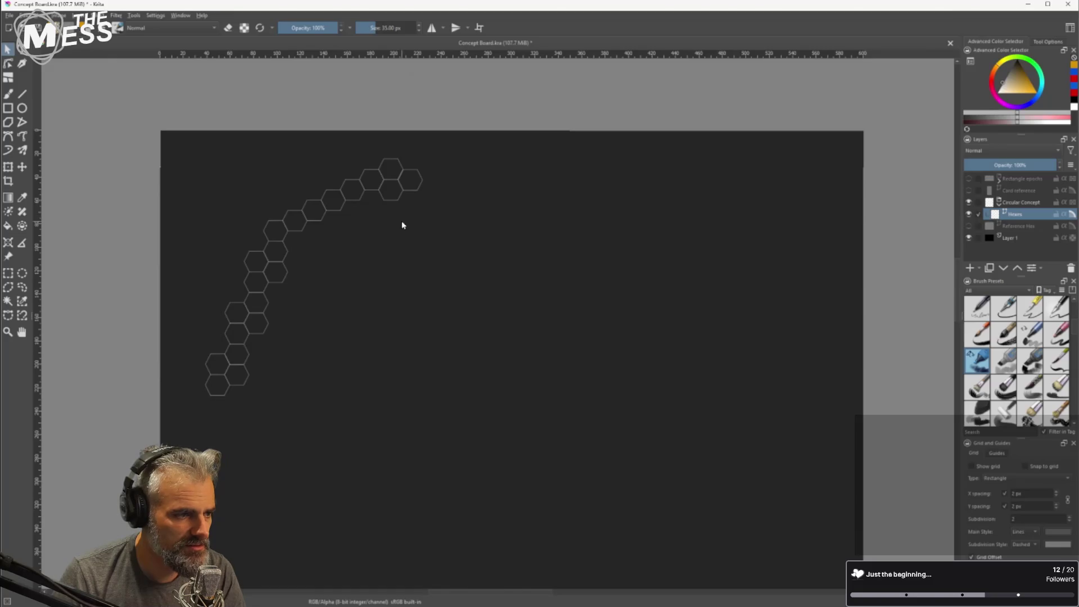
pyautogui.scroll(5, 402, 225)
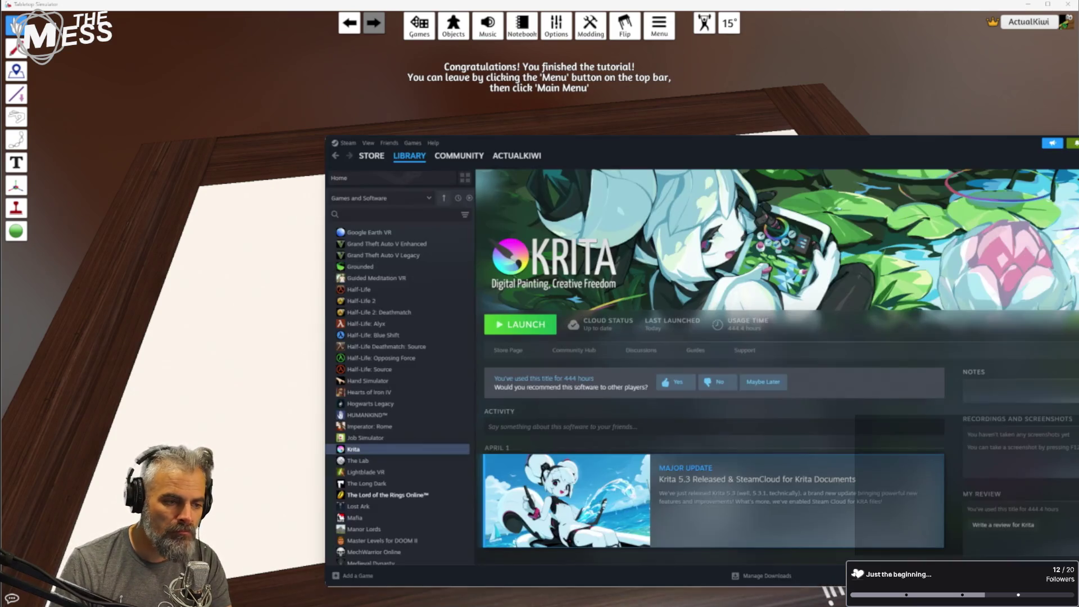
# Launch Krita from the Steam library and reopen the Concept Board file.
pyautogui.click(509, 326)
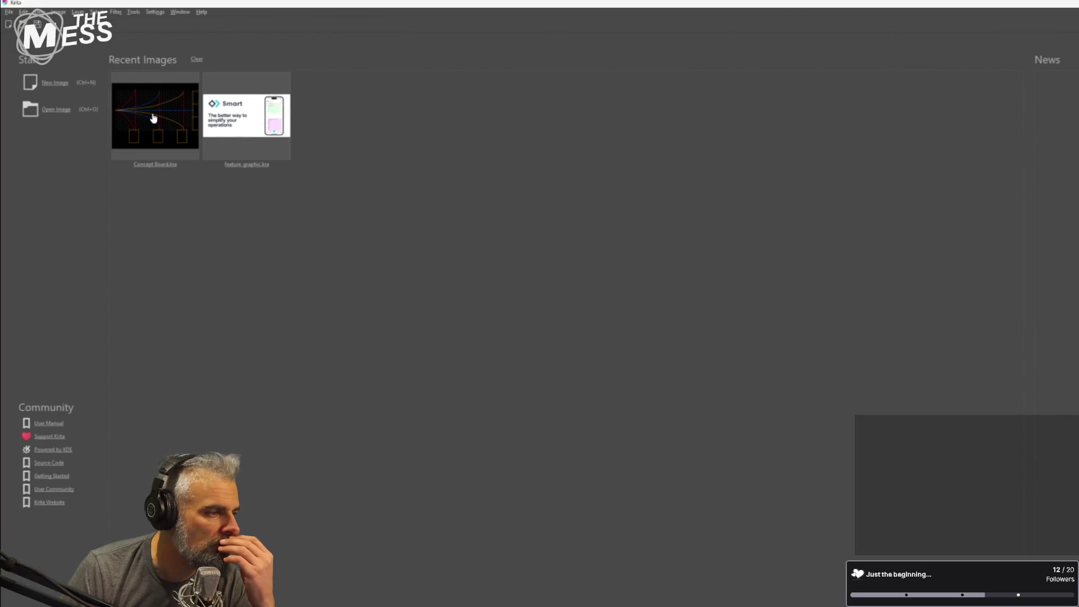
pyautogui.click(154, 118)
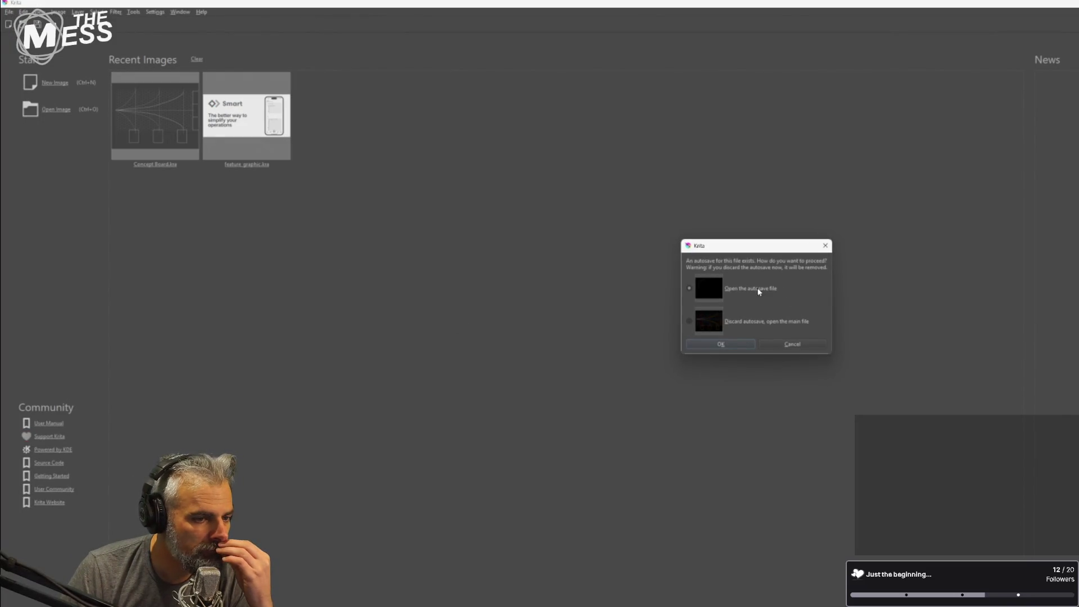
pyautogui.click(721, 344)
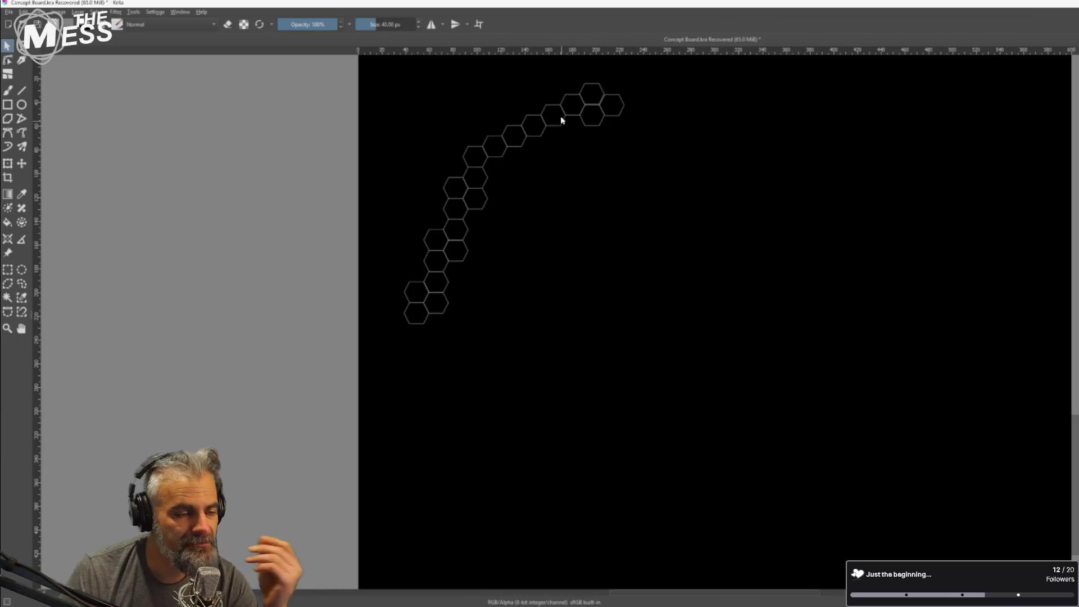
pyautogui.scroll(5, 595, 110)
pyautogui.click(588, 192)
pyautogui.moveTo(588, 193); pyautogui.dragTo(597, 187)
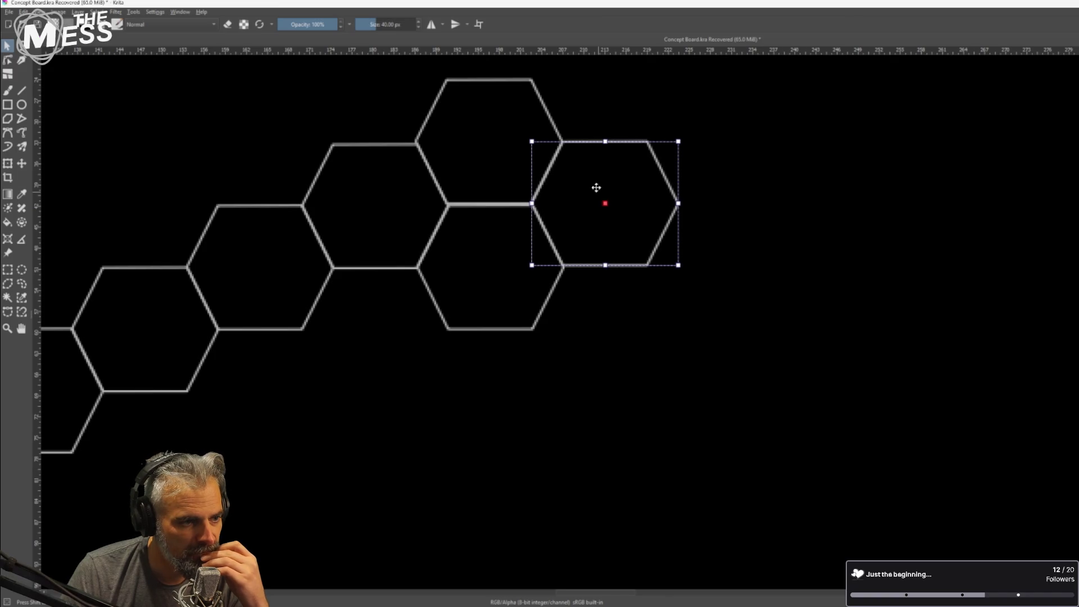
pyautogui.scroll(-5, 579, 198)
pyautogui.scroll(8, 570, 205)
pyautogui.click(621, 251)
pyautogui.scroll(-3, 645, 360)
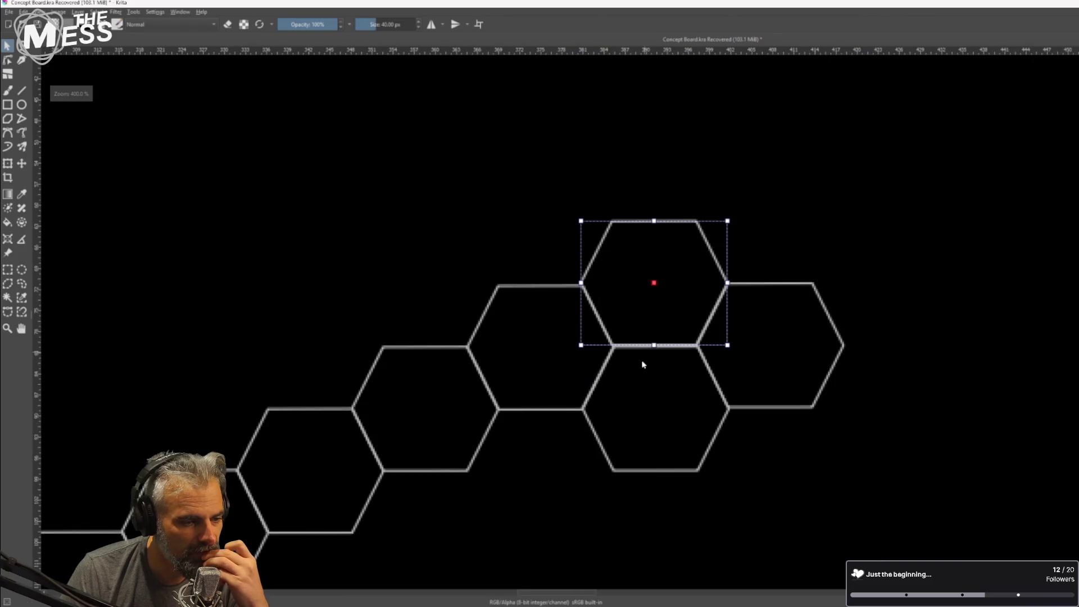
pyautogui.scroll(-3, 642, 403)
pyautogui.moveTo(770, 397); pyautogui.dragTo(635, 212)
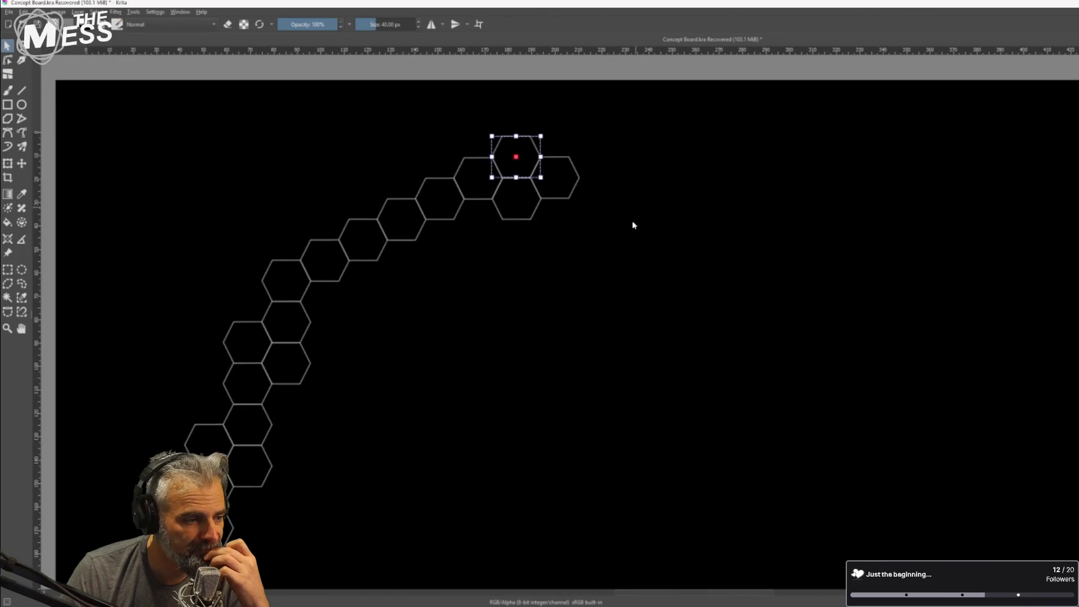
pyautogui.scroll(-3, 635, 212)
pyautogui.moveTo(527, 332)
pyautogui.mouseDown()
pyautogui.moveTo(531, 318)
pyautogui.moveTo(496, 264)
pyautogui.mouseUp()
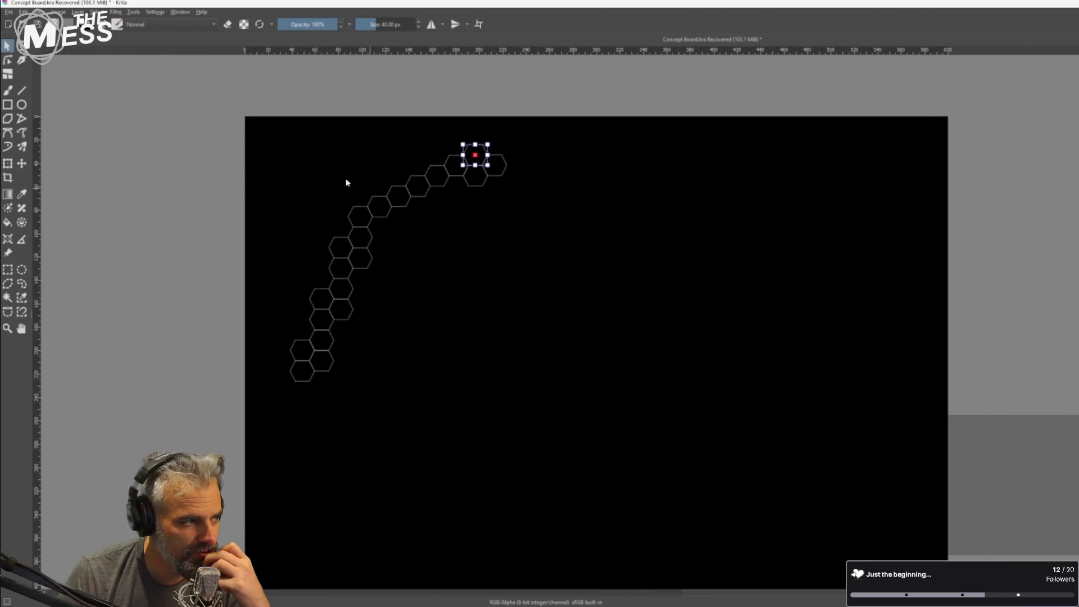
pyautogui.click(383, 157)
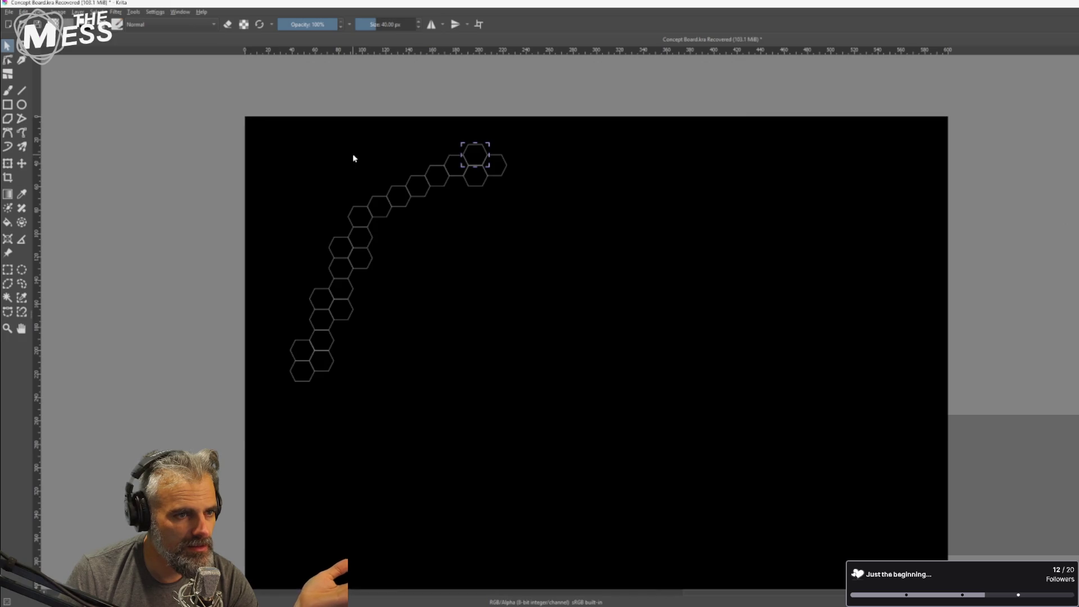
pyautogui.moveTo(518, 574)
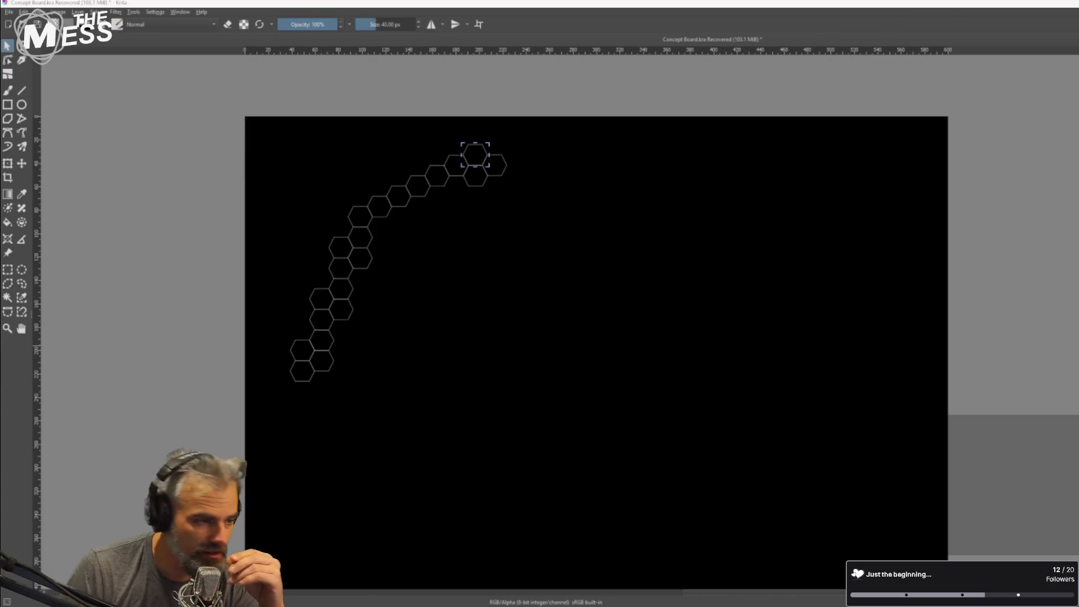
# Copy all the arc's hexagons and place the duplicate arc to the right.
pyautogui.moveTo(266, 119)
pyautogui.mouseDown()
pyautogui.moveTo(337, 176)
pyautogui.moveTo(553, 439)
pyautogui.mouseUp()
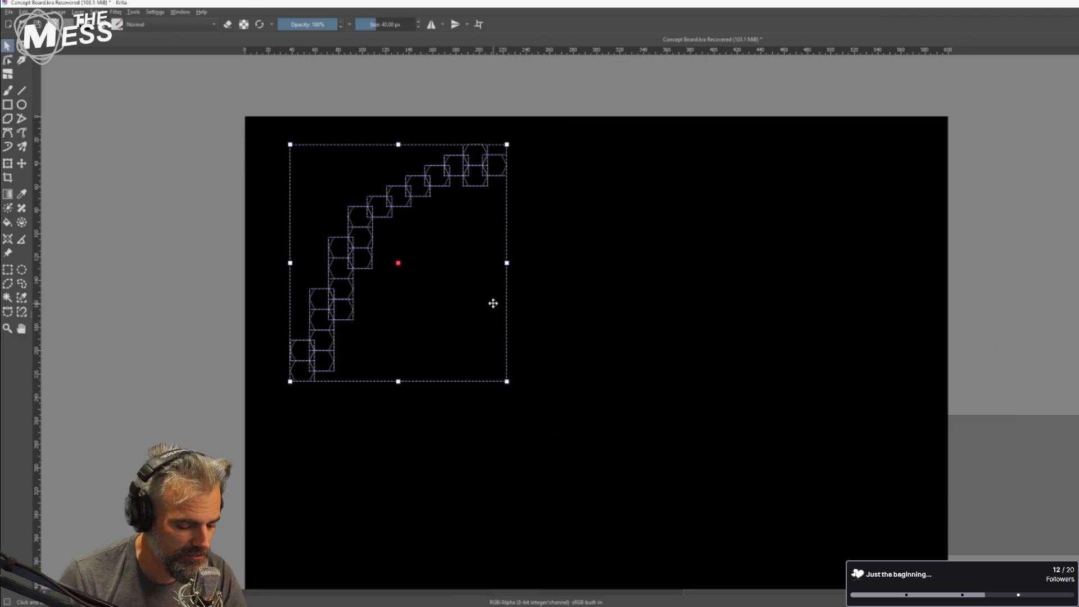
pyautogui.hotkey('ctrl', 'c')
pyautogui.hotkey('ctrl', 'v')
pyautogui.moveTo(444, 237)
pyautogui.mouseDown()
pyautogui.moveTo(468, 260)
pyautogui.moveTo(510, 236)
pyautogui.moveTo(678, 267)
pyautogui.mouseUp()
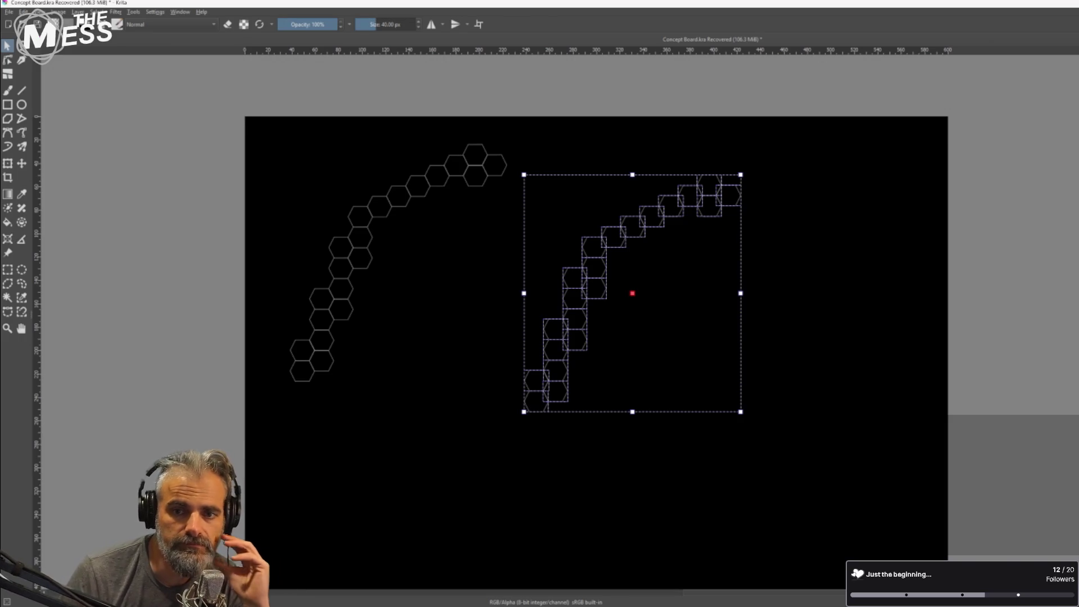
# Transform the layer to shift both arcs right and down with a slight clockwise tilt.
pyautogui.click(8, 163)
pyautogui.moveTo(638, 255)
pyautogui.mouseDown()
pyautogui.moveTo(716, 310)
pyautogui.moveTo(645, 269)
pyautogui.moveTo(655, 271)
pyautogui.mouseUp()
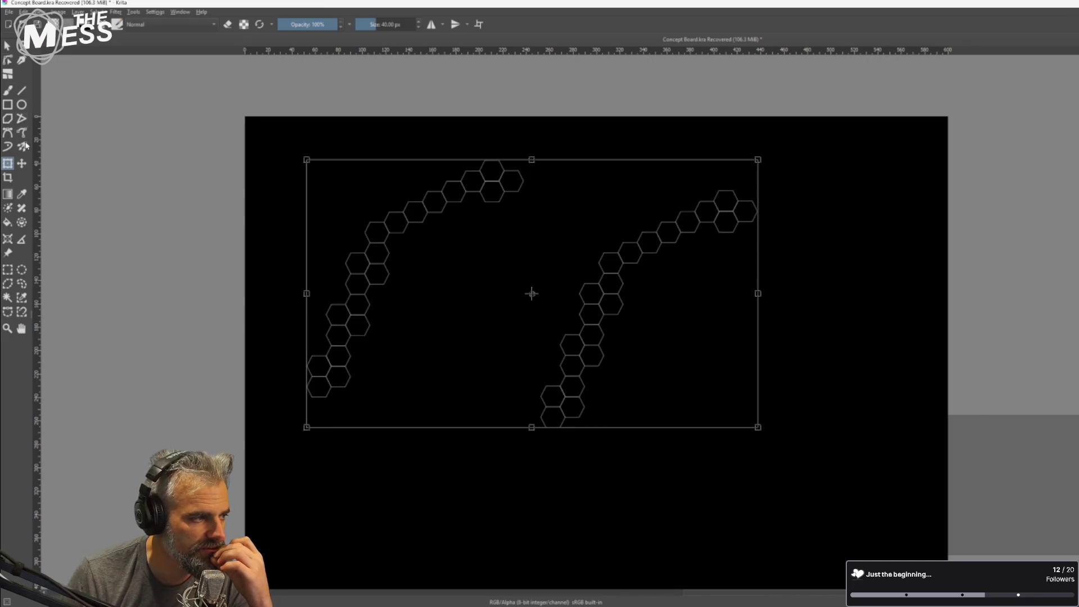
pyautogui.moveTo(284, 139); pyautogui.dragTo(303, 151)
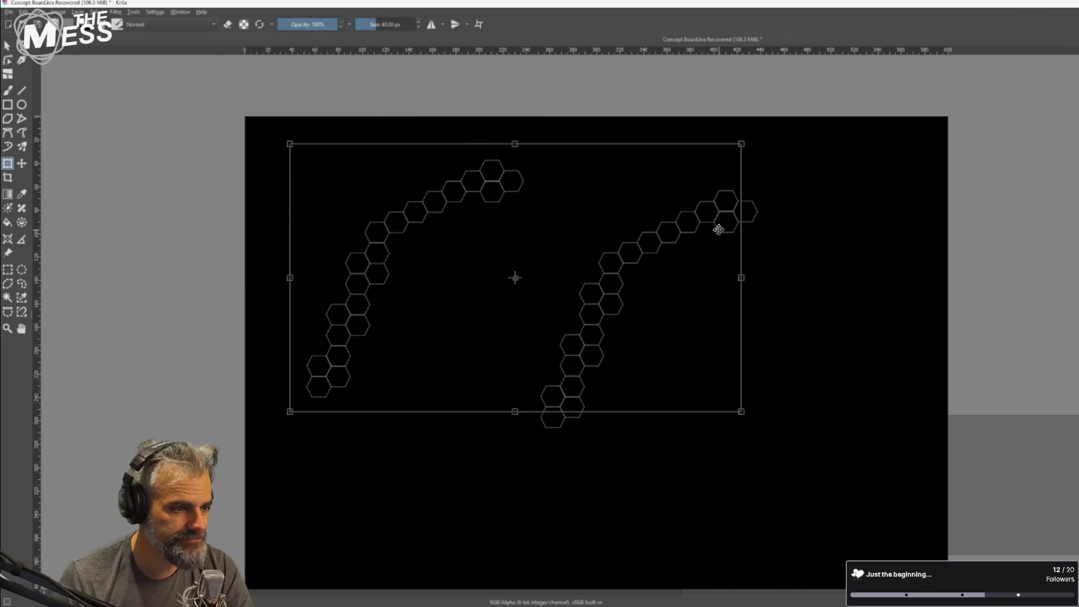
pyautogui.press('Return')
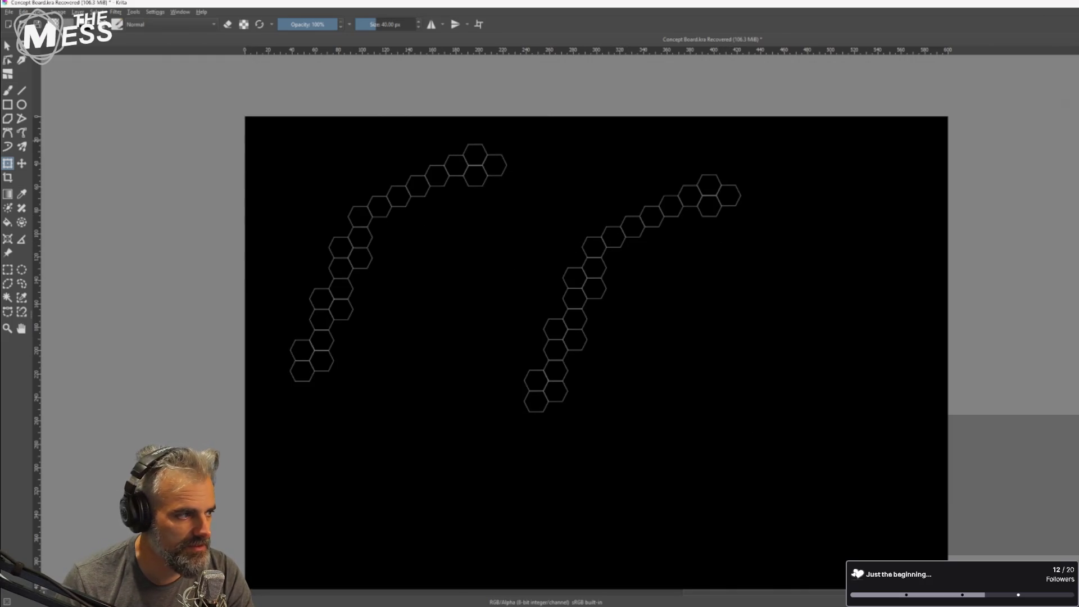
# Move one hexagon from the right arc onto the top end of the left arc.
pyautogui.click(7, 45)
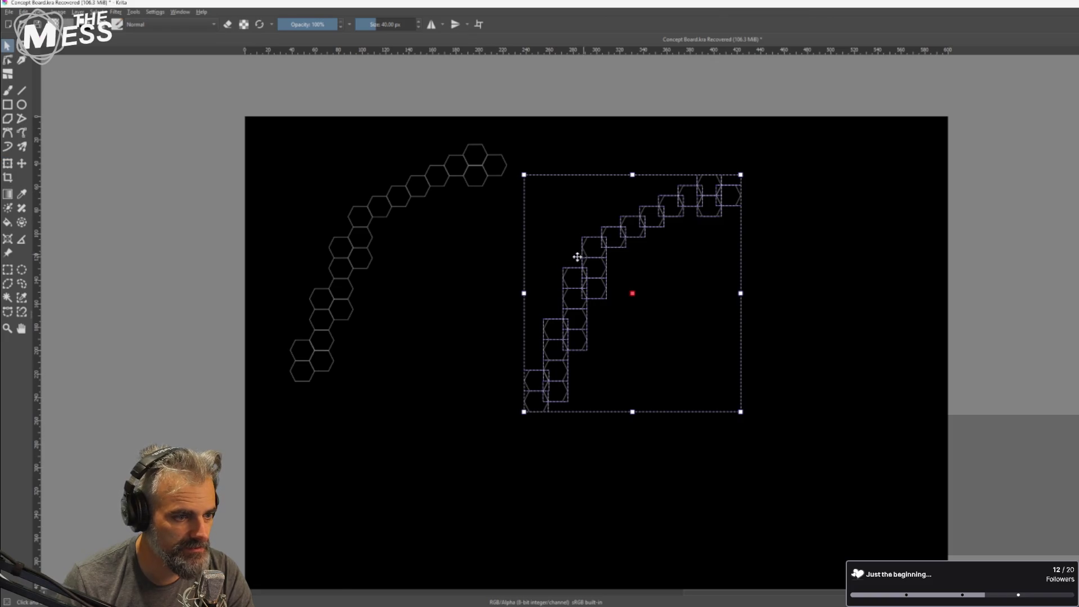
pyautogui.click(688, 228)
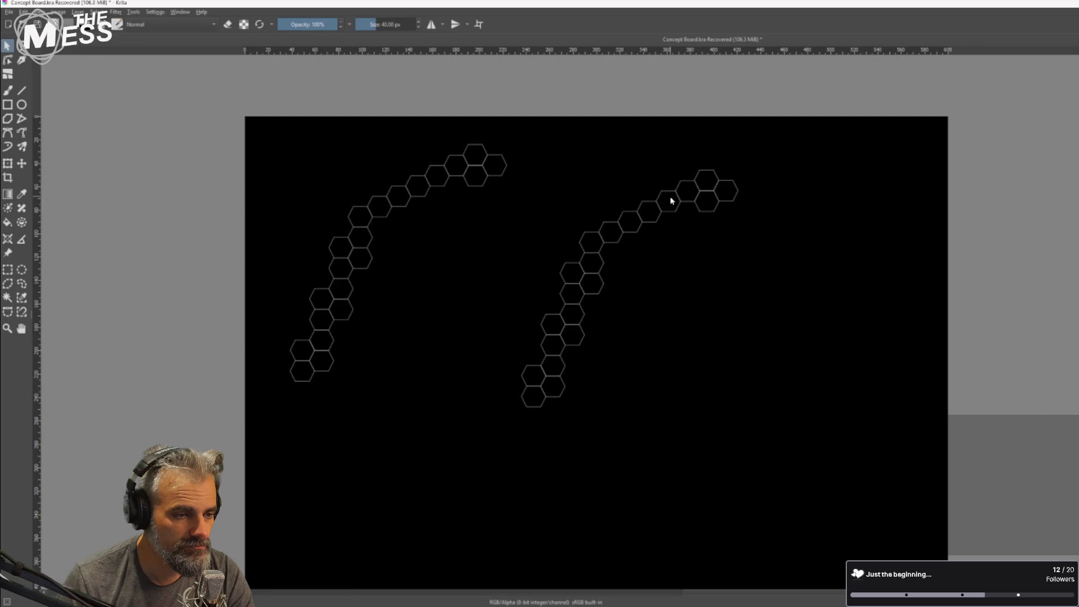
pyautogui.moveTo(675, 208)
pyautogui.mouseDown()
pyautogui.moveTo(513, 188)
pyautogui.moveTo(520, 180)
pyautogui.moveTo(515, 192)
pyautogui.mouseUp()
pyautogui.scroll(4, 511, 192)
pyautogui.scroll(-3, 518, 243)
pyautogui.moveTo(554, 236)
pyautogui.mouseDown()
pyautogui.moveTo(833, 308)
pyautogui.moveTo(555, 198)
pyautogui.mouseUp()
# Attach five more of the right arc's top hexagons so the arch curves downward.
pyautogui.moveTo(786, 315)
pyautogui.mouseDown()
pyautogui.moveTo(778, 323)
pyautogui.moveTo(585, 217)
pyautogui.mouseUp()
pyautogui.scroll(-3, 680, 287)
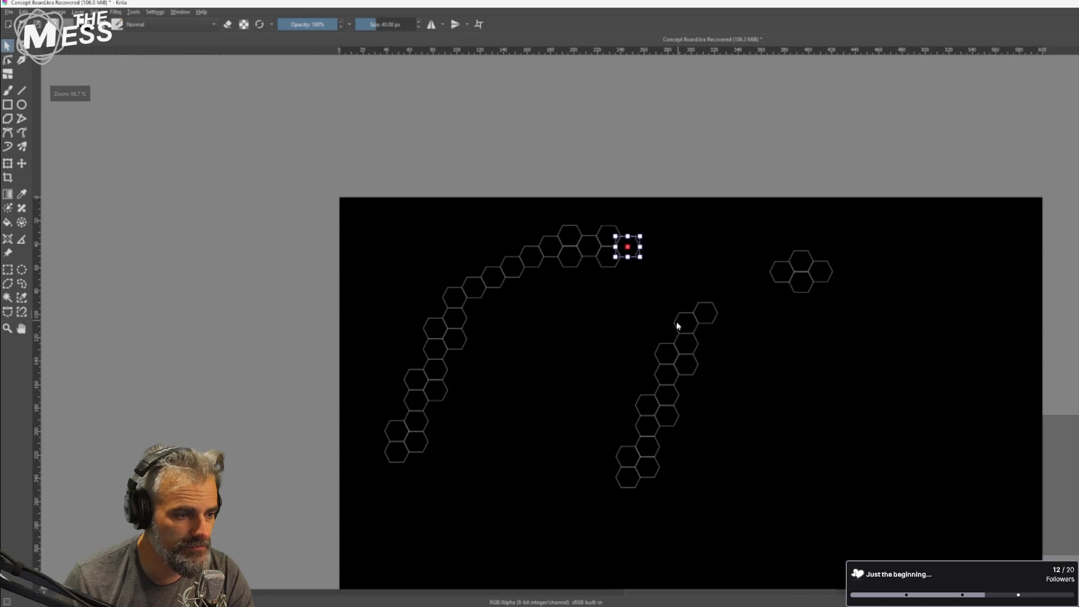
pyautogui.scroll(3, 680, 314)
pyautogui.click(749, 313)
pyautogui.moveTo(748, 318); pyautogui.dragTo(633, 207)
pyautogui.click(706, 336)
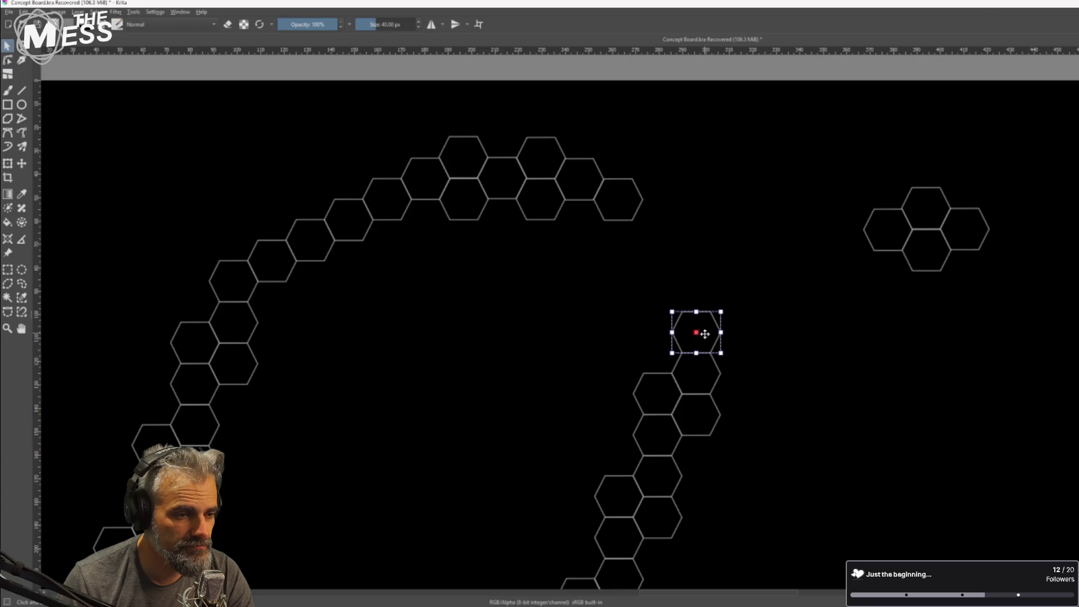
pyautogui.moveTo(701, 340); pyautogui.dragTo(662, 229)
pyautogui.click(705, 385)
pyautogui.moveTo(704, 385); pyautogui.dragTo(704, 246)
pyautogui.click(702, 415)
pyautogui.moveTo(702, 414)
pyautogui.mouseDown()
pyautogui.moveTo(781, 306)
pyautogui.moveTo(740, 263)
pyautogui.mouseUp()
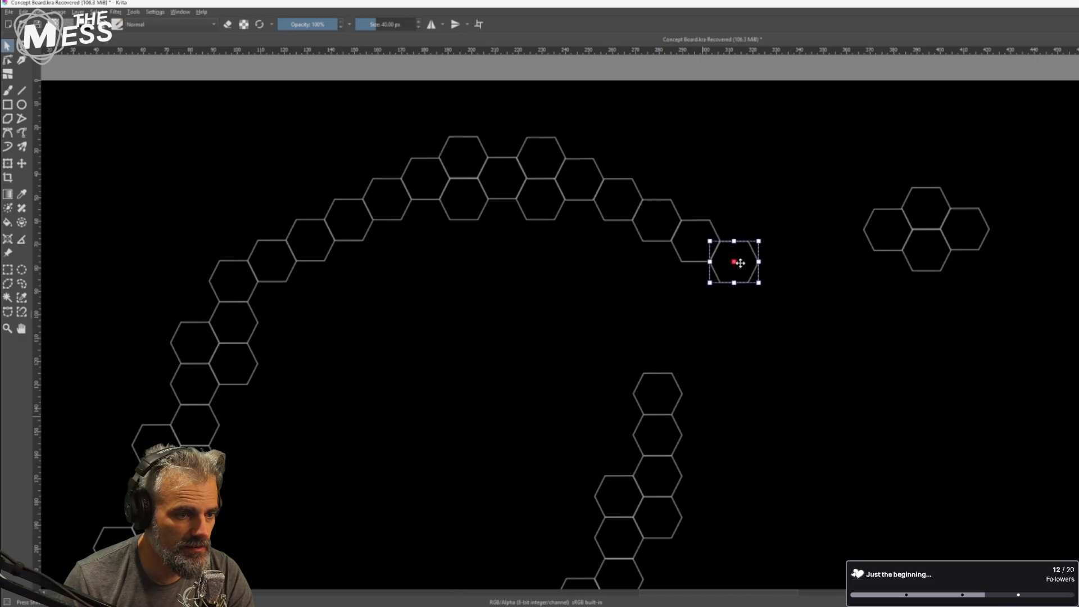
pyautogui.scroll(-1, 762, 358)
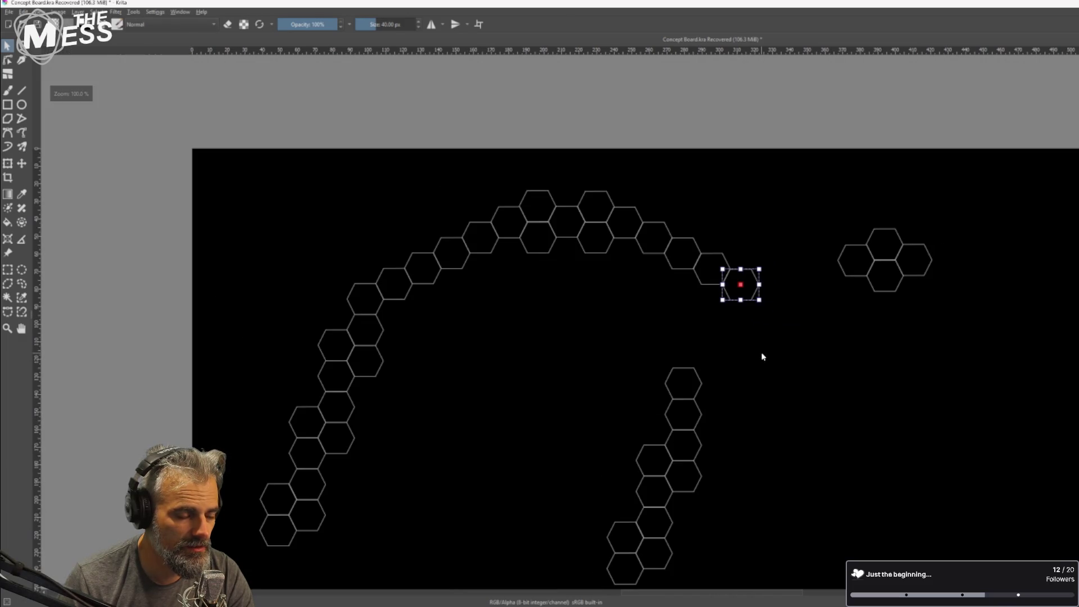
# Regroup the lower hexagons, moving three up-right and the top two upward.
pyautogui.moveTo(638, 344); pyautogui.dragTo(714, 475)
pyautogui.moveTo(682, 440)
pyautogui.mouseDown()
pyautogui.moveTo(748, 396)
pyautogui.moveTo(737, 375)
pyautogui.moveTo(729, 413)
pyautogui.moveTo(784, 447)
pyautogui.mouseUp()
pyautogui.click(713, 409)
pyautogui.moveTo(679, 321); pyautogui.dragTo(782, 419)
pyautogui.scroll(3, 755, 374)
pyautogui.moveTo(717, 340); pyautogui.dragTo(737, 256)
pyautogui.scroll(-5, 726, 360)
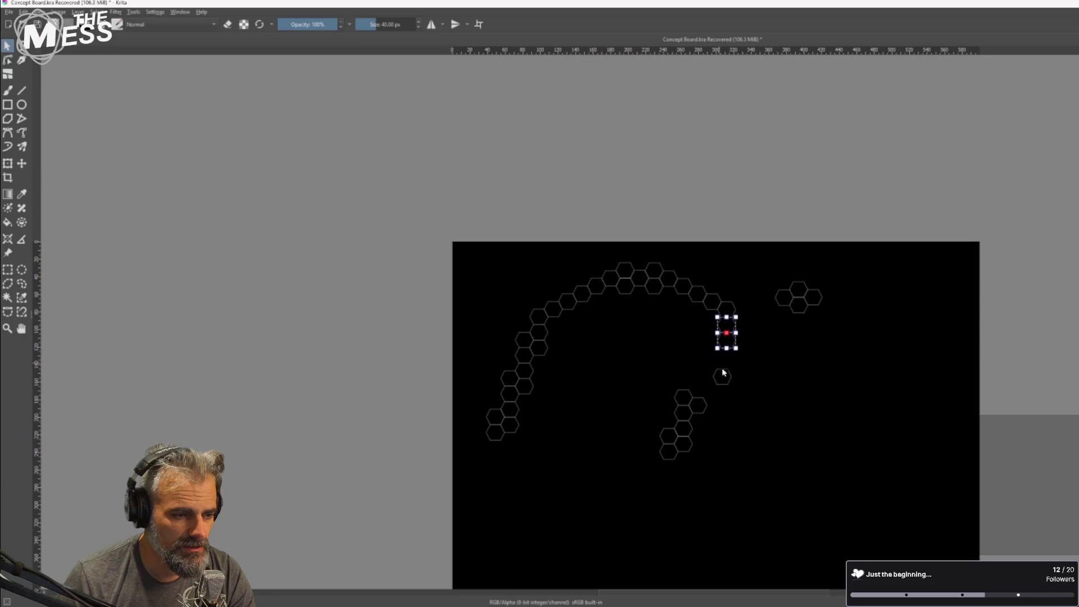
# Snap the lower hexagon column beside the arch's right end.
pyautogui.moveTo(670, 386); pyautogui.dragTo(698, 461)
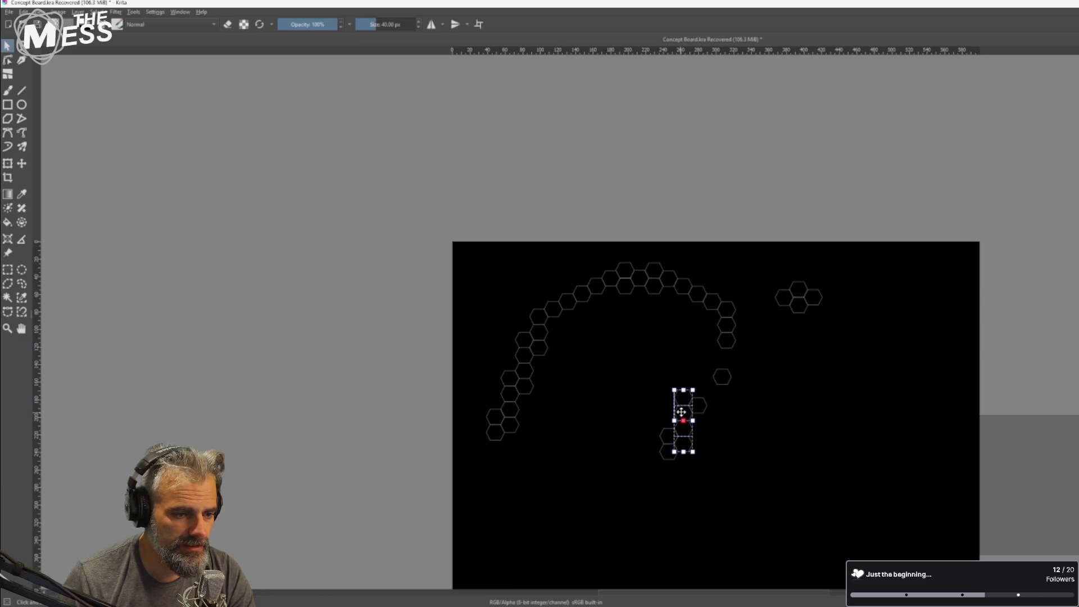
pyautogui.scroll(5, 722, 349)
pyautogui.moveTo(868, 314); pyautogui.dragTo(807, 265)
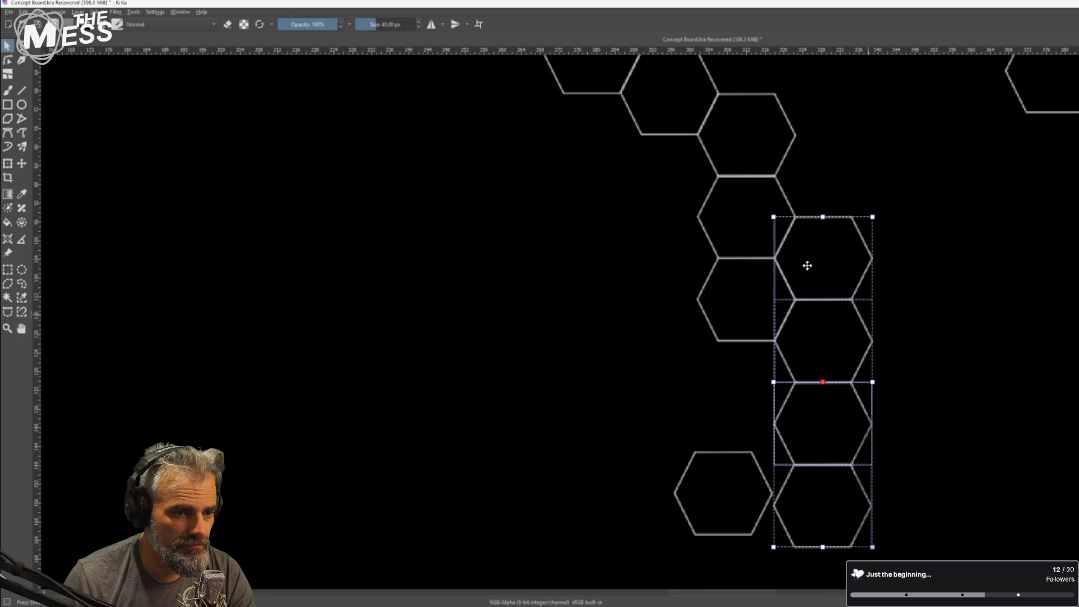
pyautogui.press('1')
pyautogui.moveTo(889, 479); pyautogui.dragTo(833, 350)
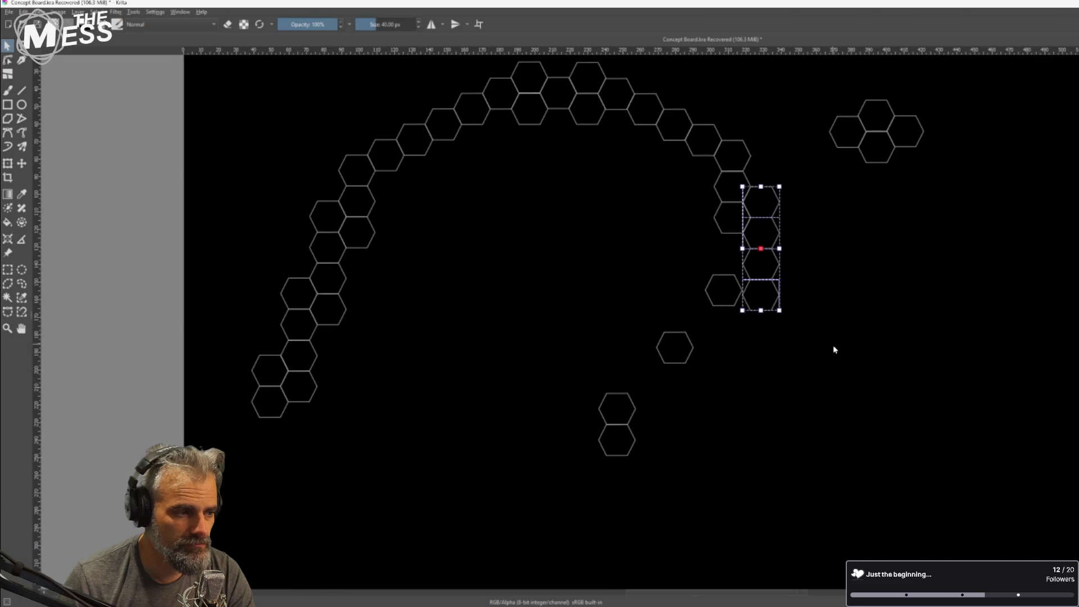
# Stack two lone hexagons onto the short column and move that four-hexagon column beside the arch's lower right end.
pyautogui.click(674, 349)
pyautogui.moveTo(674, 348)
pyautogui.mouseDown()
pyautogui.moveTo(619, 363)
pyautogui.moveTo(623, 379)
pyautogui.mouseUp()
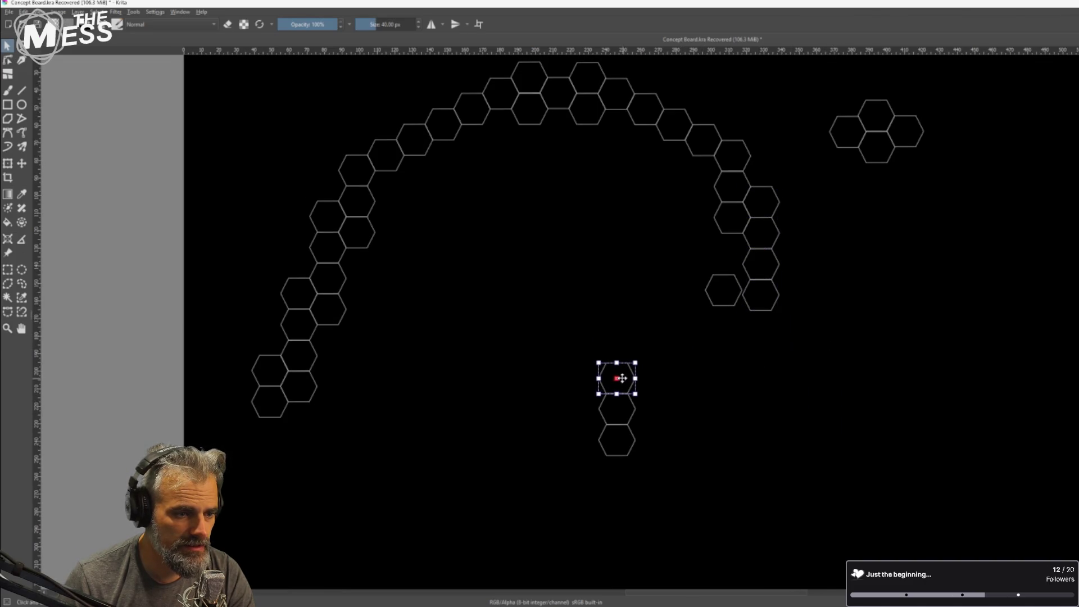
pyautogui.click(726, 295)
pyautogui.moveTo(726, 295)
pyautogui.mouseDown()
pyautogui.moveTo(618, 337)
pyautogui.moveTo(622, 350)
pyautogui.mouseUp()
pyautogui.moveTo(575, 310); pyautogui.dragTo(683, 523)
pyautogui.moveTo(622, 414)
pyautogui.mouseDown()
pyautogui.moveTo(827, 375)
pyautogui.moveTo(795, 349)
pyautogui.mouseUp()
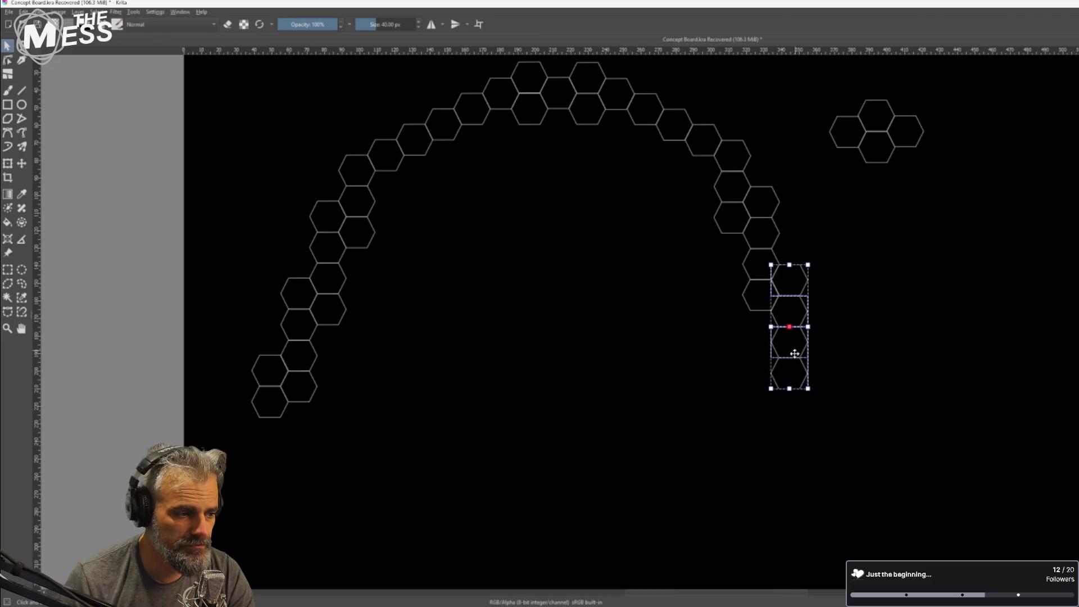
pyautogui.scroll(-3, 736, 422)
pyautogui.scroll(3, 748, 405)
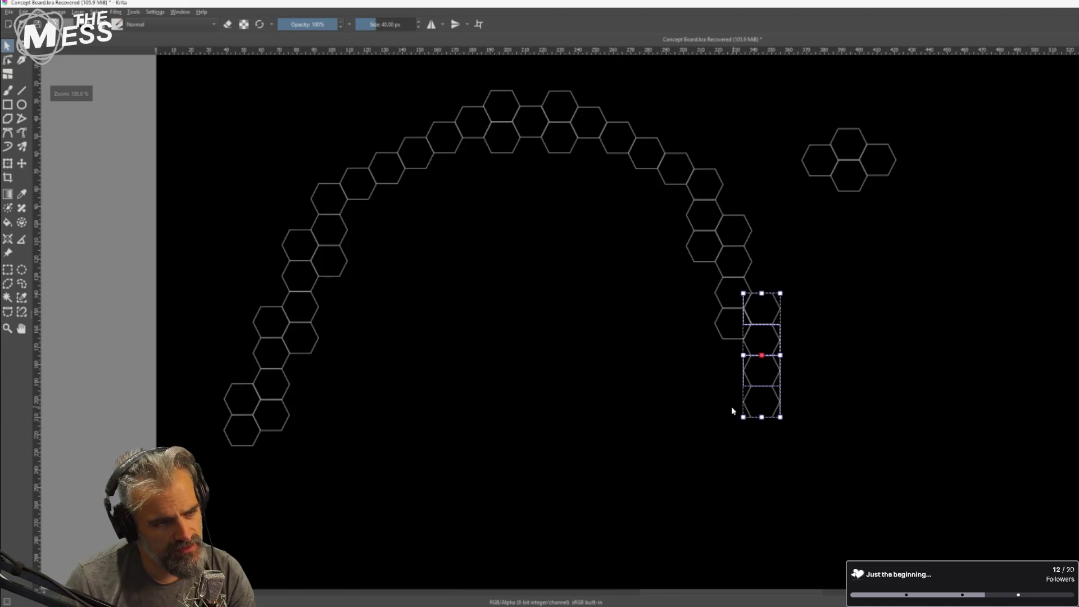
pyautogui.click(805, 126)
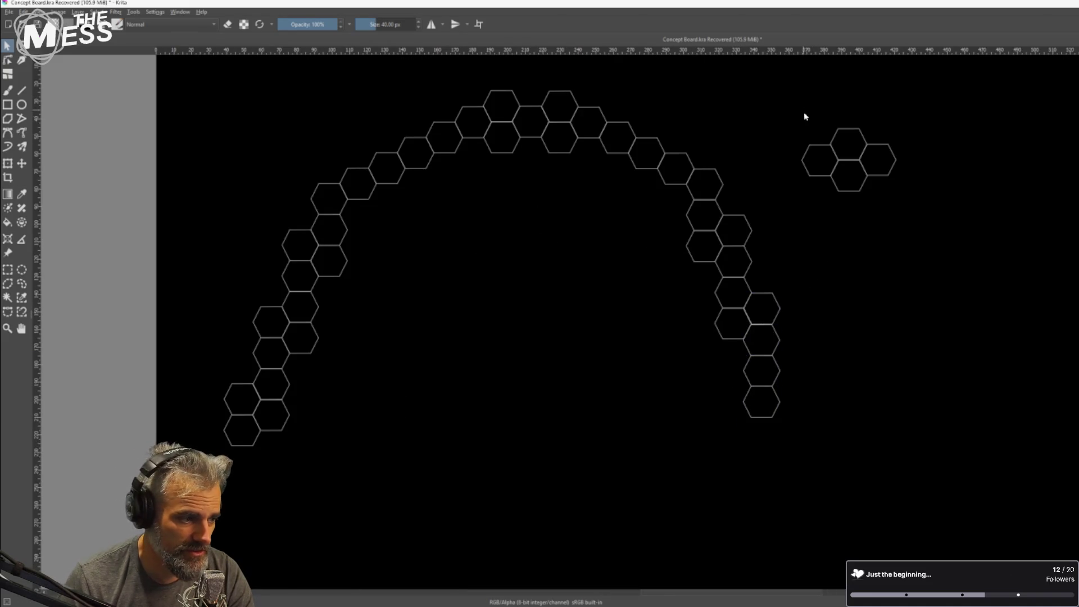
# Move two hexagons from the small cluster down to lengthen the right side.
pyautogui.moveTo(815, 153); pyautogui.dragTo(906, 170)
pyautogui.moveTo(828, 104); pyautogui.dragTo(870, 194)
pyautogui.moveTo(854, 237)
pyautogui.mouseDown()
pyautogui.moveTo(862, 302)
pyautogui.moveTo(812, 431)
pyautogui.moveTo(794, 416)
pyautogui.mouseUp()
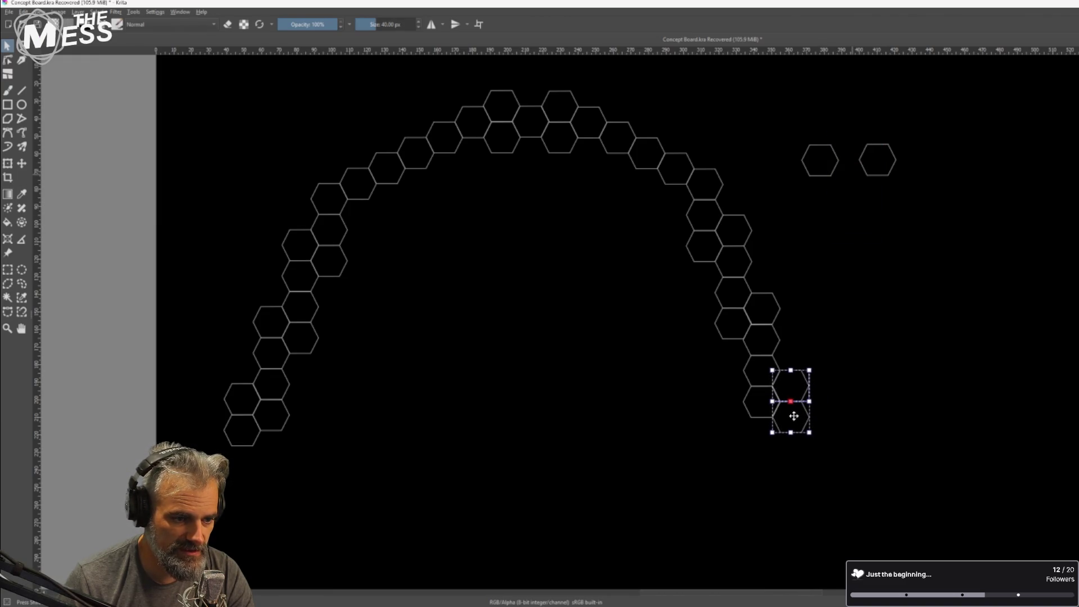
pyautogui.scroll(-5, 749, 415)
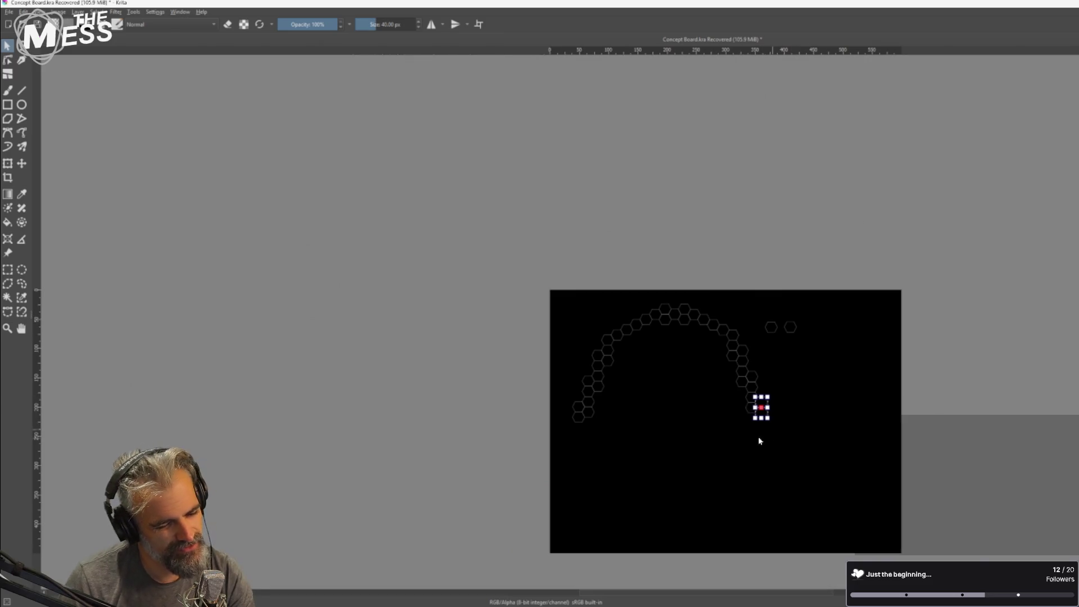
pyautogui.scroll(5, 737, 448)
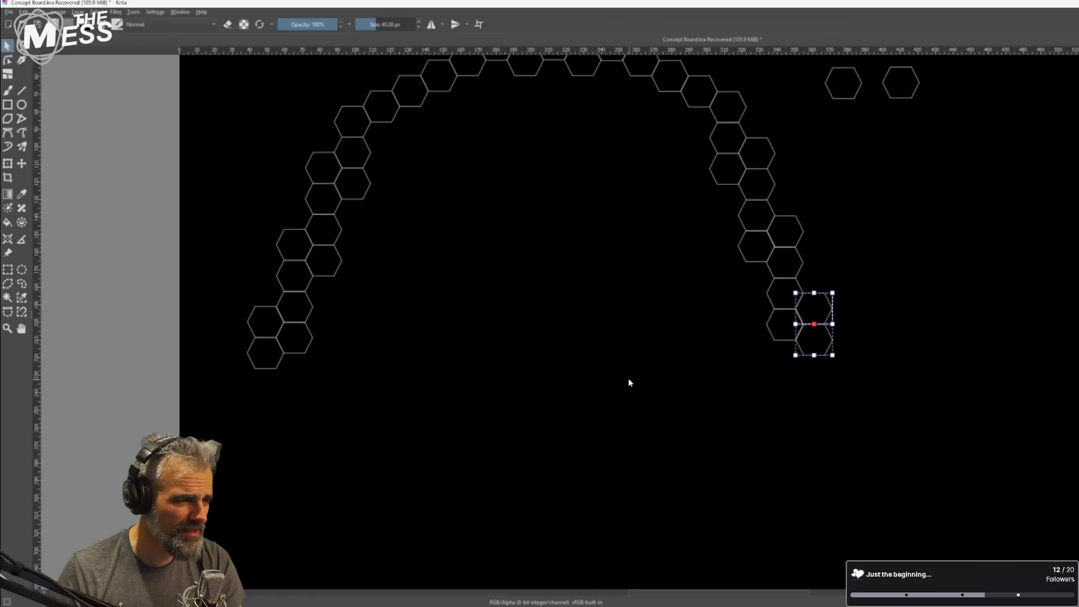
pyautogui.moveTo(626, 378); pyautogui.dragTo(646, 358)
# Copy the left side's bottom column below it, and paste another copy under the right side.
pyautogui.moveTo(283, 195); pyautogui.dragTo(357, 358)
pyautogui.hotkey('ctrl', 'c')
pyautogui.hotkey('ctrl', 'v')
pyautogui.moveTo(316, 286)
pyautogui.mouseDown()
pyautogui.moveTo(328, 444)
pyautogui.moveTo(315, 411)
pyautogui.mouseUp()
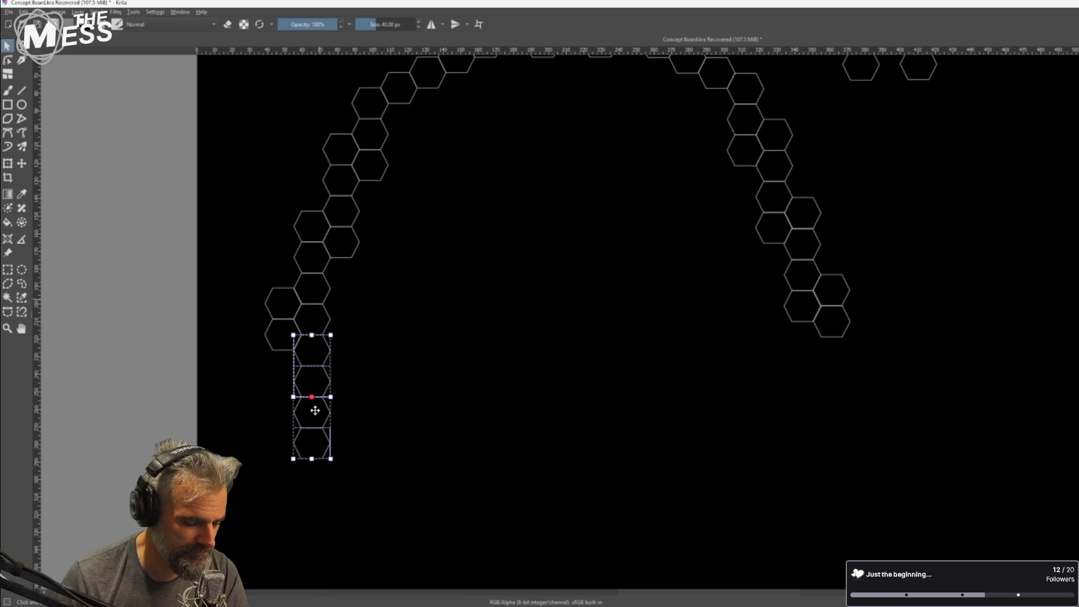
pyautogui.hotkey('ctrl', 'v')
pyautogui.moveTo(320, 311); pyautogui.dragTo(807, 408)
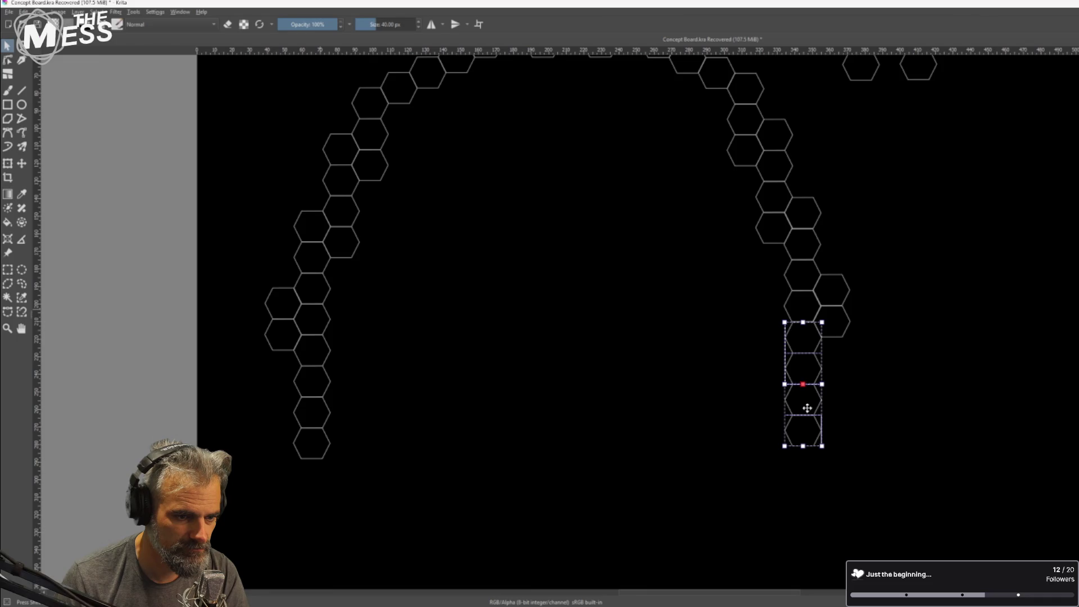
# Select the right-side hexagons to check their alignment, then clear the selection.
pyautogui.moveTo(798, 99)
pyautogui.mouseDown()
pyautogui.moveTo(755, 272)
pyautogui.moveTo(788, 163)
pyautogui.moveTo(780, 114)
pyautogui.moveTo(756, 280)
pyautogui.mouseUp()
pyautogui.click(836, 229)
pyautogui.click(830, 150)
pyautogui.moveTo(774, 137)
pyautogui.mouseDown()
pyautogui.moveTo(753, 260)
pyautogui.moveTo(770, 250)
pyautogui.mouseUp()
pyautogui.click(786, 104)
pyautogui.click(849, 160)
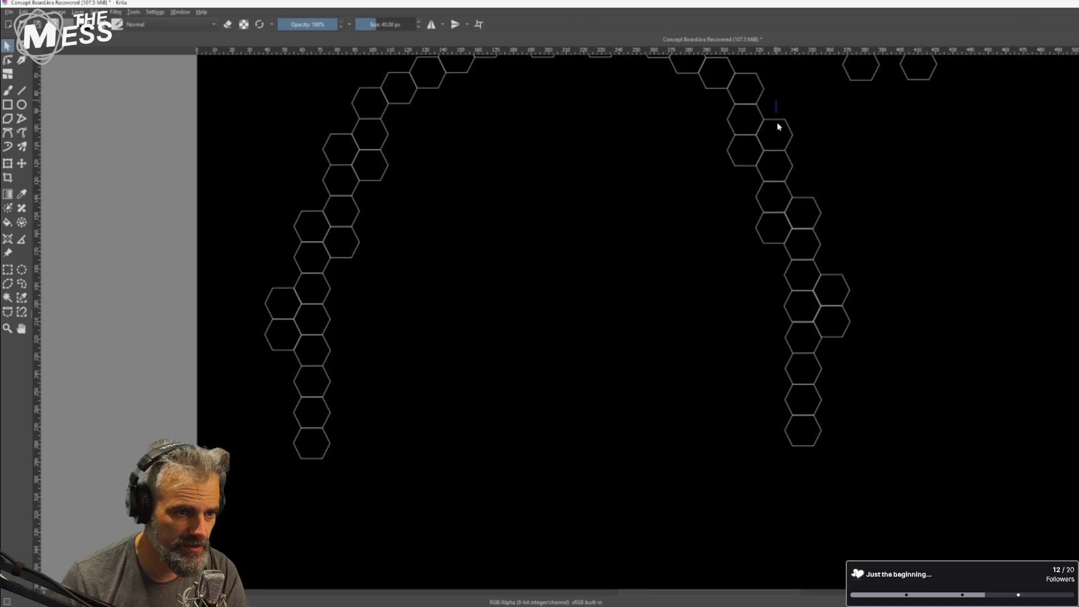